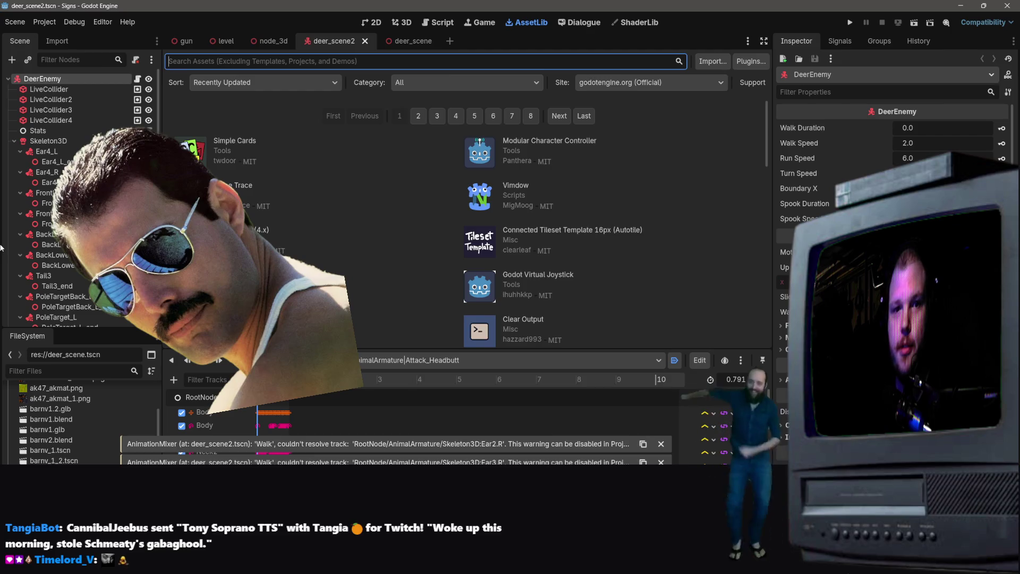
- Inspect the deer's AnimationPlayer node, close the deer_scene2 tab, and quit the Godot editor
scroll(53, 239, "down", 5)
left_click(74, 316)
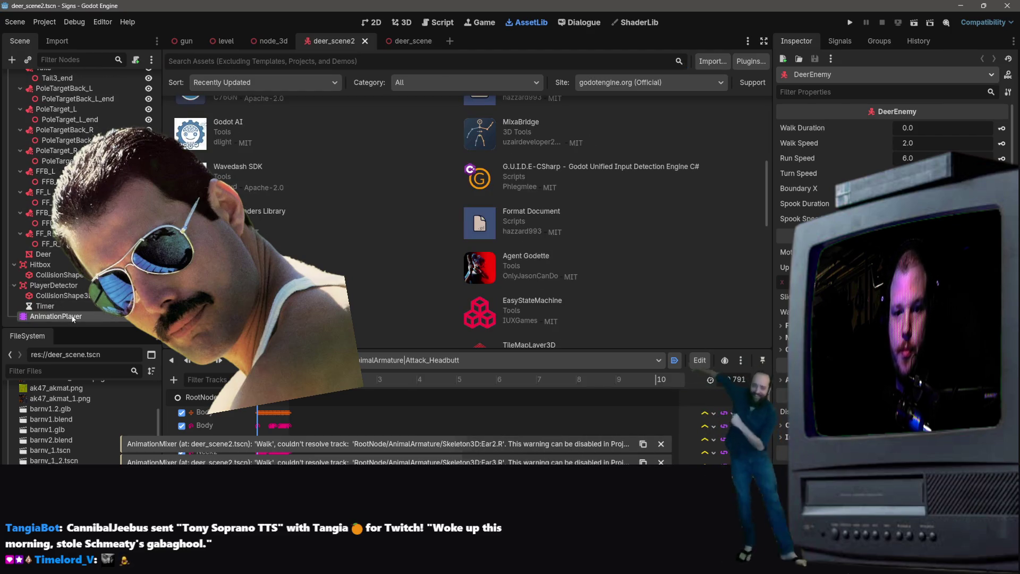
scroll(430, 240, "up", 5)
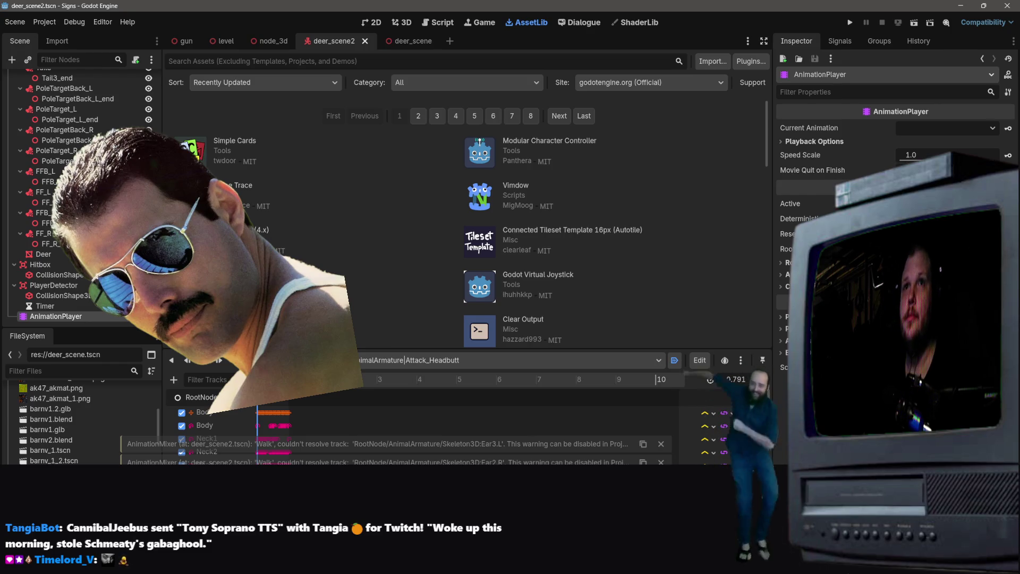
key("ctrl+shift+w")
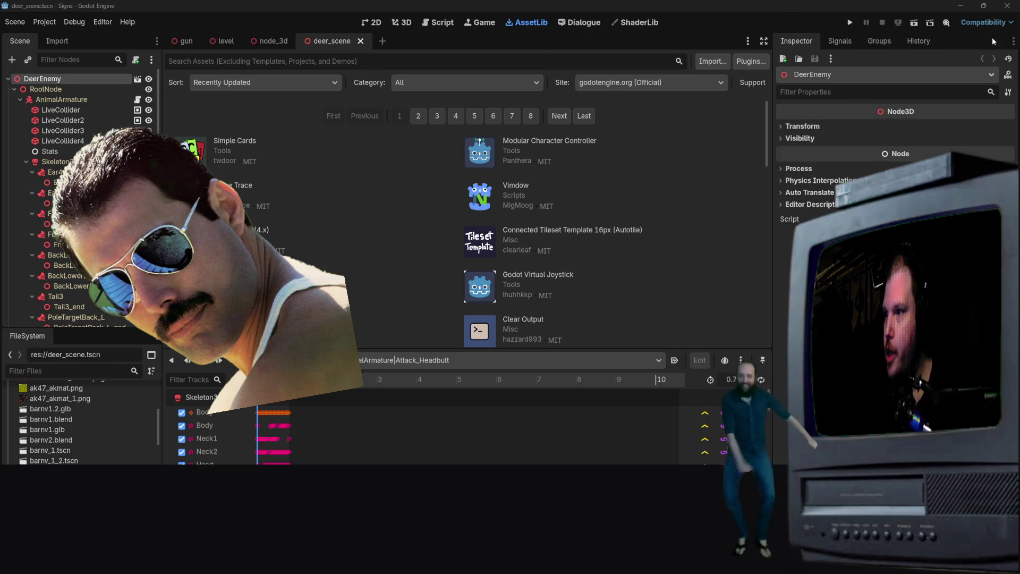
left_click(1007, 5)
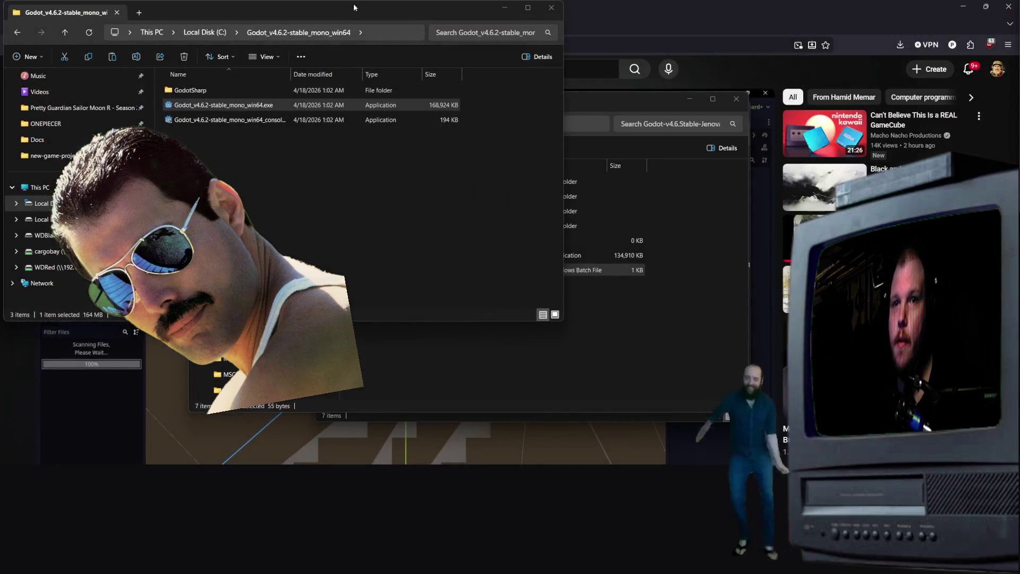
- Navigate File Explorer to the Documents\new-game-project folder
key("alt+Tab")
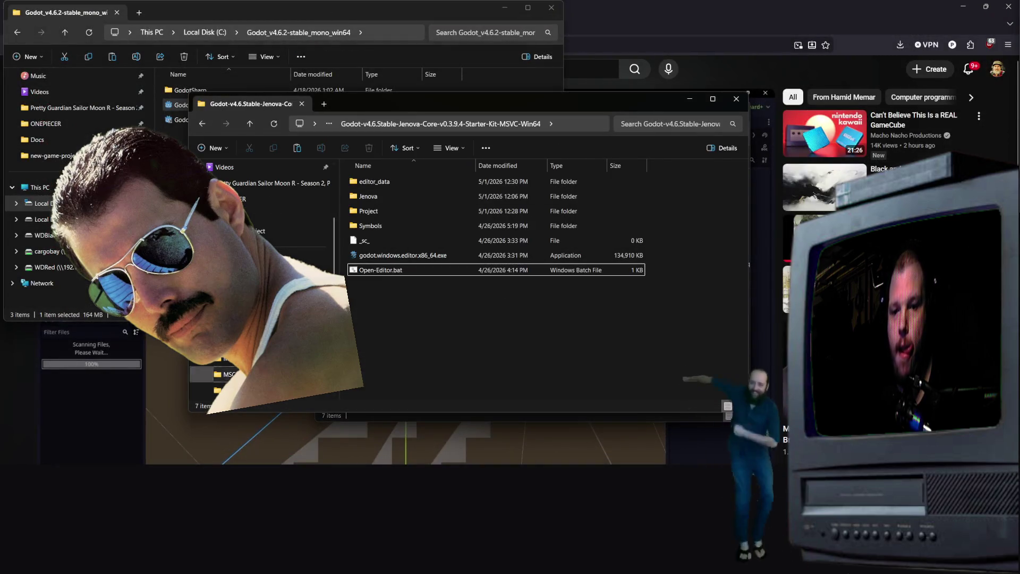
scroll(263, 281, "up", 5)
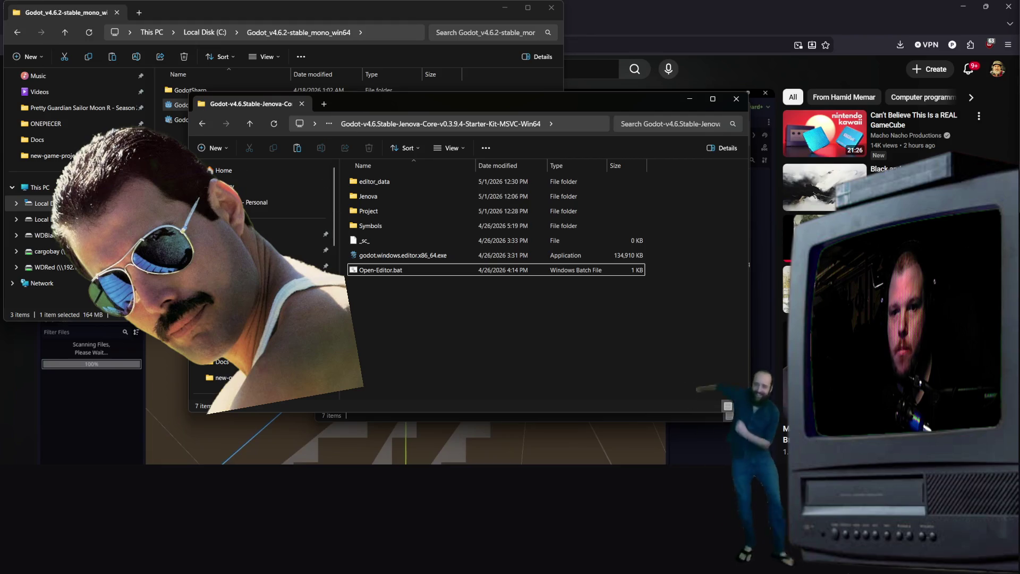
left_click(297, 266)
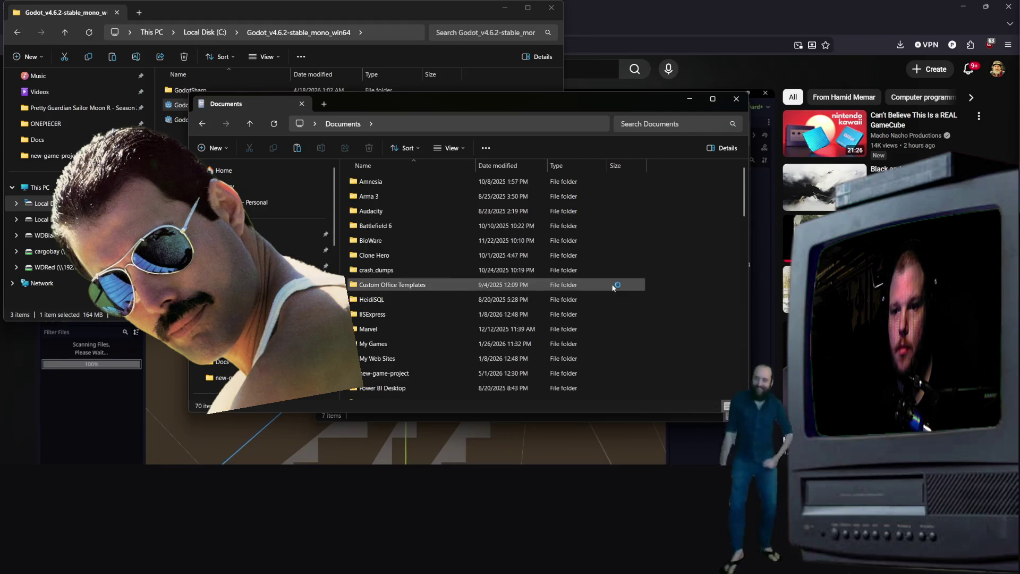
double_click(393, 245)
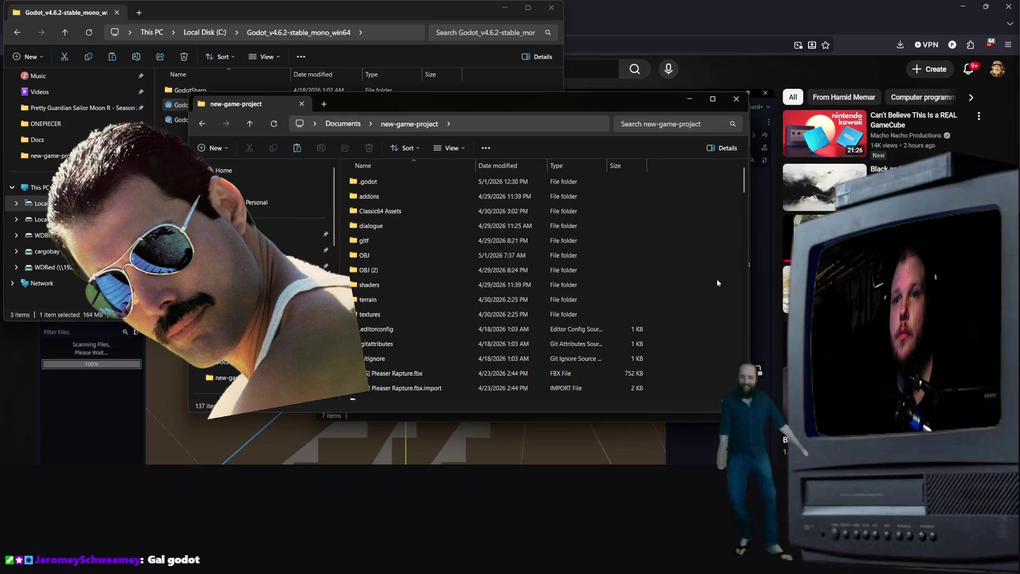
scroll(450, 317, "down", 3)
scroll(444, 288, "down", 20)
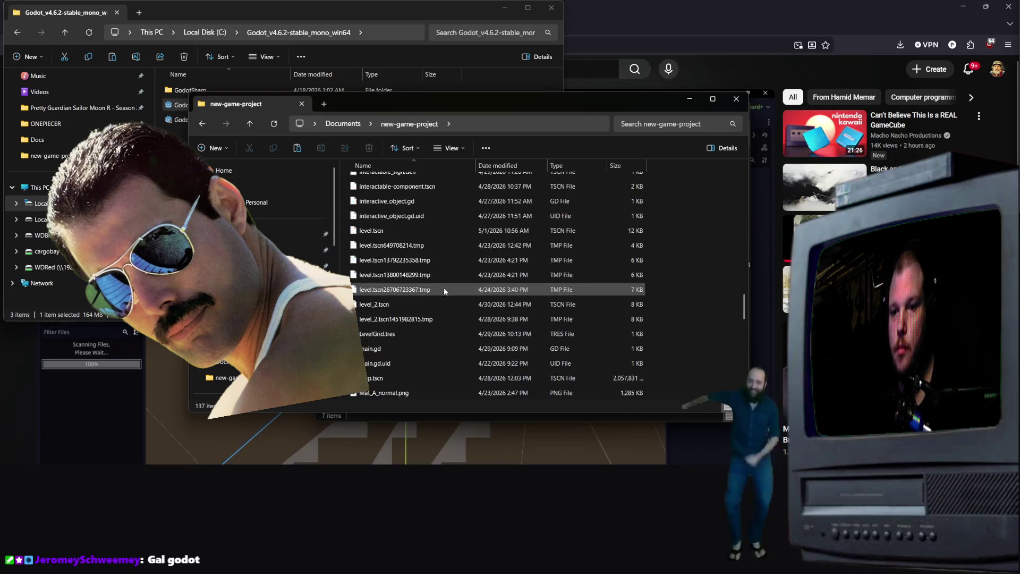
scroll(404, 308, "up", 6)
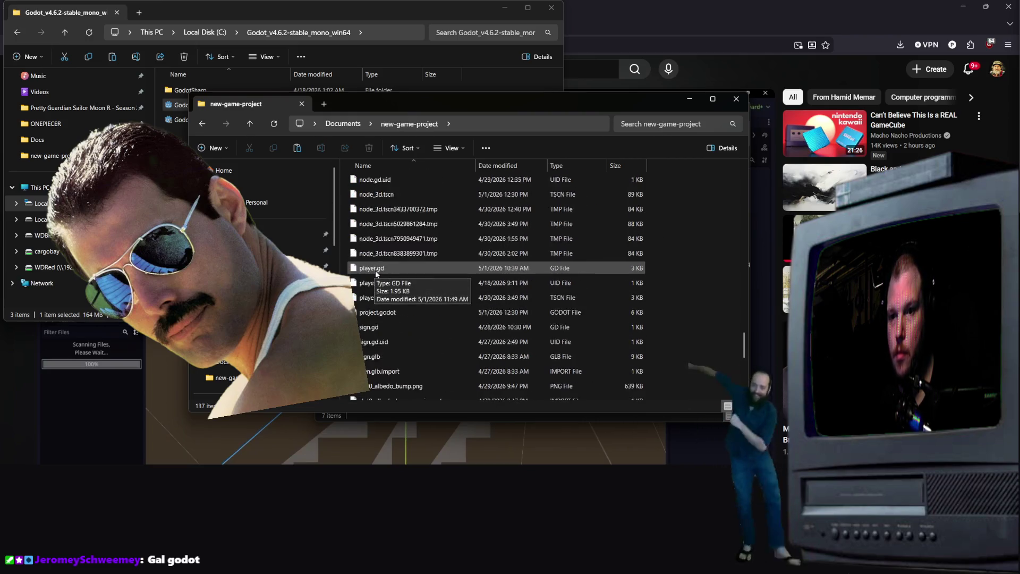
scroll(399, 298, "down", 1)
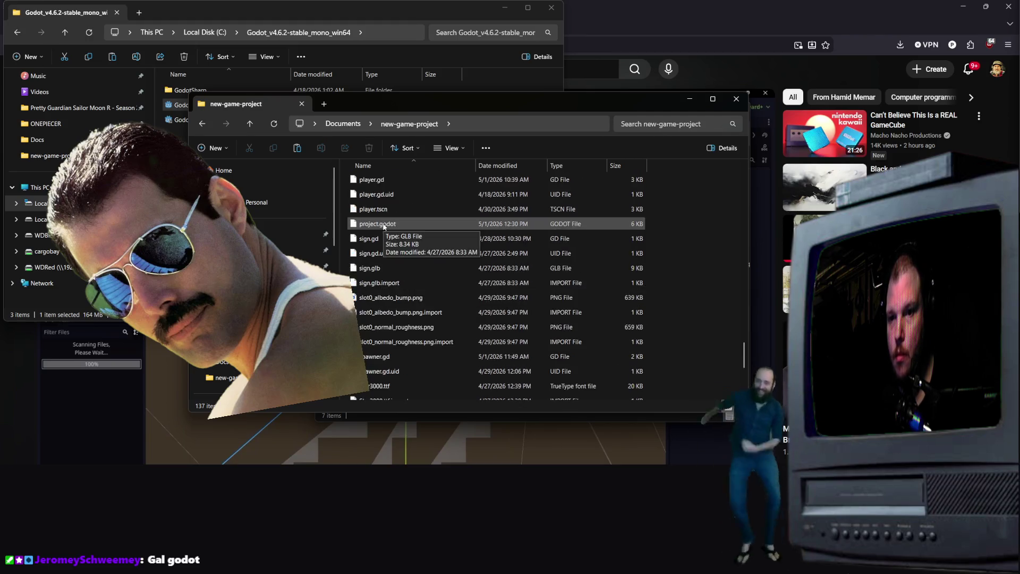
- Open project.godot in Notepad and move the Godot 4.6.2 folder window aside
right_click(393, 269)
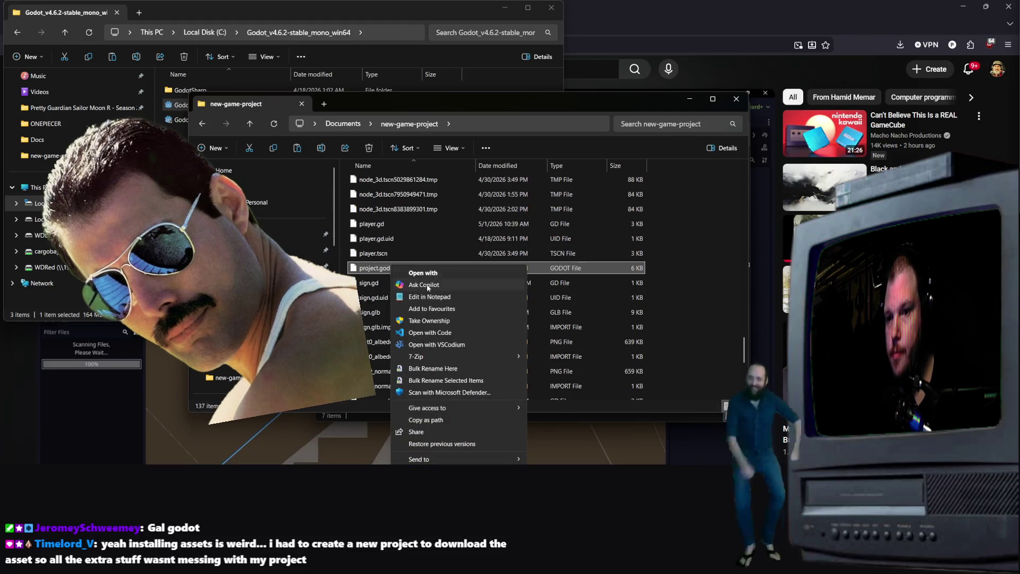
left_click(428, 297)
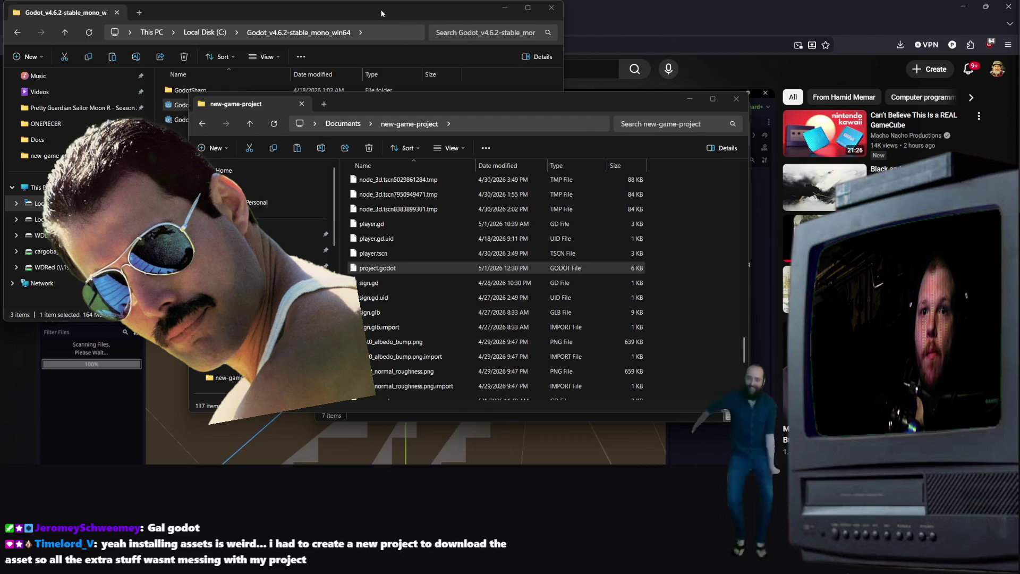
mouse_move(348, 13)
left_mouse_down()
mouse_move(477, 186)
mouse_move(467, 54)
mouse_move(431, 29)
left_mouse_up()
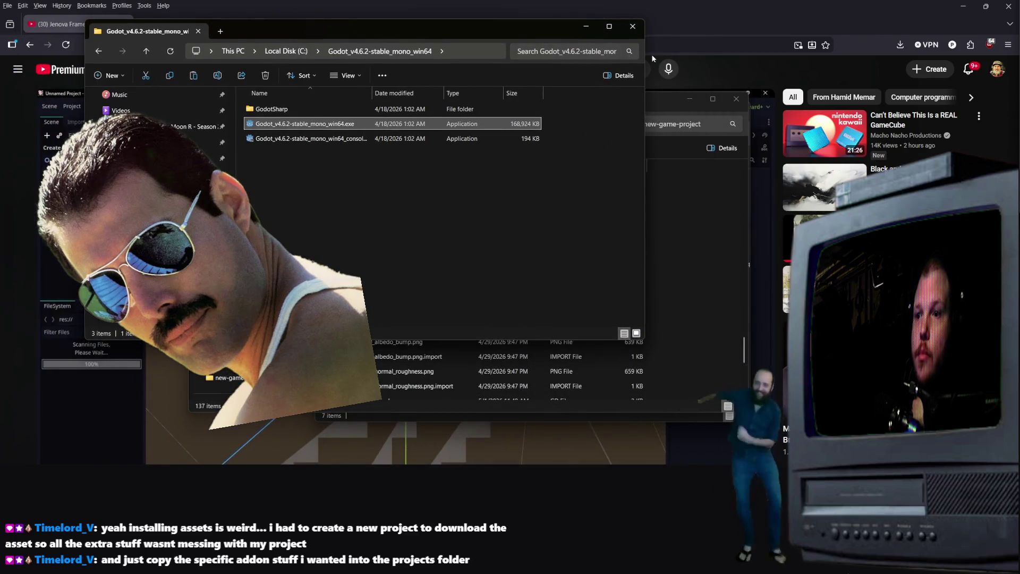
- Minimize the Godot 4.6.2 folder window, toggle the desktop, and launch the Jenova-compatible Godot editor
left_click(586, 26)
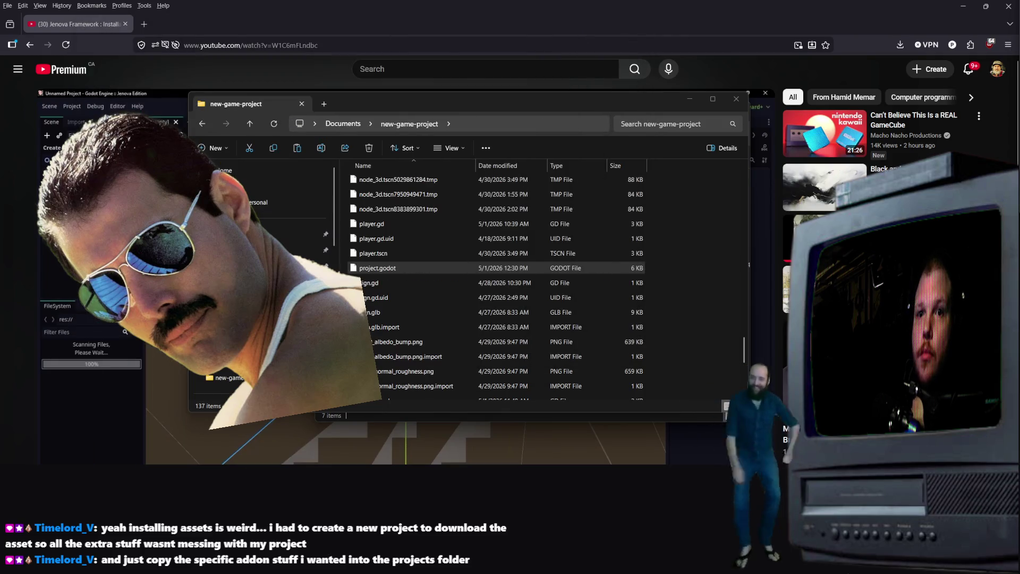
key("super+d")
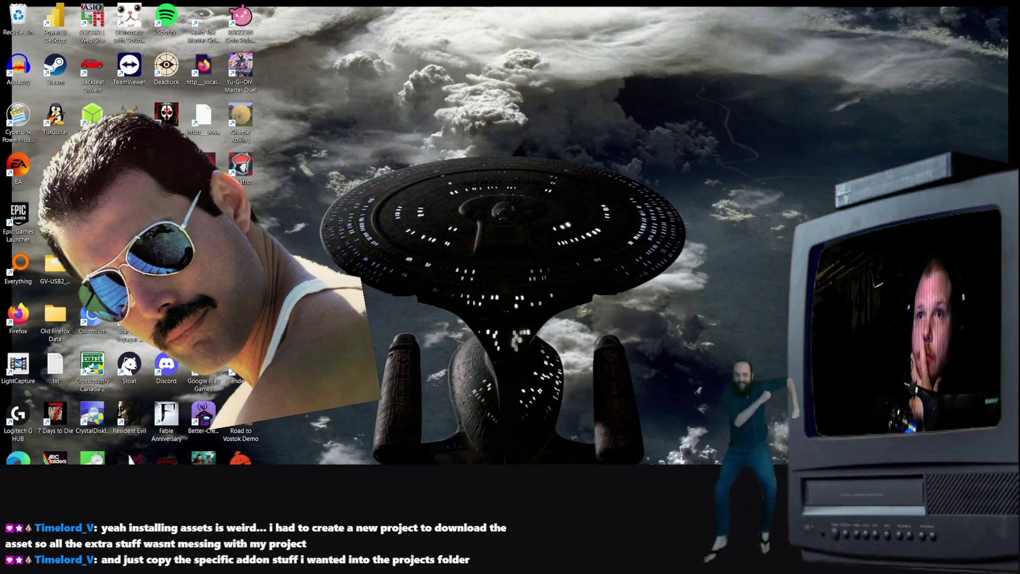
key("super+d")
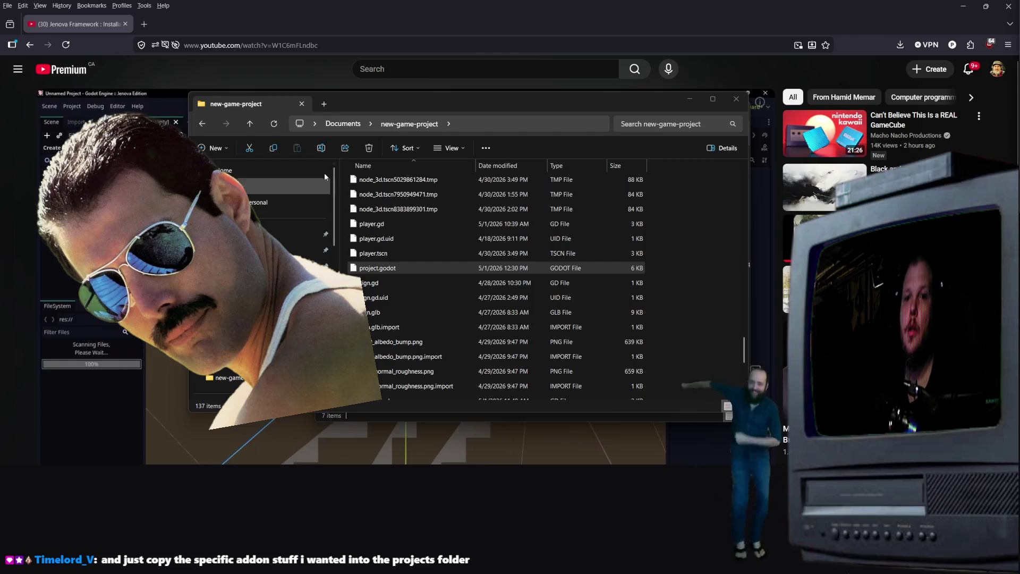
key("super+d")
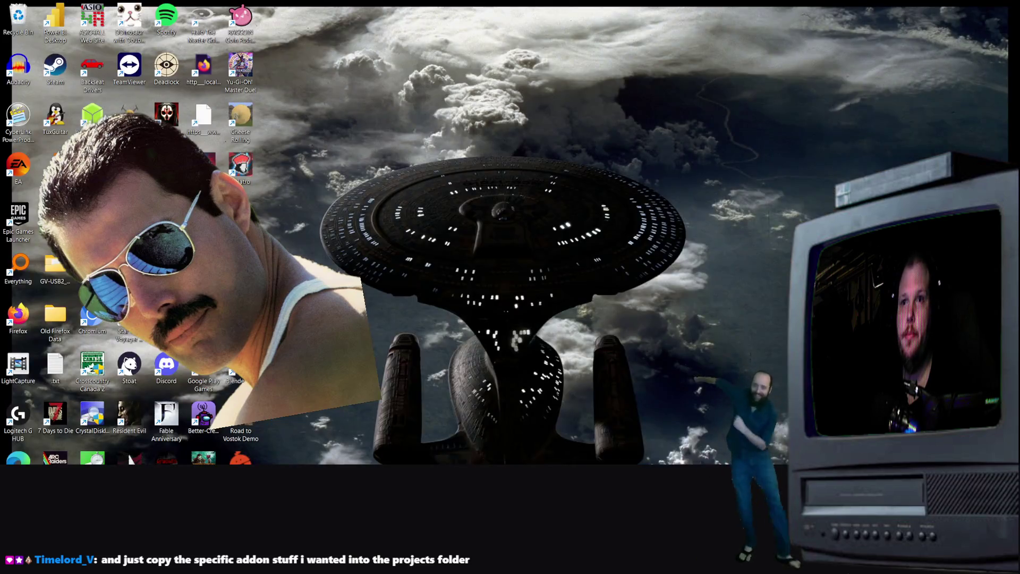
key("super+d")
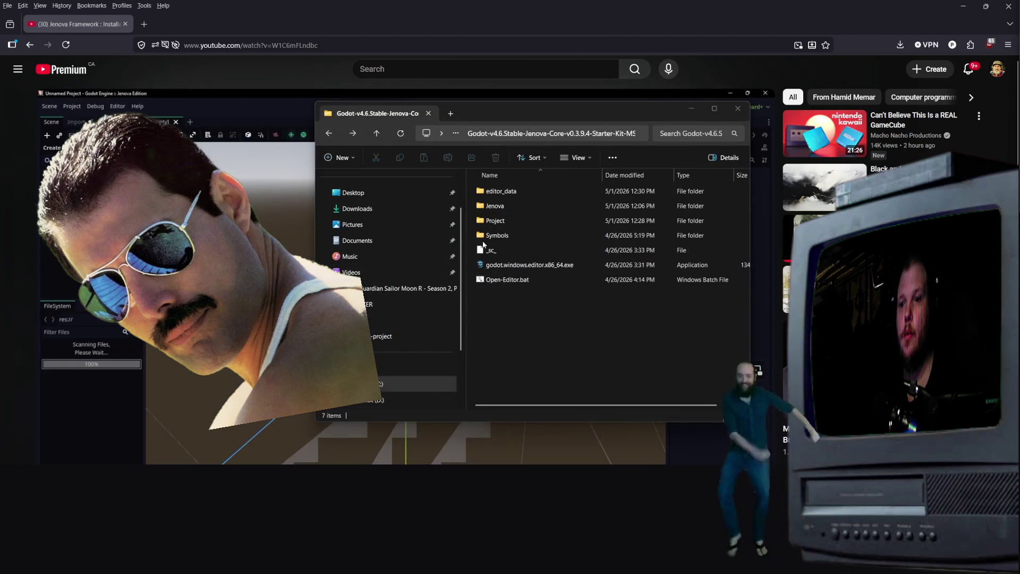
double_click(505, 266)
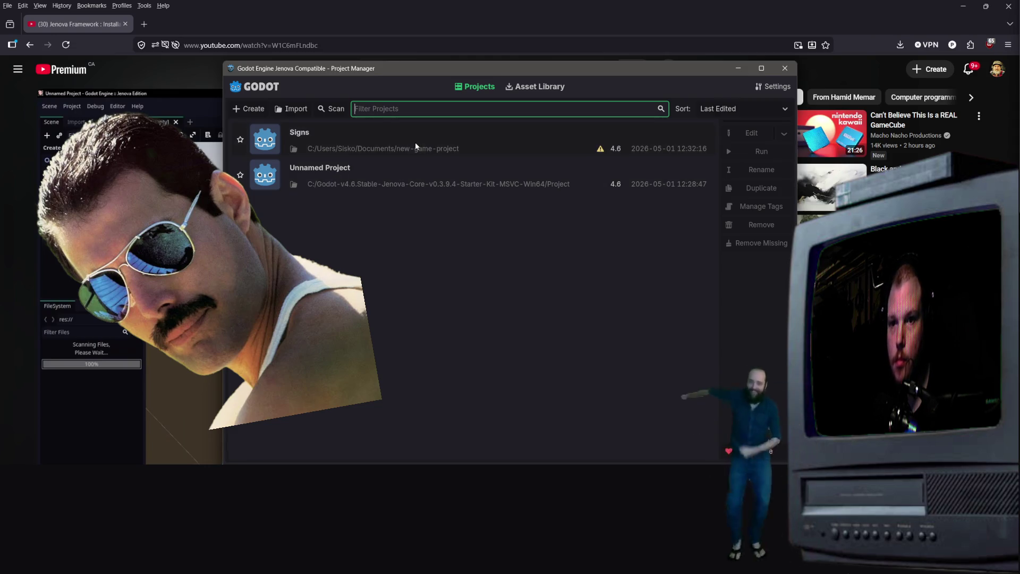
- Open the Signs project in Recovery Mode, accepting the GL Compatibility warning and recovery notice
double_click(415, 143)
left_click(514, 396)
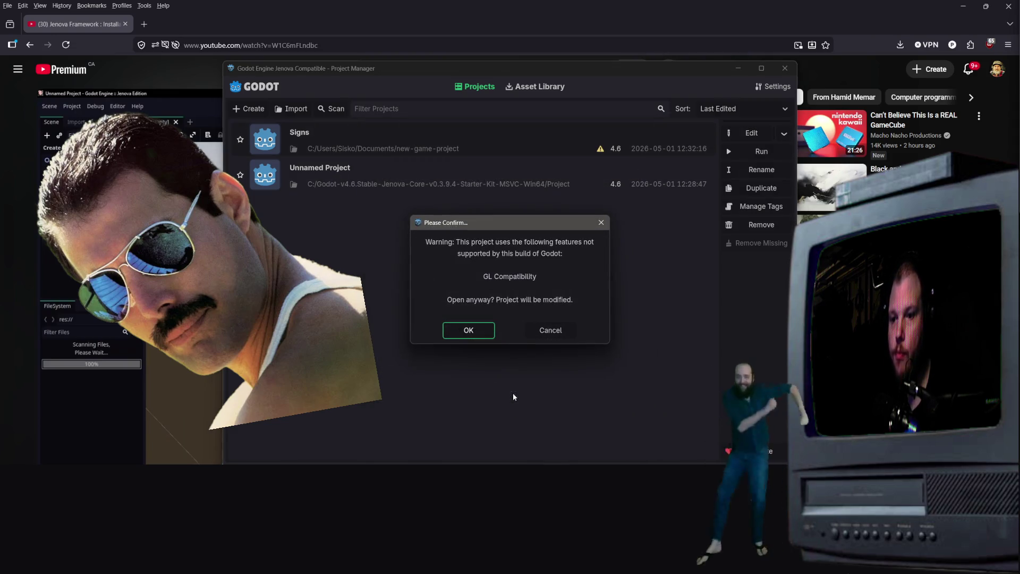
left_click(469, 331)
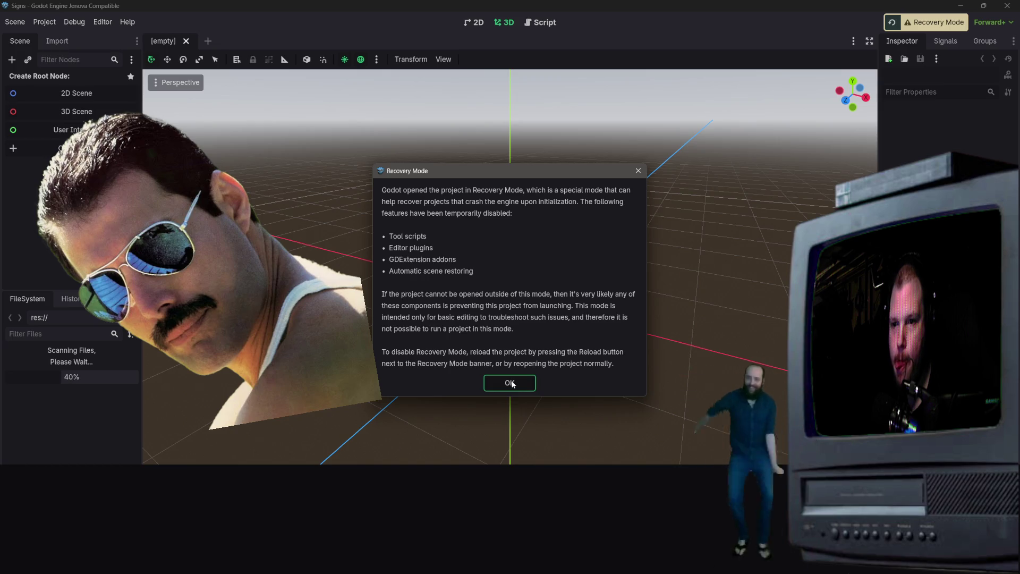
left_click(511, 384)
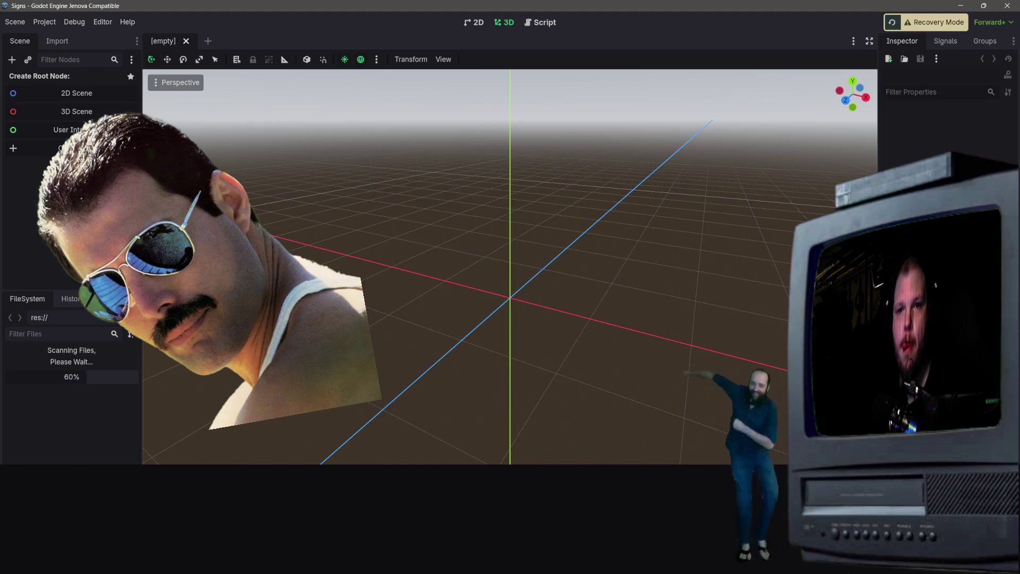
- Cancel creating a new root node and quit the recovery-mode editor
left_click(76, 149)
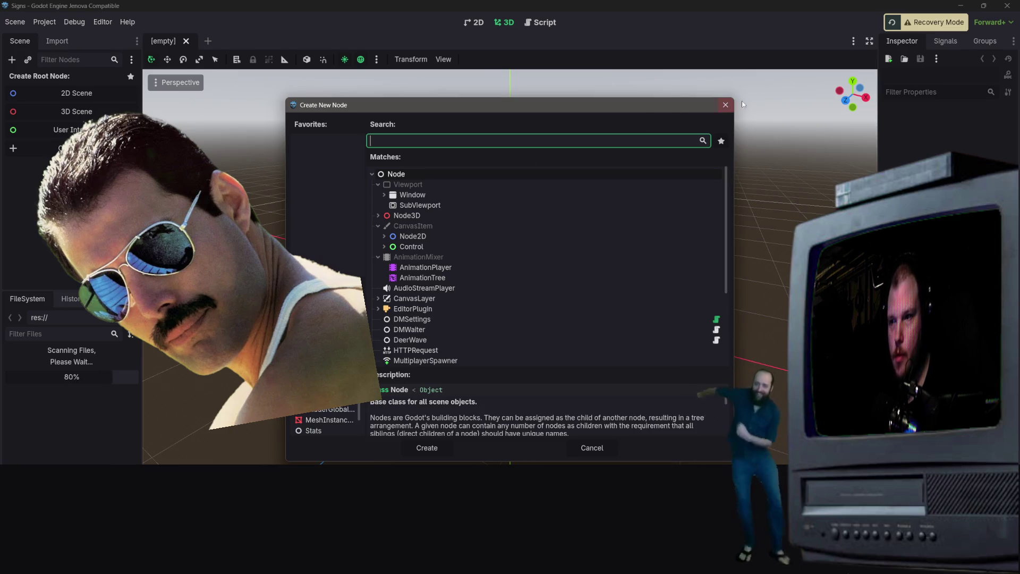
left_click(725, 105)
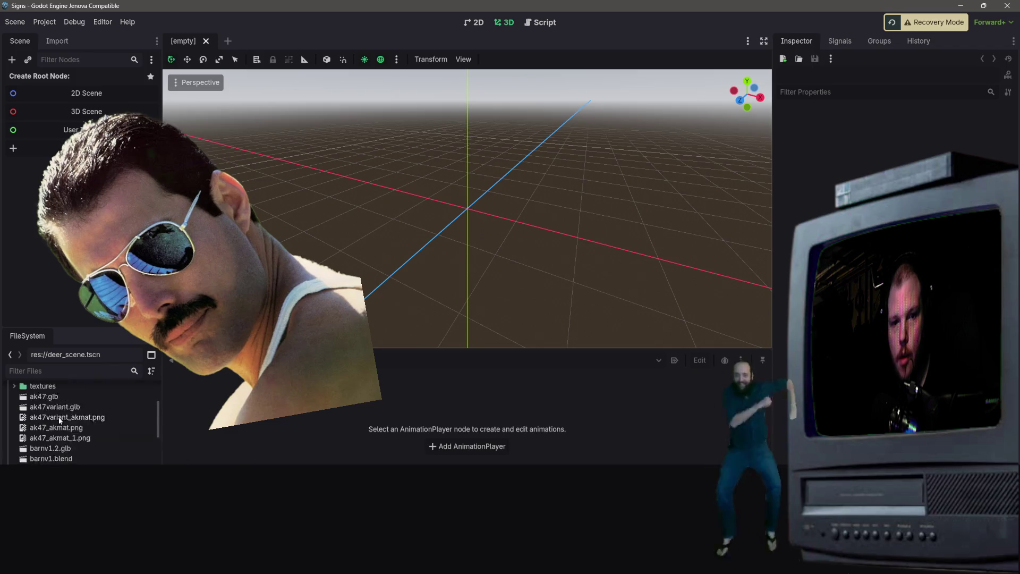
scroll(83, 413, "up", 2)
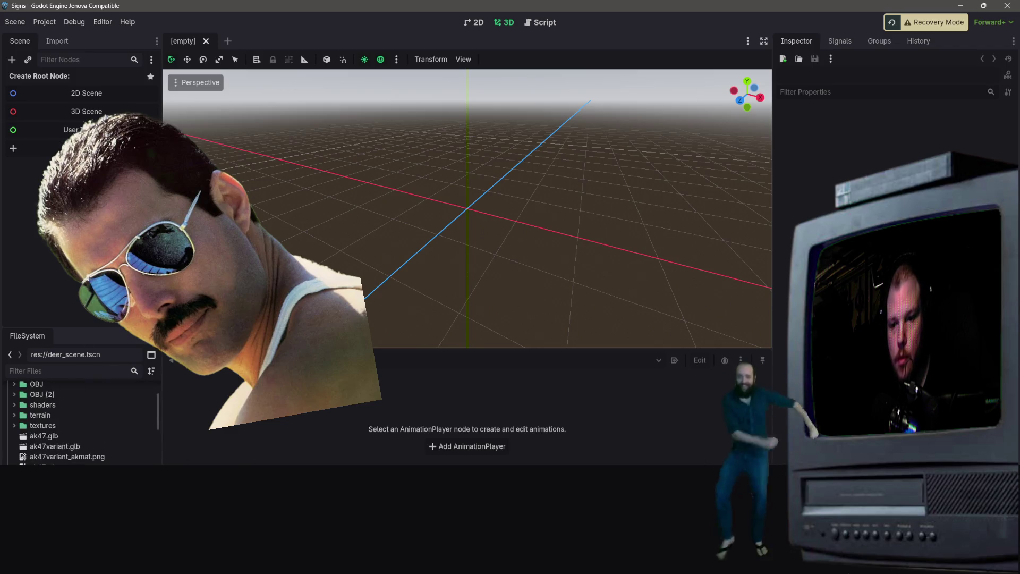
left_click(1008, 7)
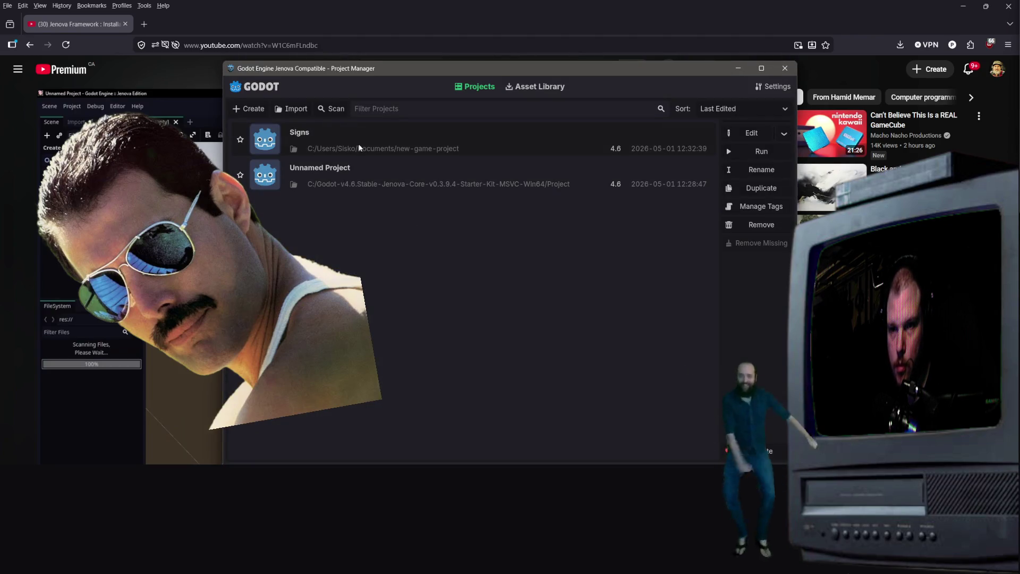
- Reopen Signs normally, fly the camera toward the barn, and run the game
double_click(359, 147)
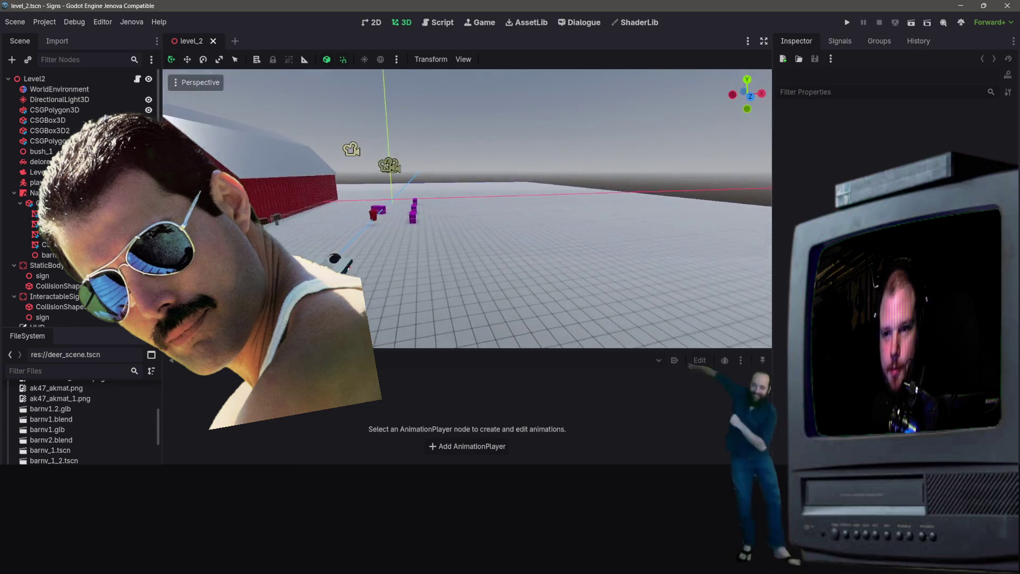
key("w")
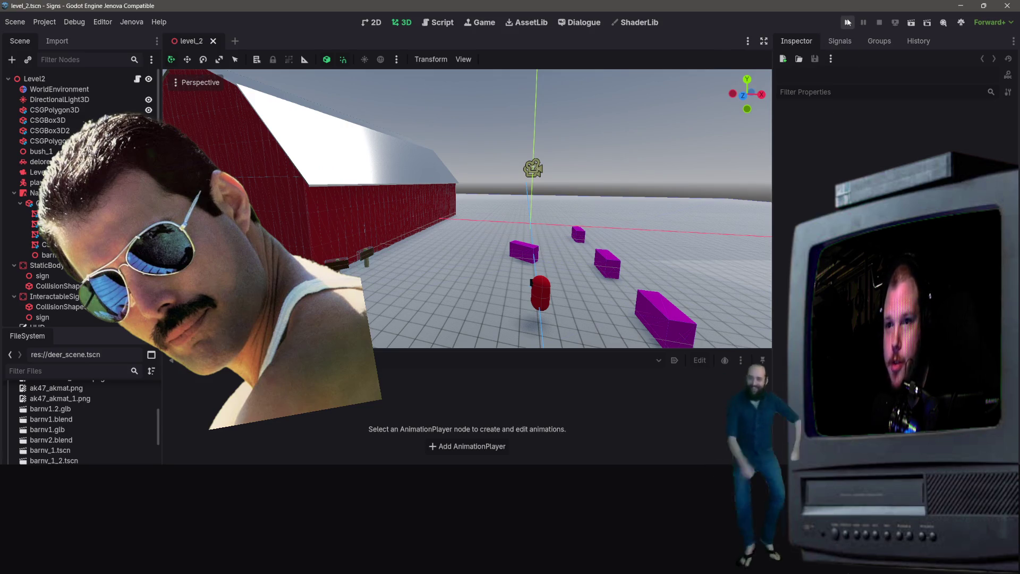
left_click(849, 22)
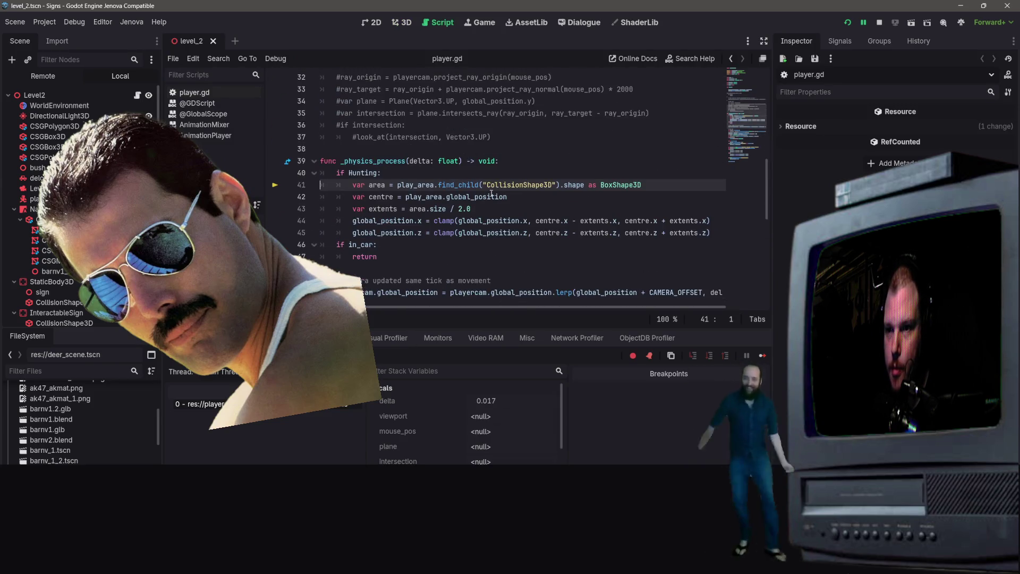
- Change Hunting's default on line 6 of player.gd from true to false, save, and stop debugging
left_click(577, 185)
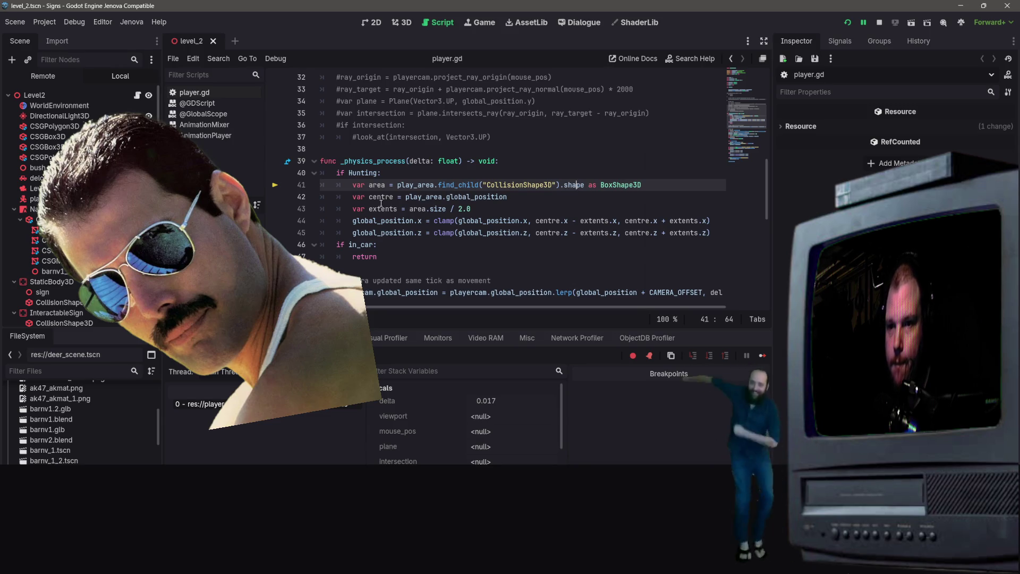
scroll(381, 204, "up", 10)
double_click(442, 138)
type("FALSE")
key("BackSpace")
key("BackSpace")
key("BackSpace")
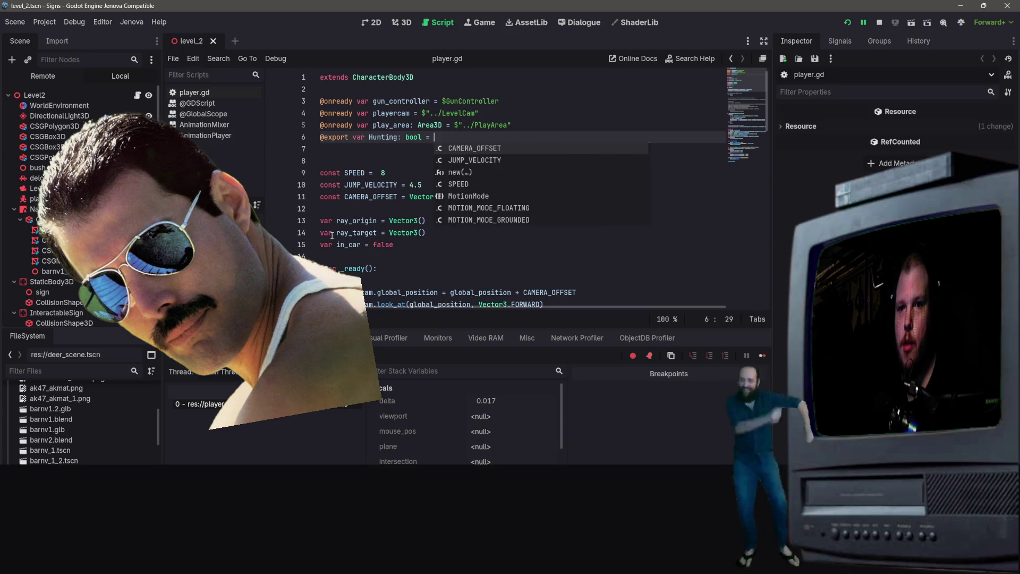
type("F")
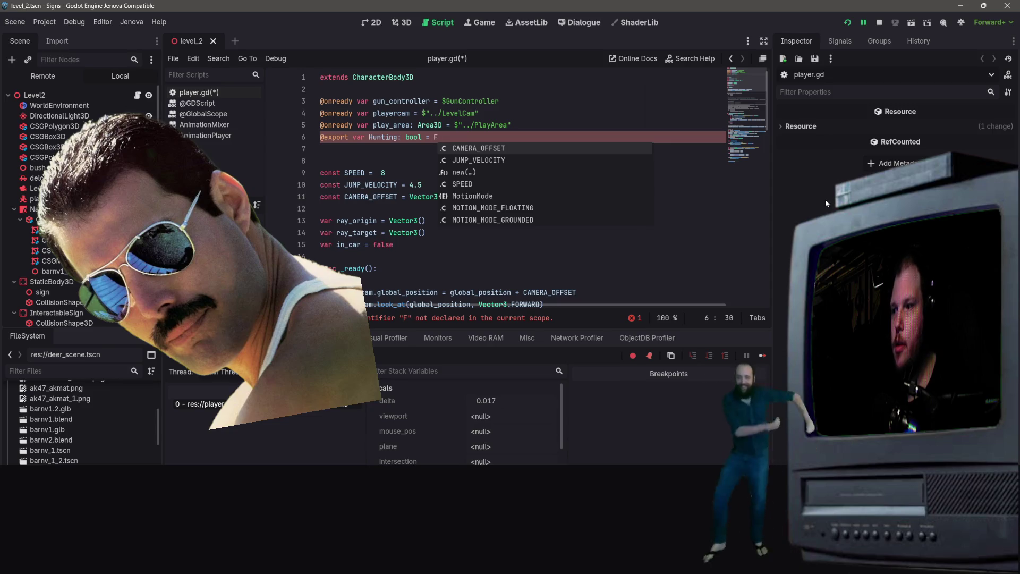
left_click(371, 137)
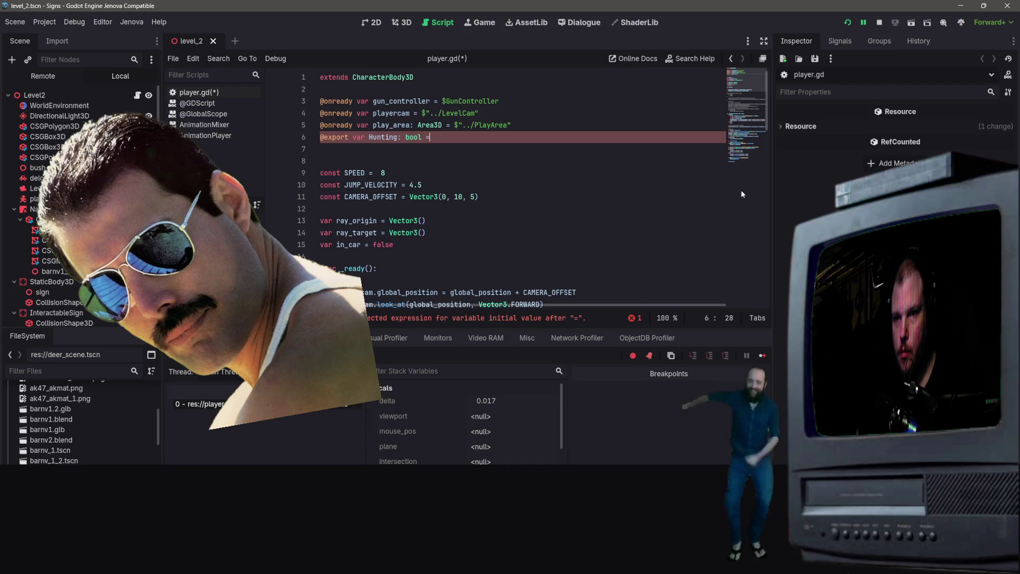
key("BackSpace")
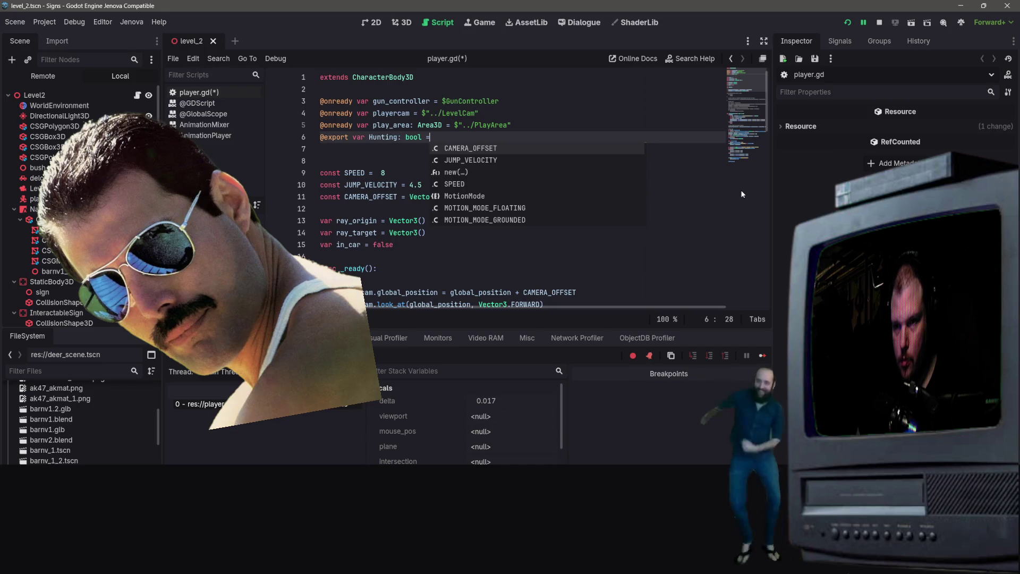
type(" false")
key("ctrl+s")
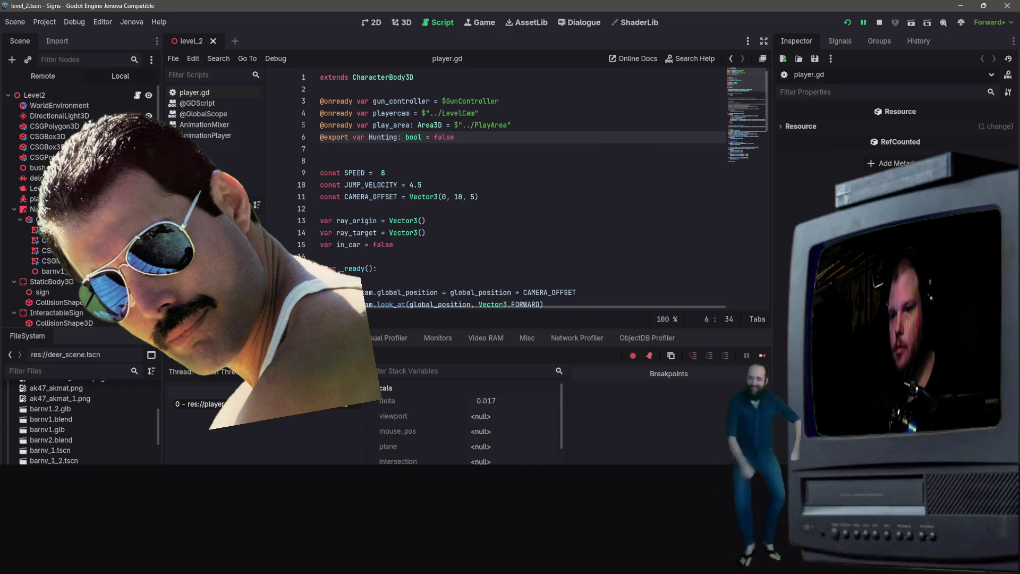
left_click(880, 22)
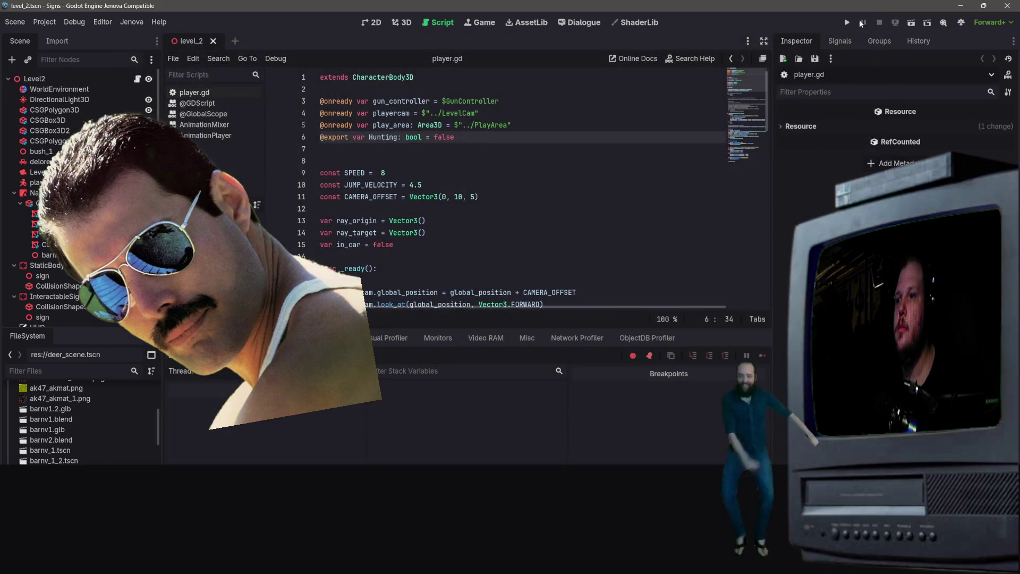
- Run the game and walk the player across the grid onto the white car
left_click(846, 24)
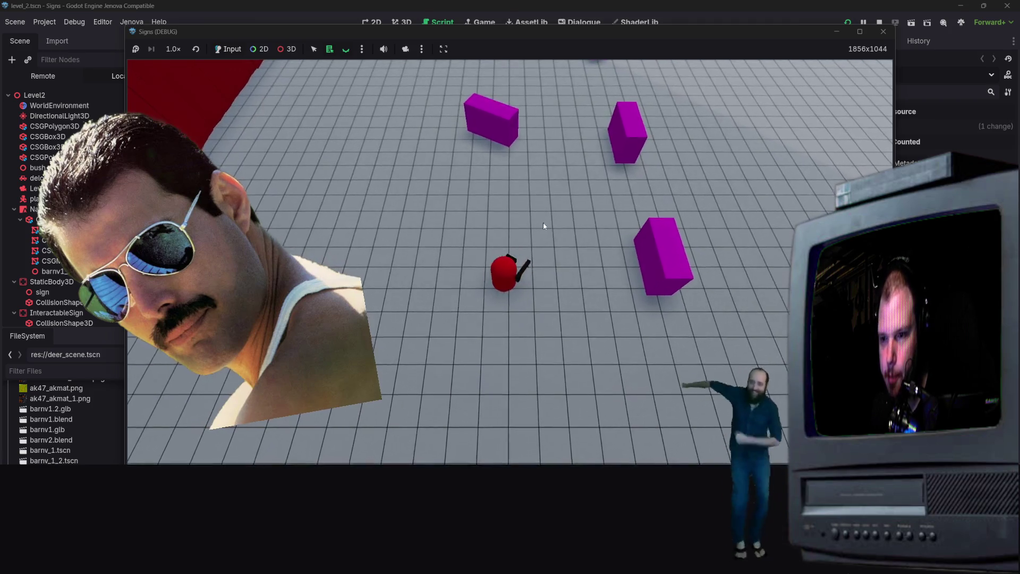
key("a")
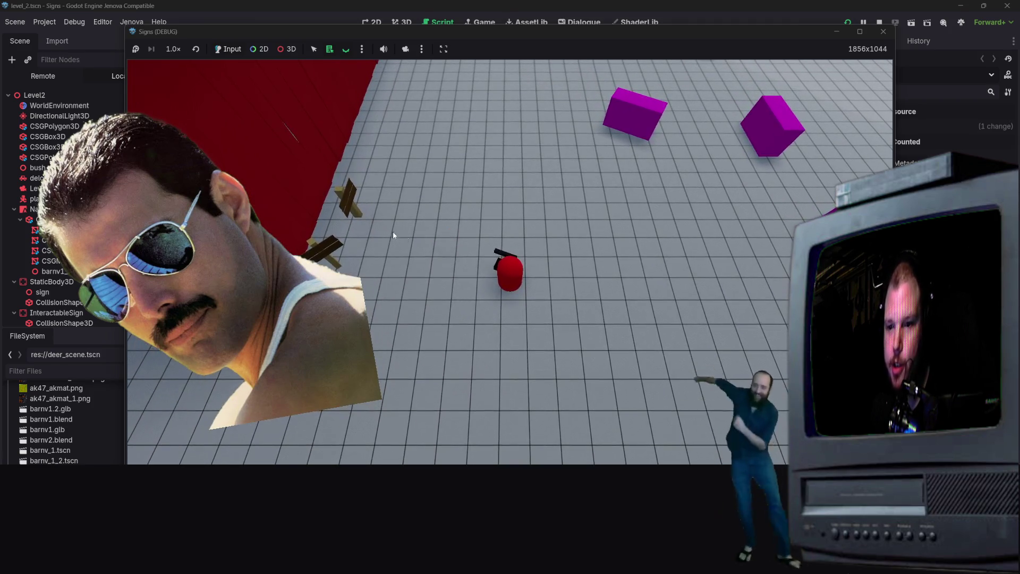
key("d")
key("s")
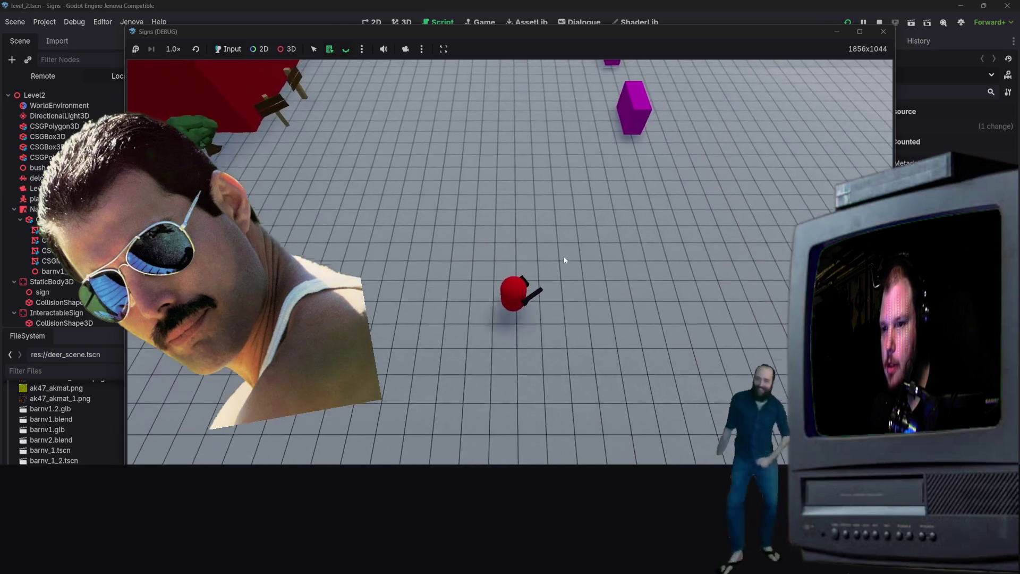
key("s")
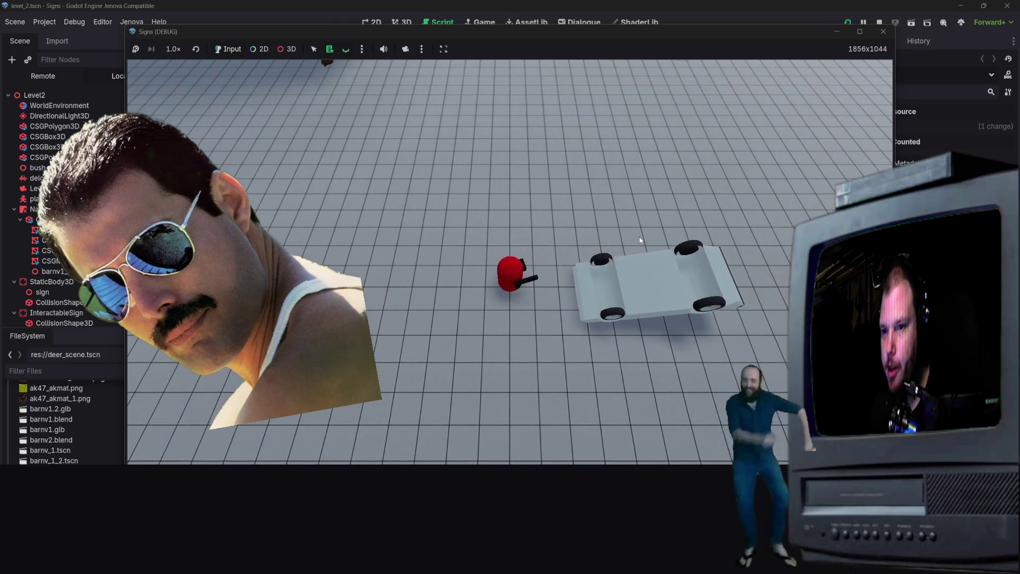
key("w")
key("d")
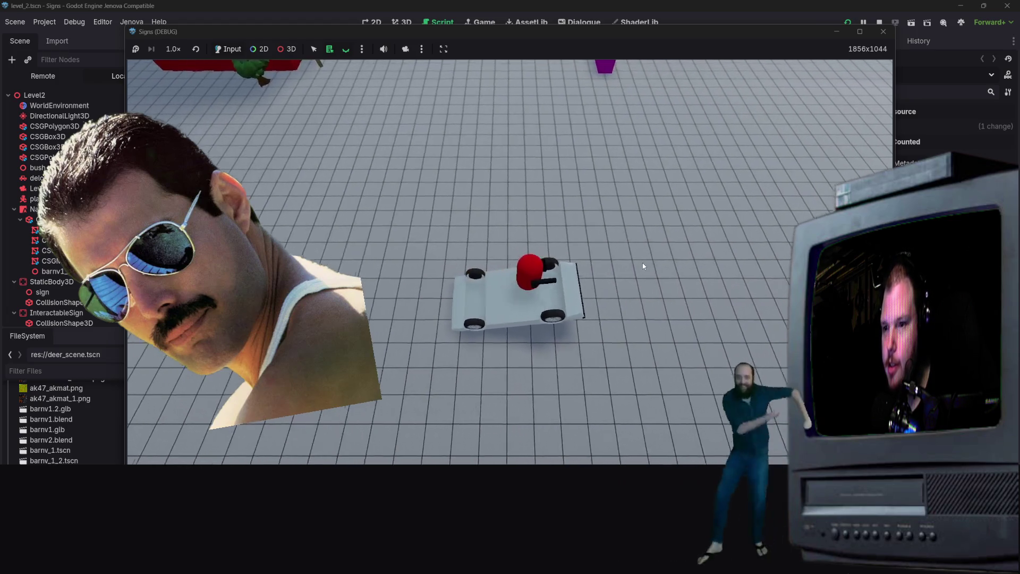
- Drive and turn the white car around the player, then close the game window
key("d")
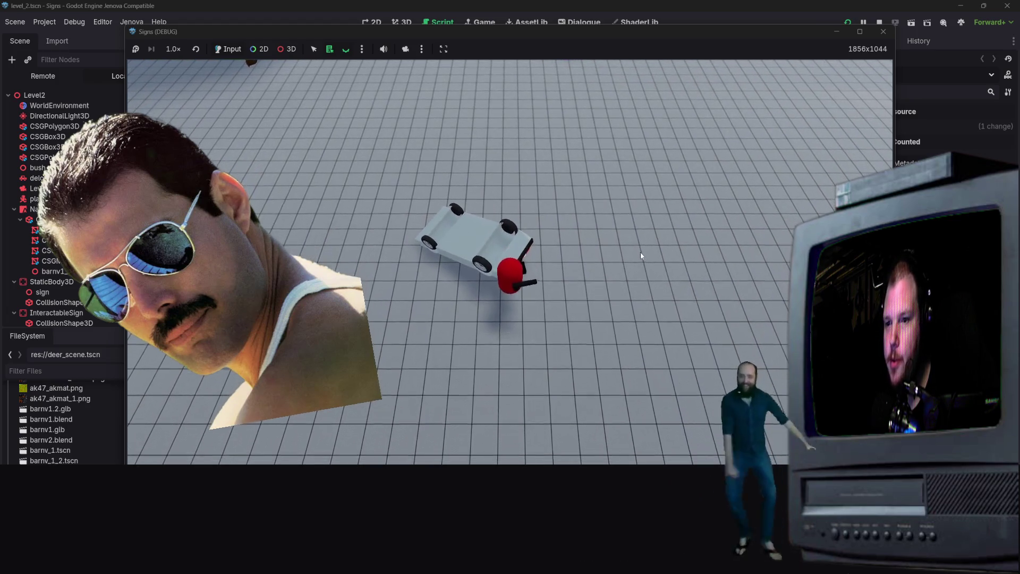
key("w")
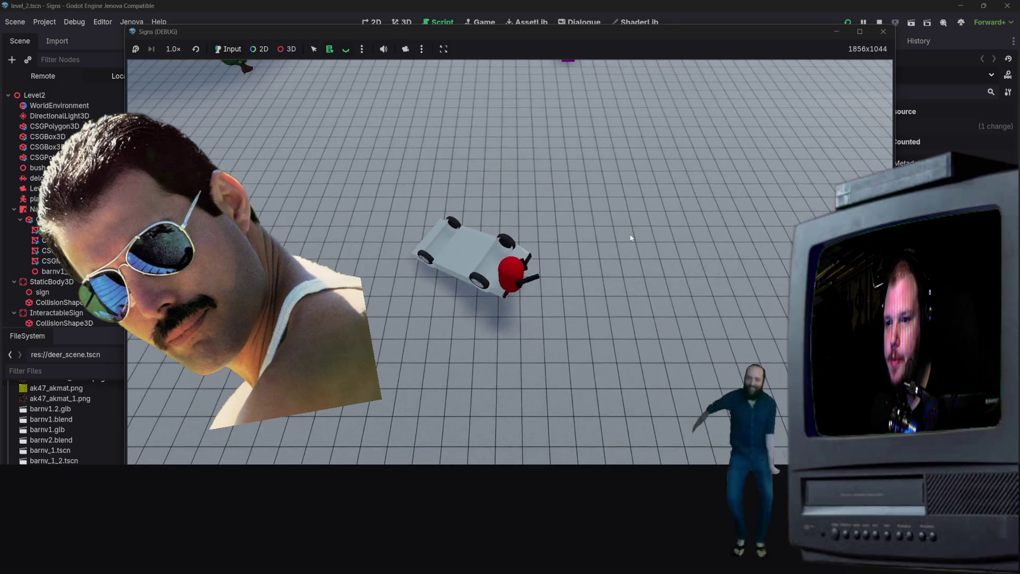
key("a")
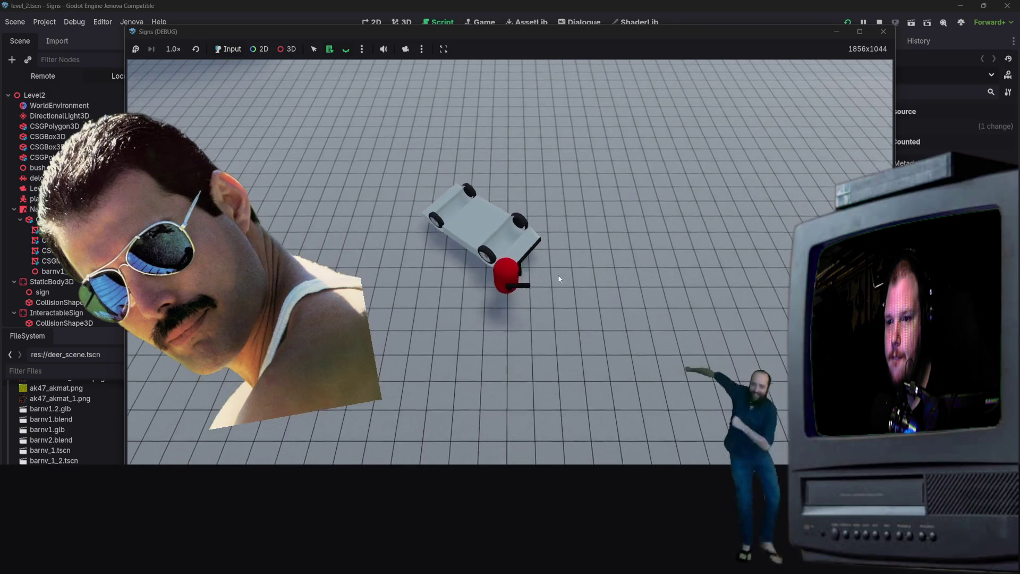
key("d")
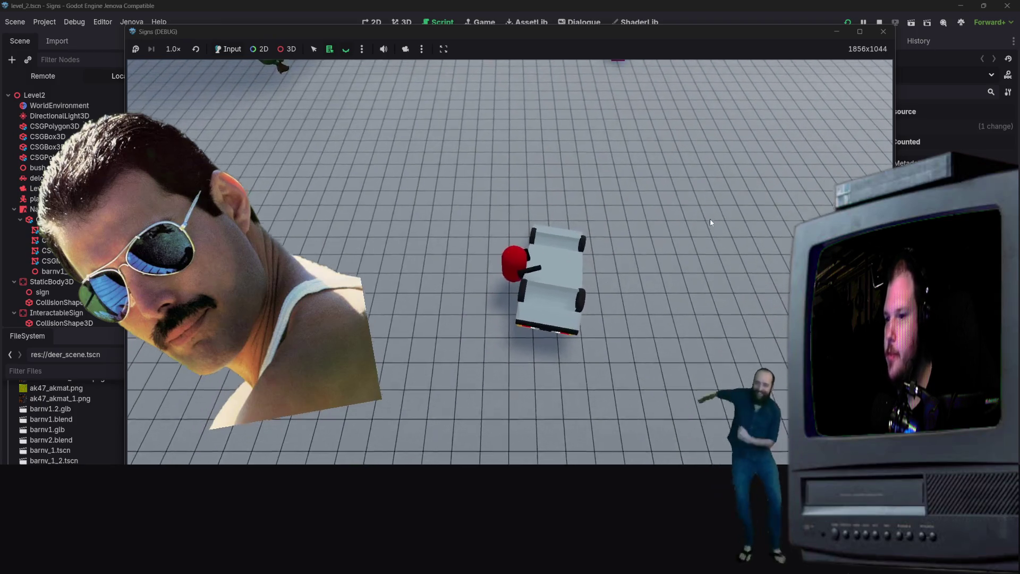
key("d")
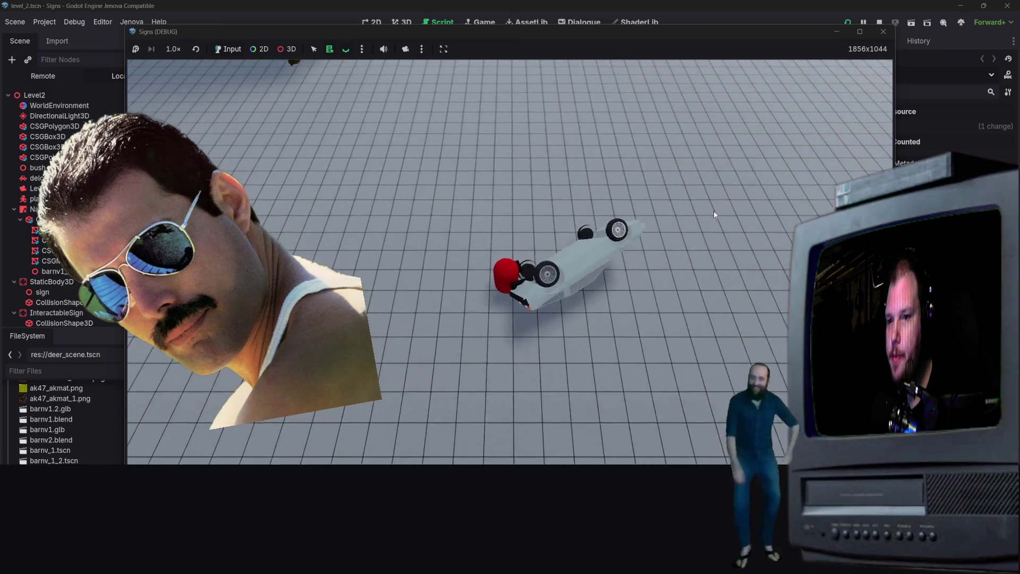
key("d")
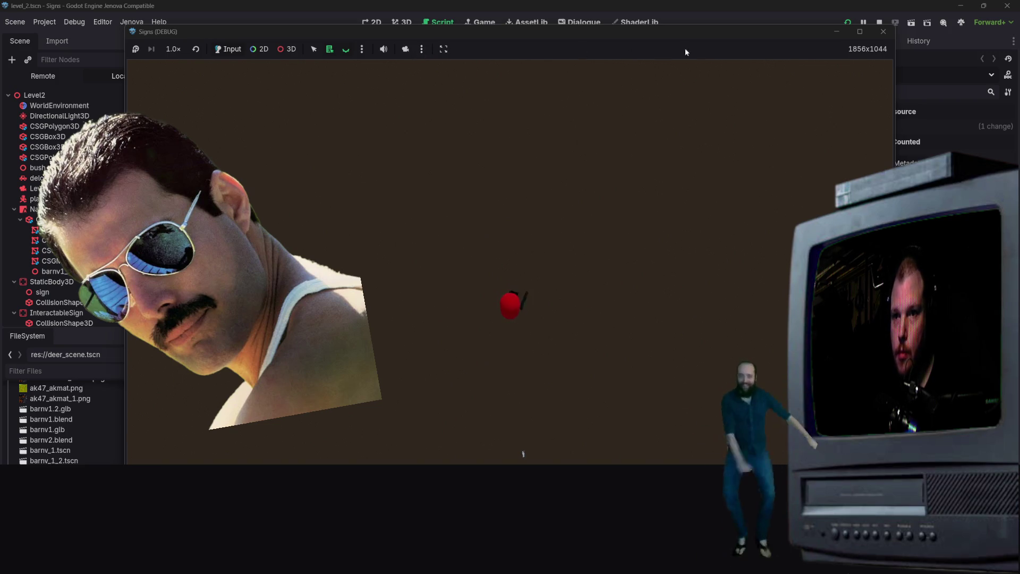
left_click(884, 32)
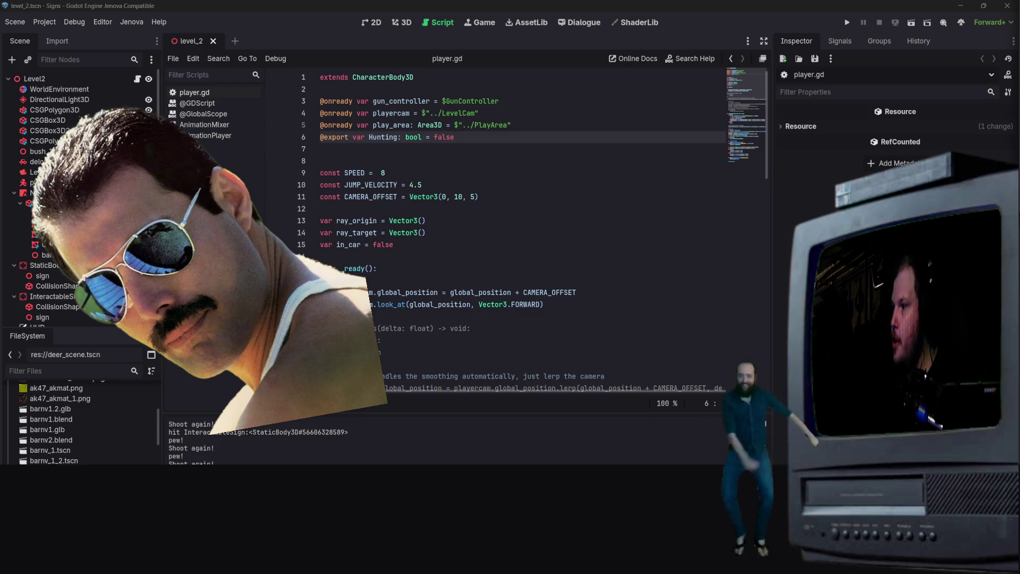
- Set Hunting on line 6 back to true, save player.gd, and run the game
scroll(492, 246, "down", 5)
scroll(504, 257, "up", 5)
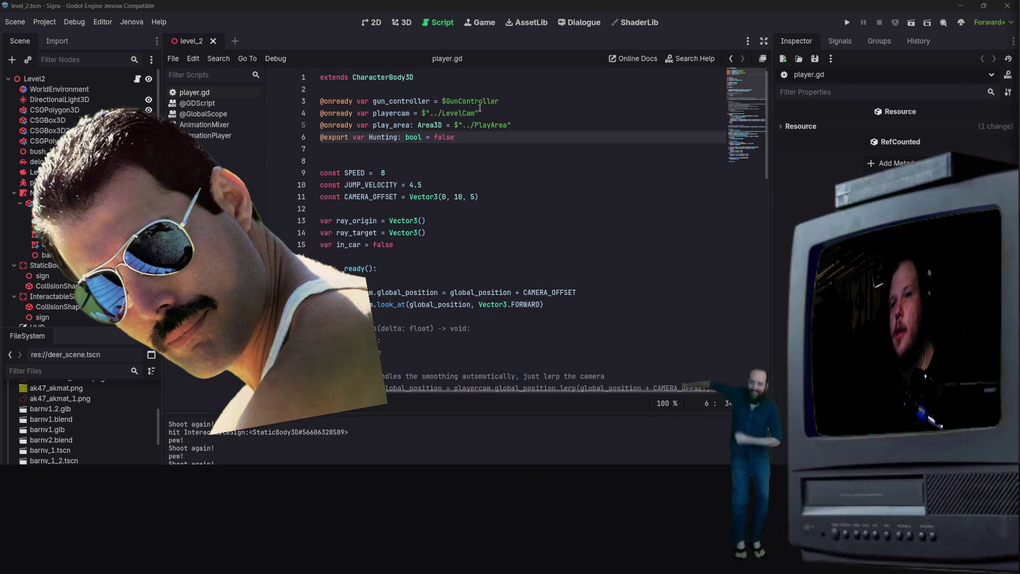
left_click_drag(455, 137, 433, 136)
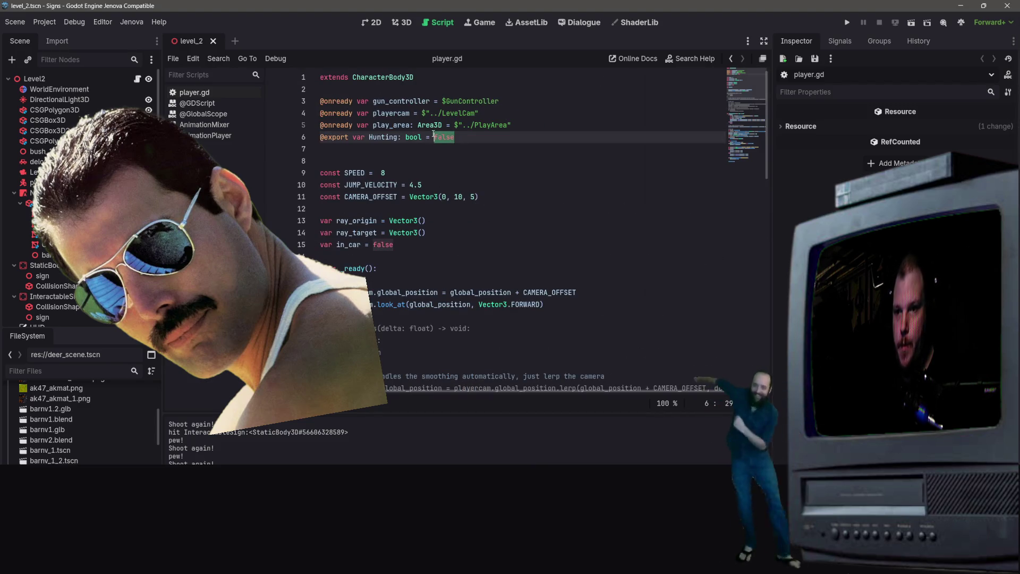
type("true")
key("Return")
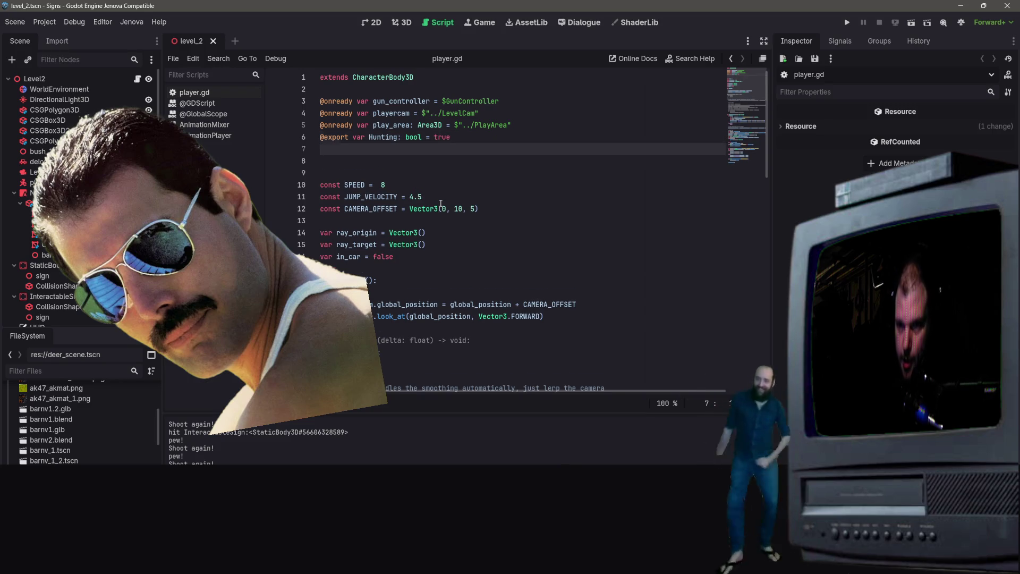
key("BackSpace")
key("ctrl+s")
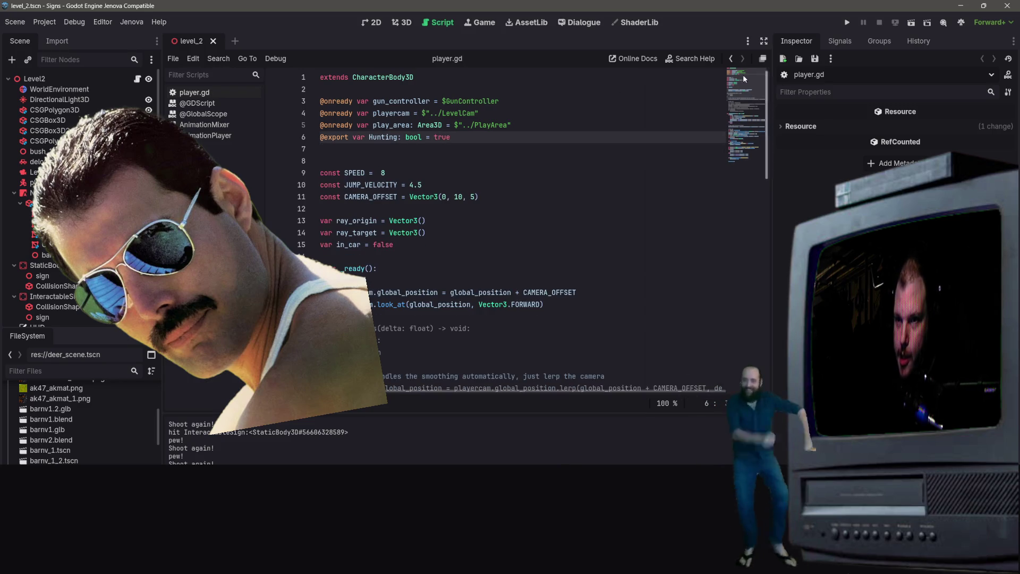
left_click(910, 24)
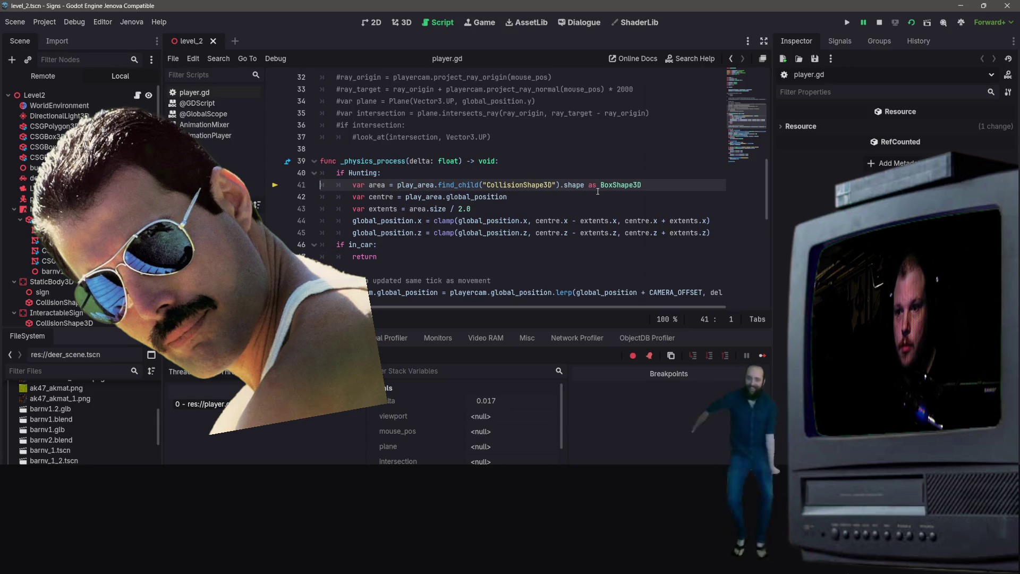
scroll(438, 186, "up", 10)
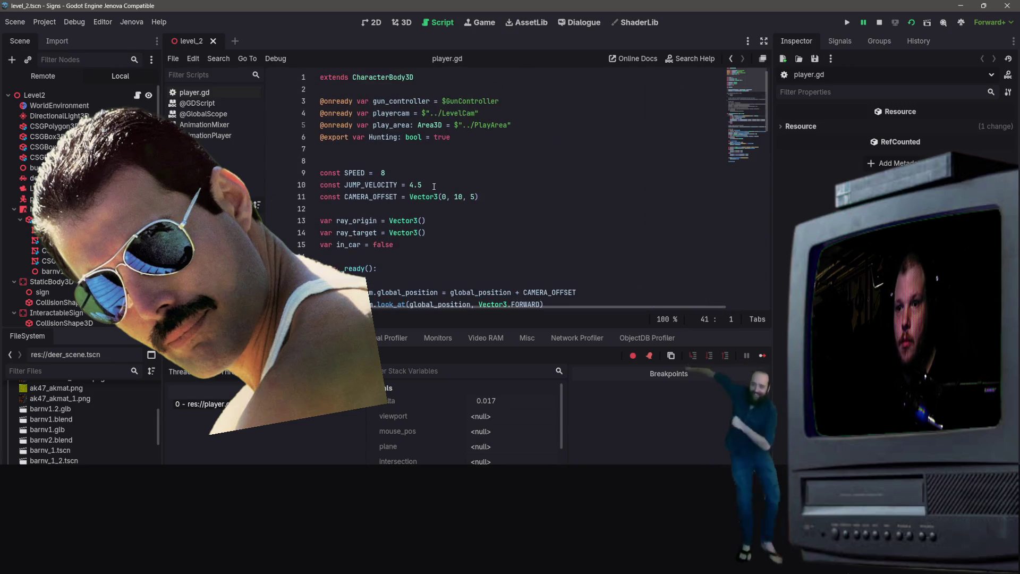
scroll(442, 198, "down", 6)
scroll(443, 198, "down", 3)
left_click(481, 196)
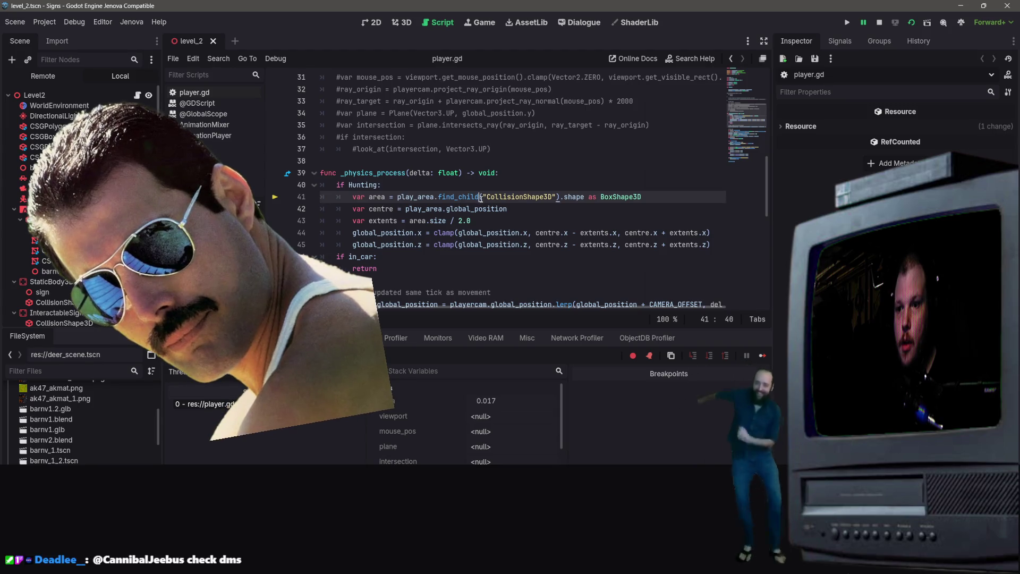
scroll(529, 204, "up", 2)
key("Up")
scroll(449, 239, "up", 8)
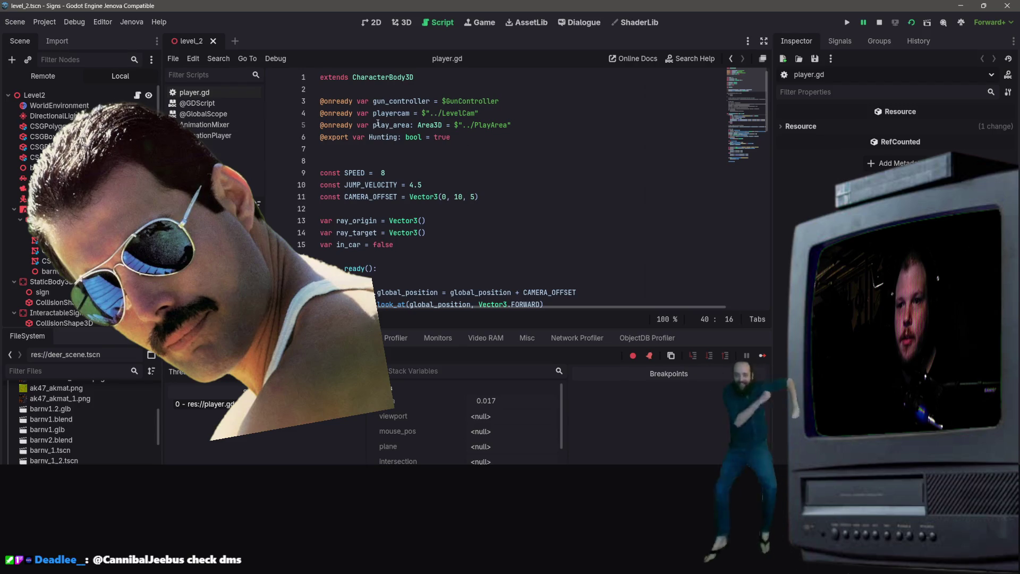
left_click(403, 127)
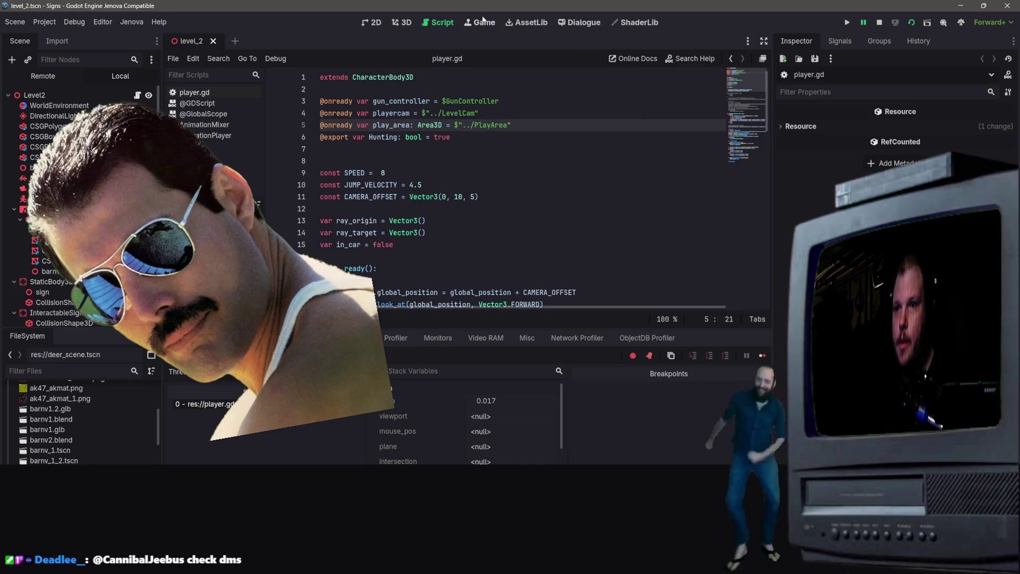
scroll(80, 212, "down", 2)
- Find Hunting.tscn in the FileSystem dock and open it in its own tab
scroll(79, 419, "down", 10)
scroll(79, 420, "down", 10)
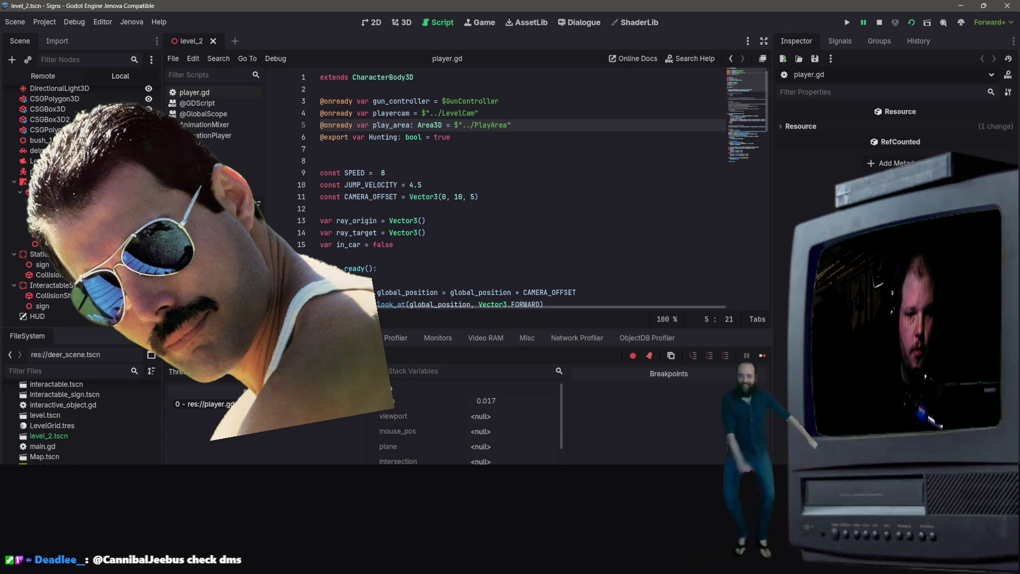
scroll(80, 420, "down", 5)
right_click(53, 397)
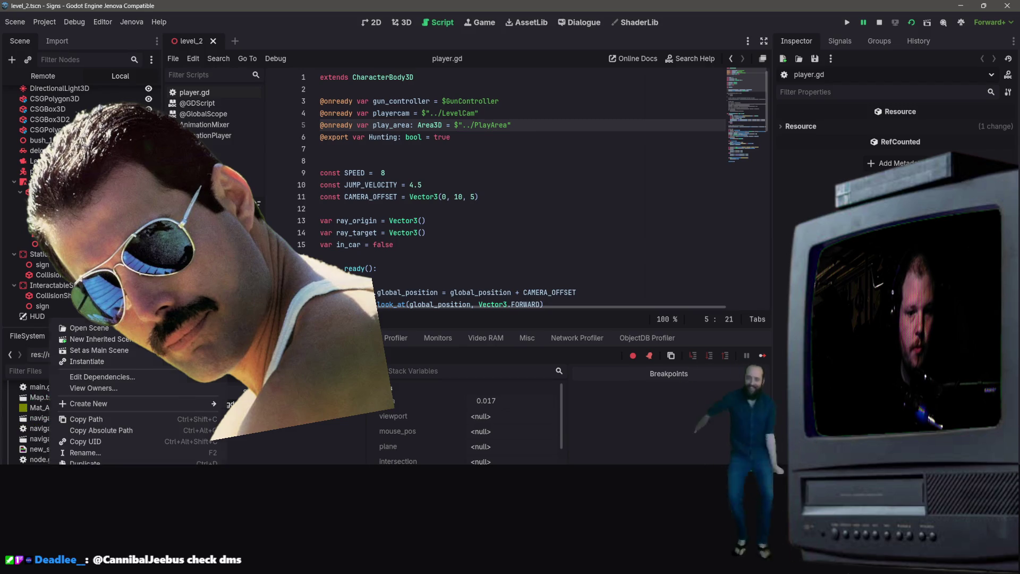
key("Escape")
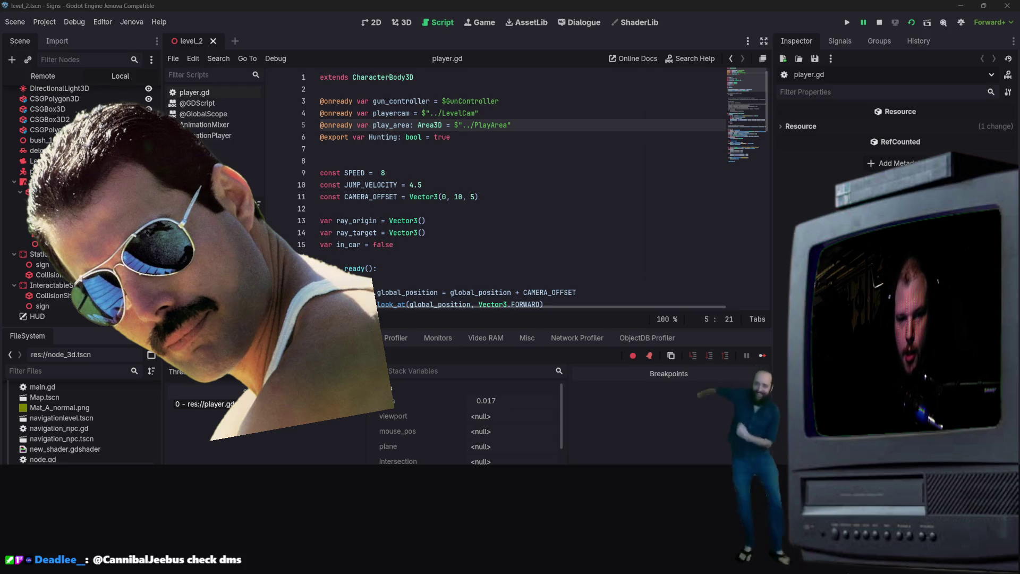
key("alt+Tab")
scroll(30, 445, "up", 5)
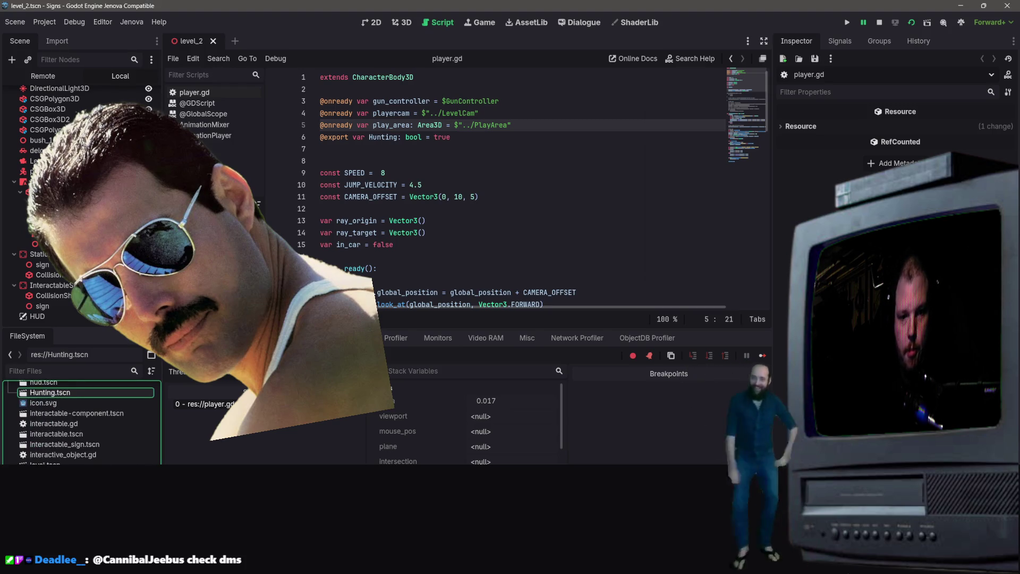
double_click(59, 433)
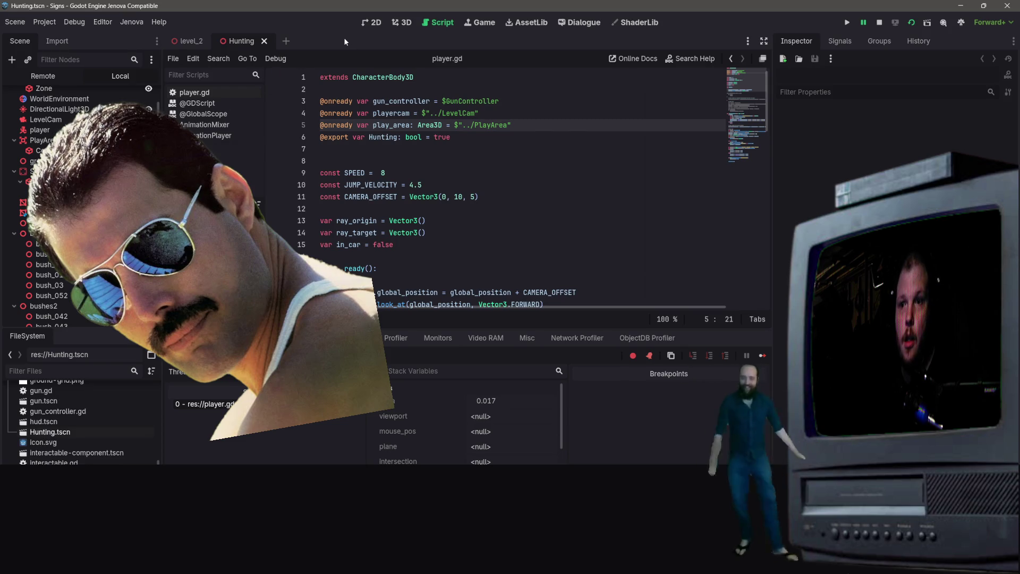
- Run the Hunting scene until it halts on the null-instance error in spawner.gd line 42
left_click(896, 24)
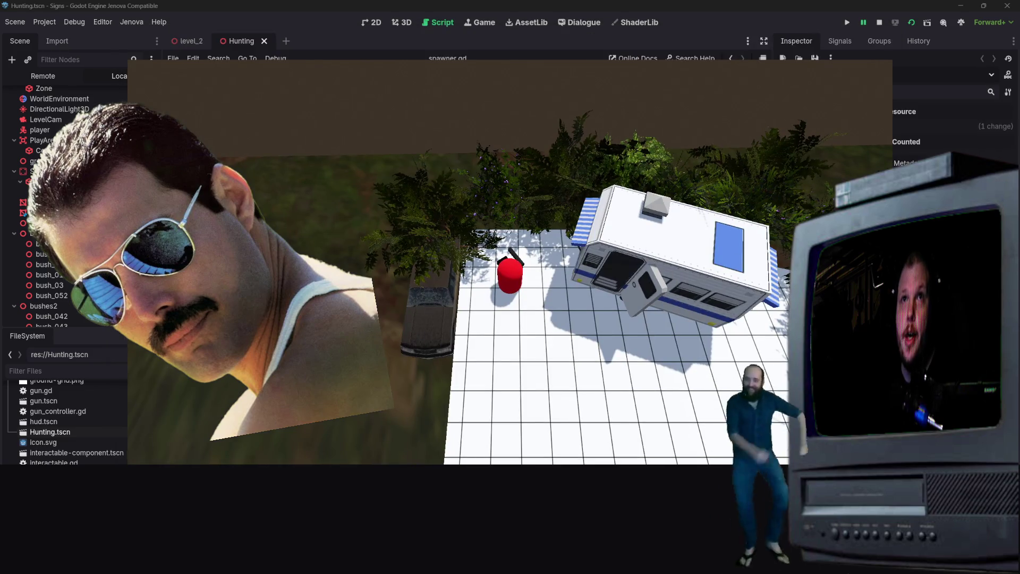
left_click(539, 286)
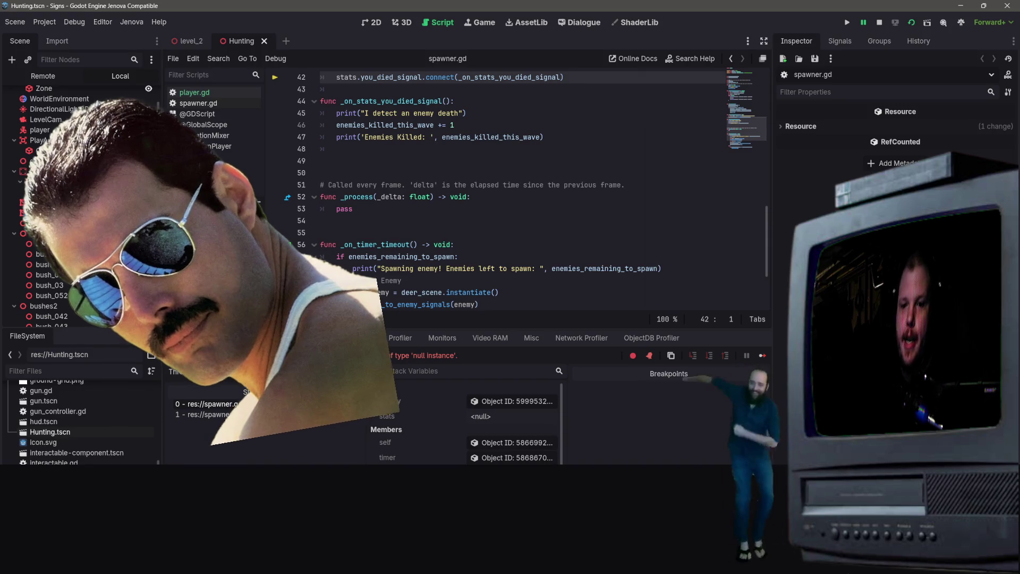
- Replace line 41's RootNode/AnimalArmature/Stats path with "Stats" in spawner.gd and rerun the game
scroll(80, 213, "up", 2)
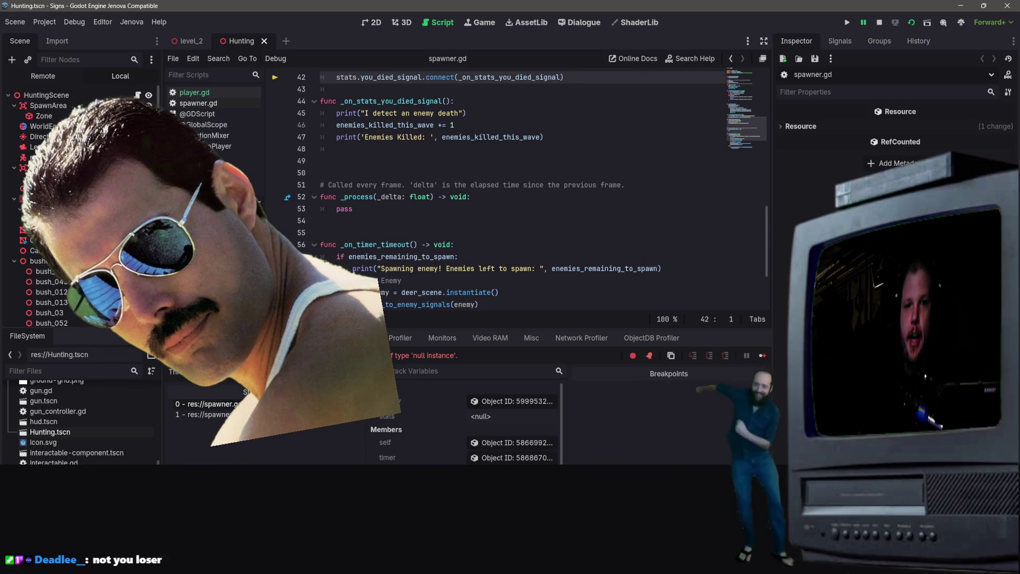
scroll(79, 213, "down", 5)
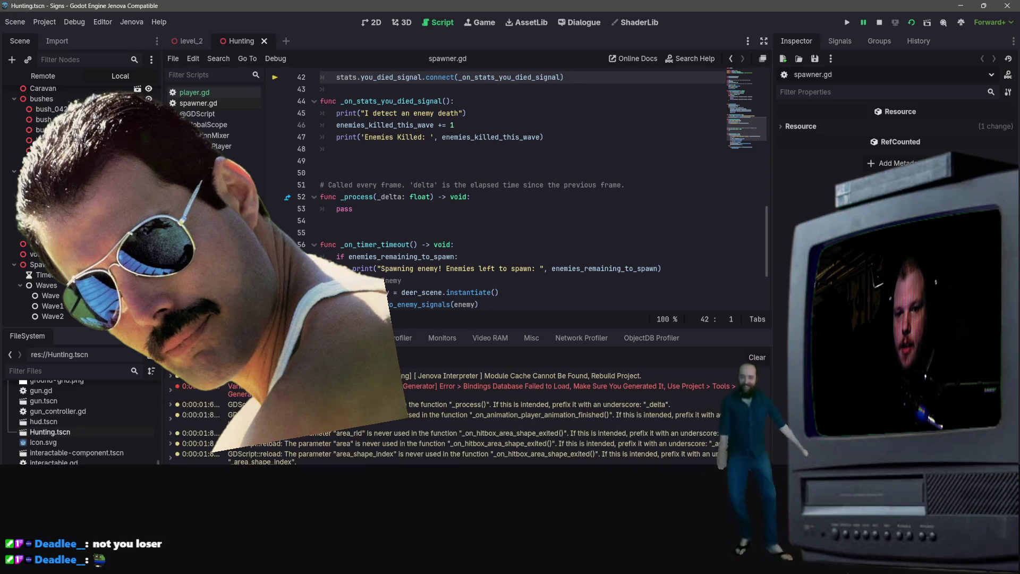
scroll(474, 209, "up", 3)
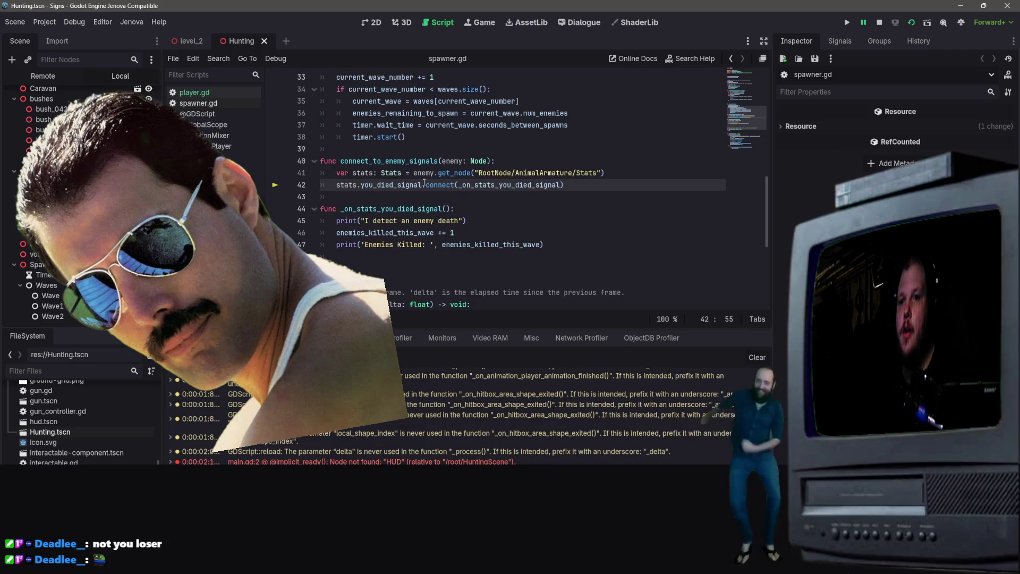
scroll(494, 218, "up", 2)
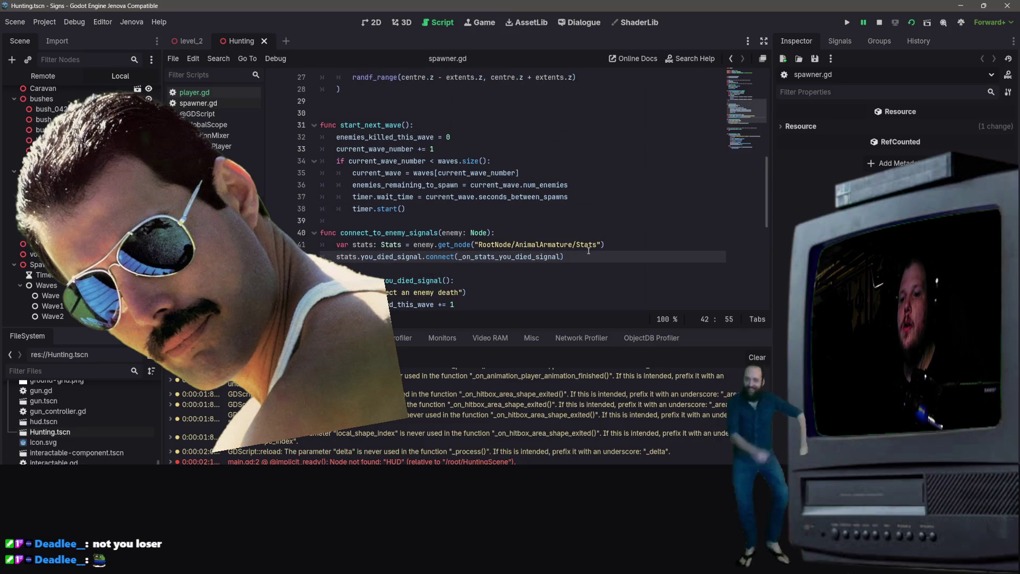
mouse_move(597, 247)
left_mouse_down()
mouse_move(499, 234)
mouse_move(479, 246)
left_mouse_up()
type("stats")
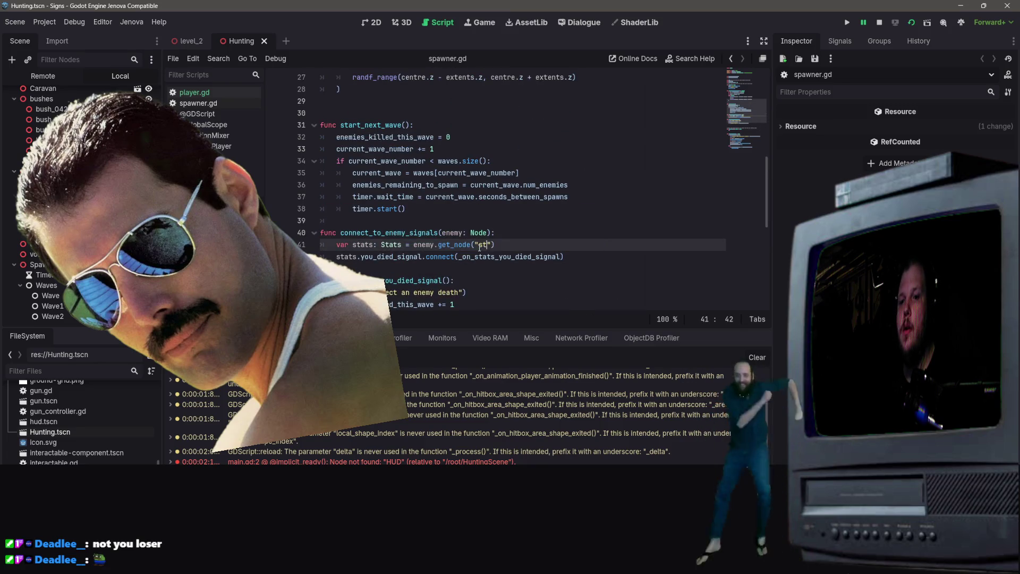
key("BackSpace")
key("BackSpace")
key("BackSpace")
type("Stat")
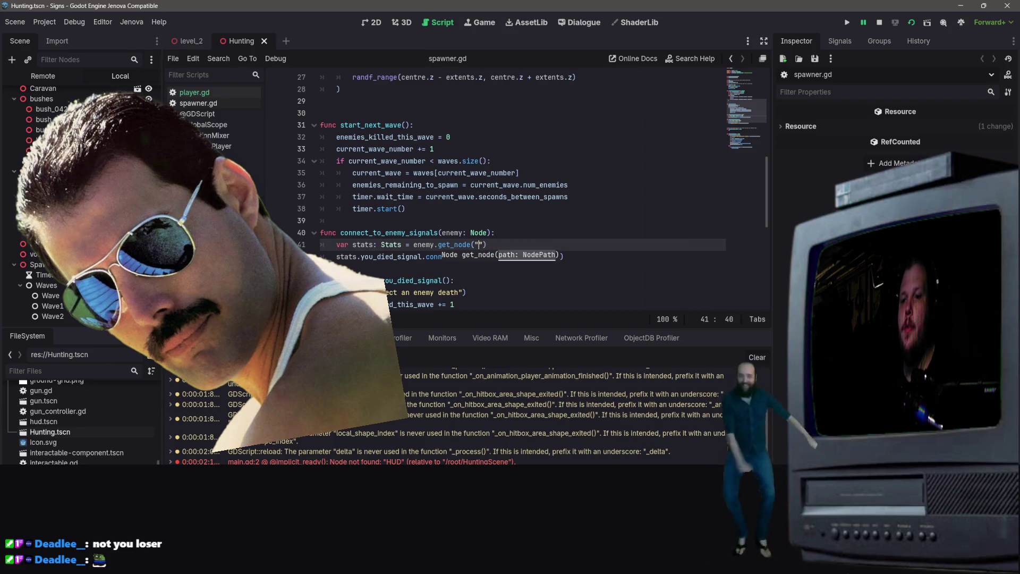
type("s")
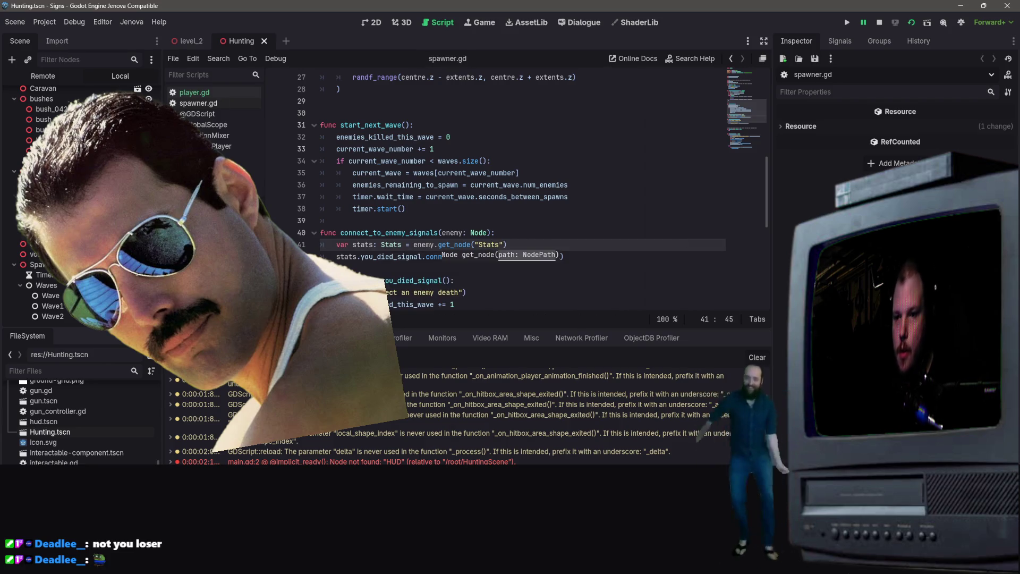
left_click(670, 192)
key("F5")
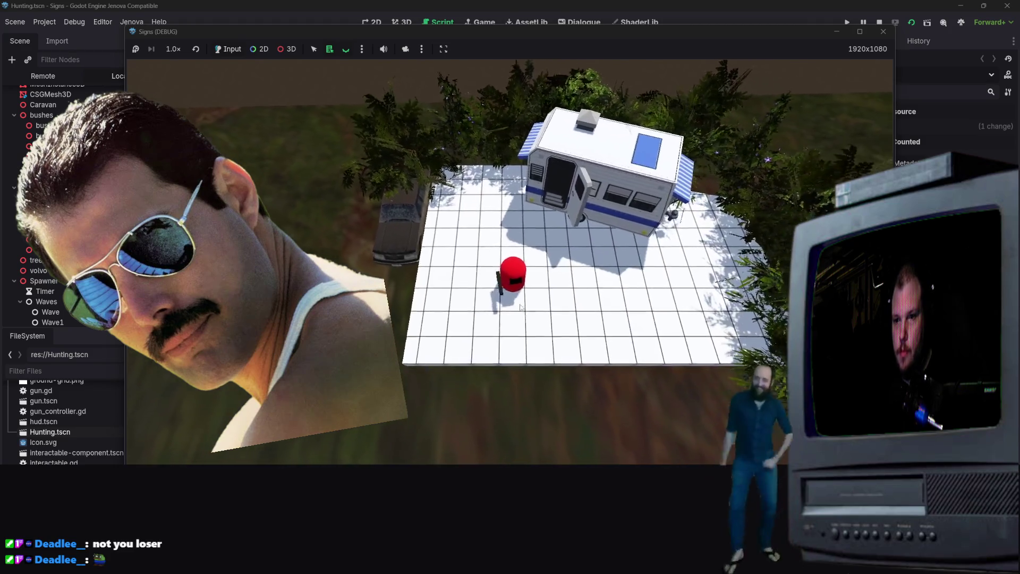
- Walk the player across the grass with S, D and W as a deer spawns and approaches, then stop the game
key("s")
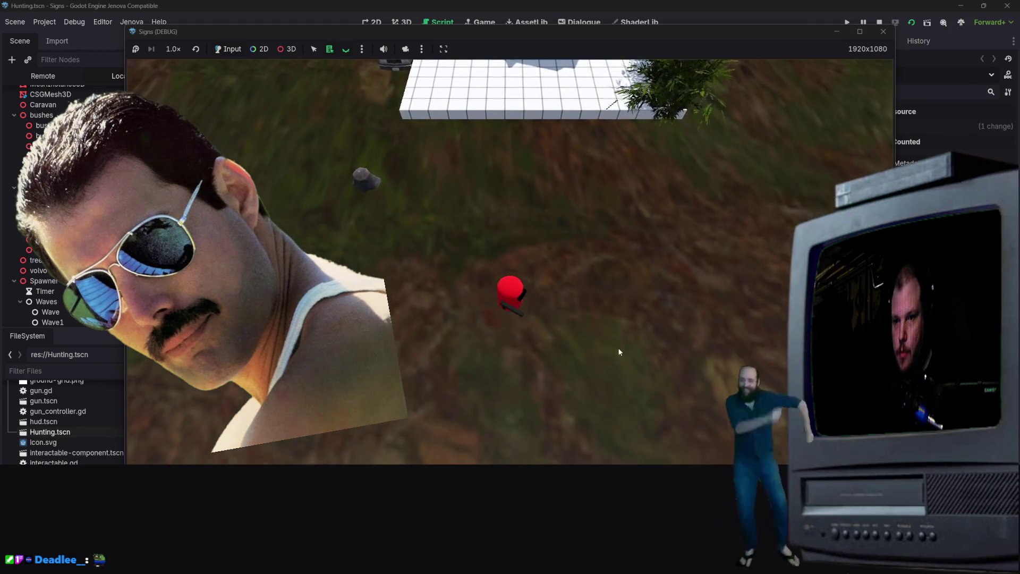
key("s")
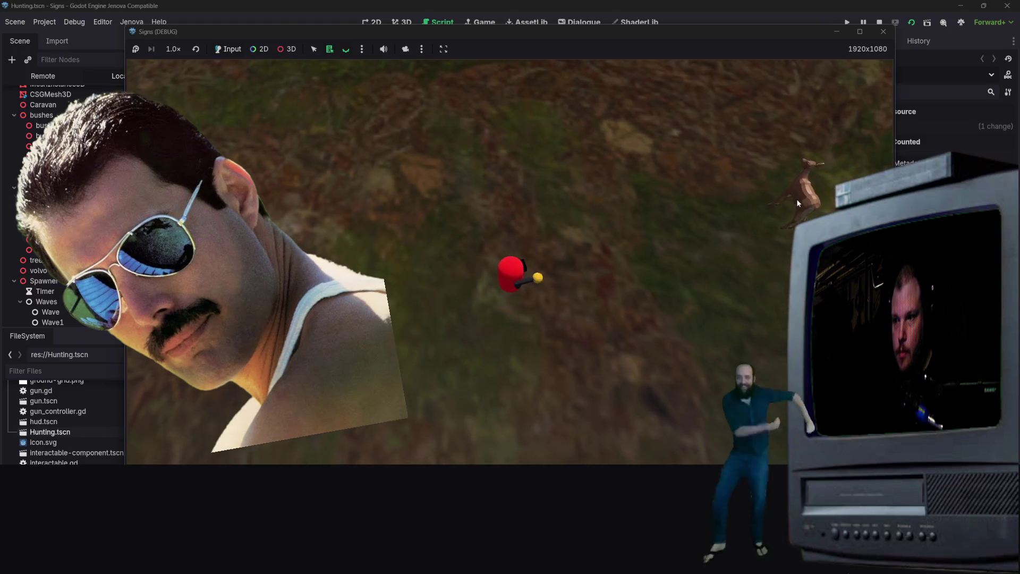
key("d")
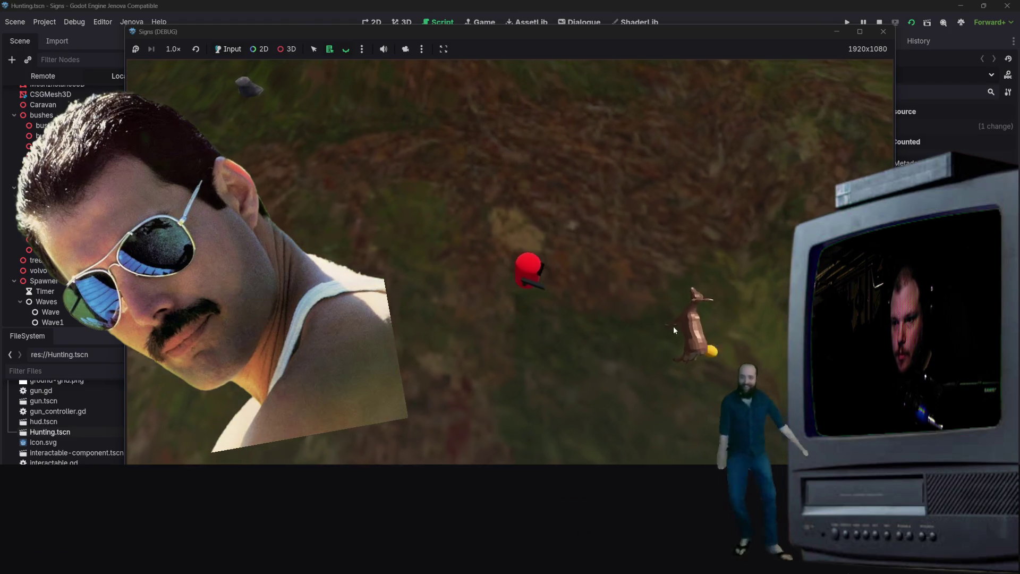
key("d")
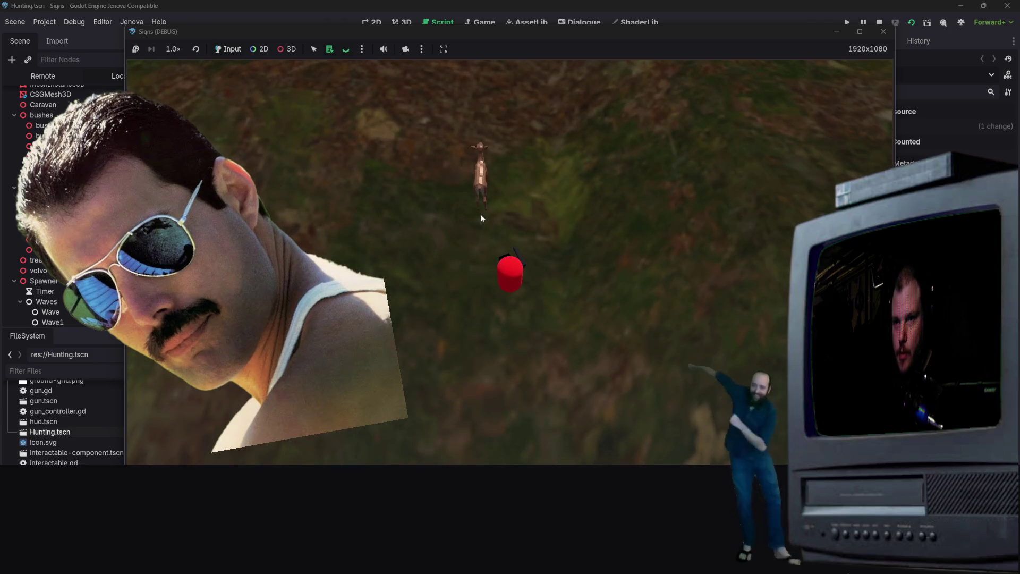
key("w")
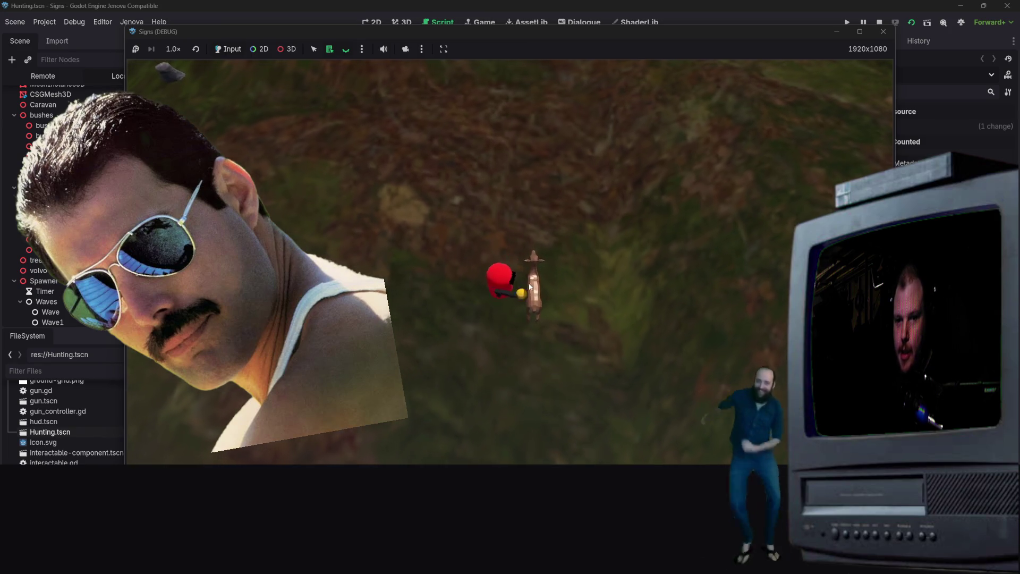
key("F8")
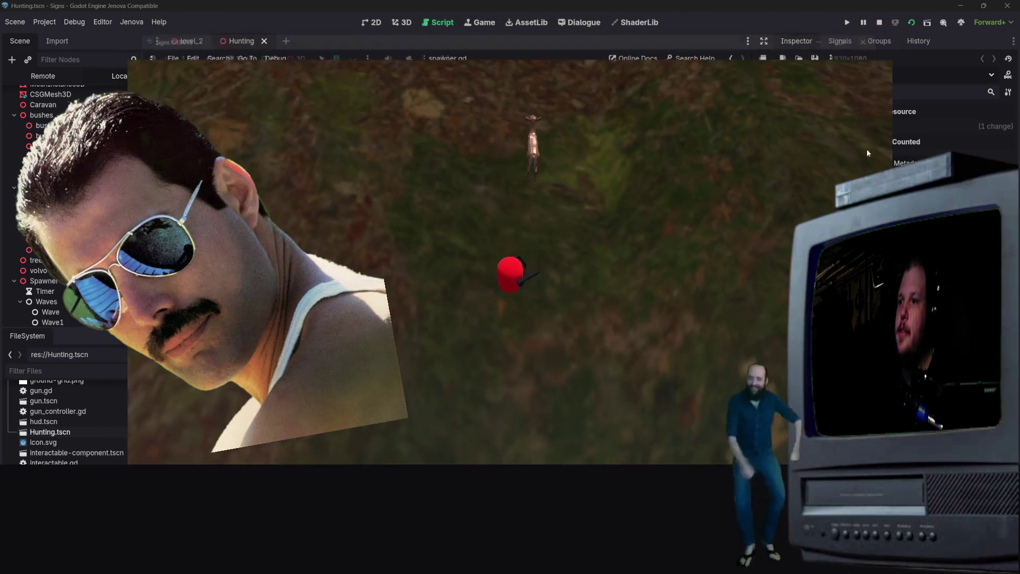
- Select the Spawner node to show deer_scene2.tscn as its Deer Scene in the Inspector
scroll(508, 342, "down", 2)
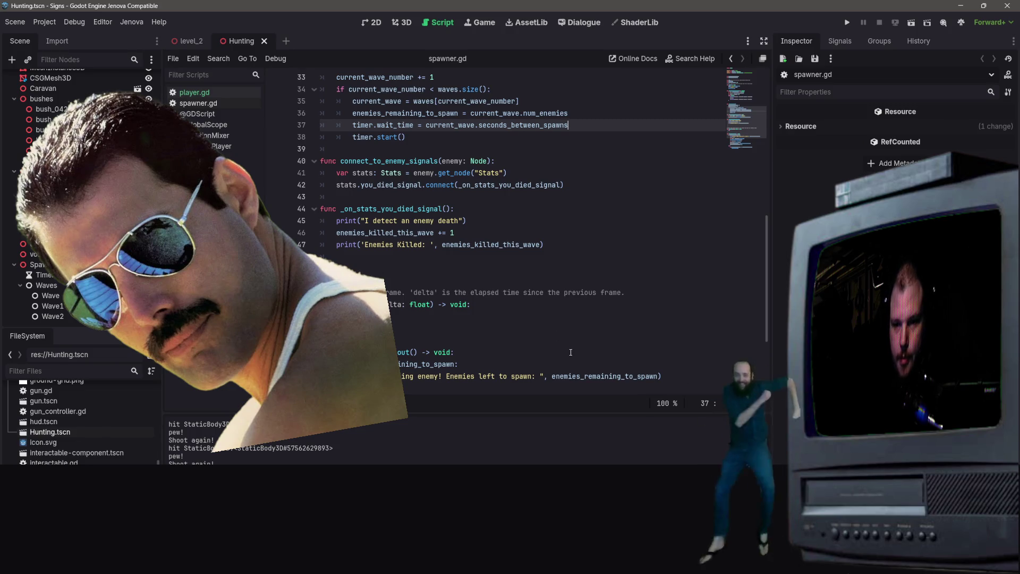
scroll(494, 319, "up", 9)
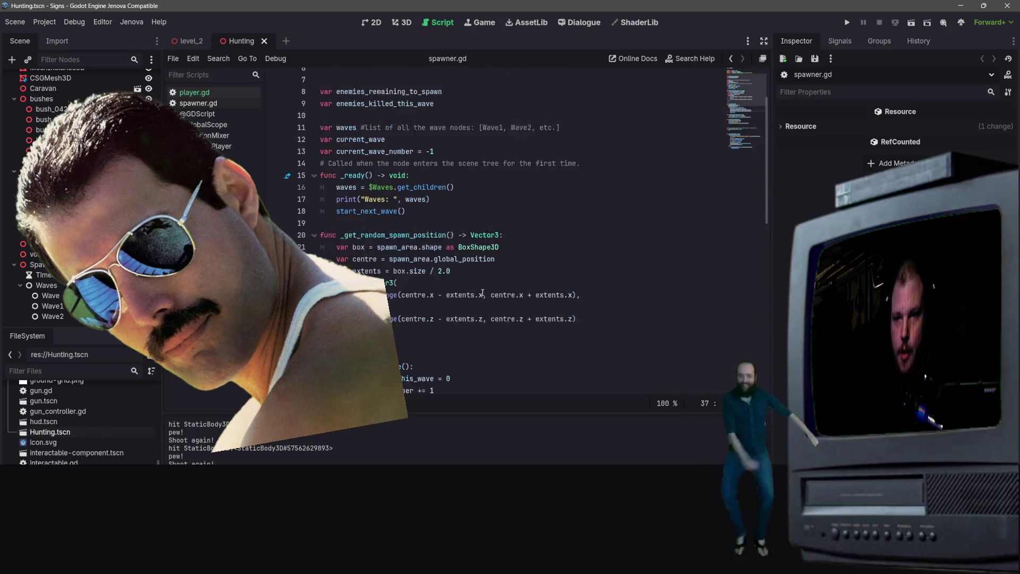
scroll(578, 239, "down", 7)
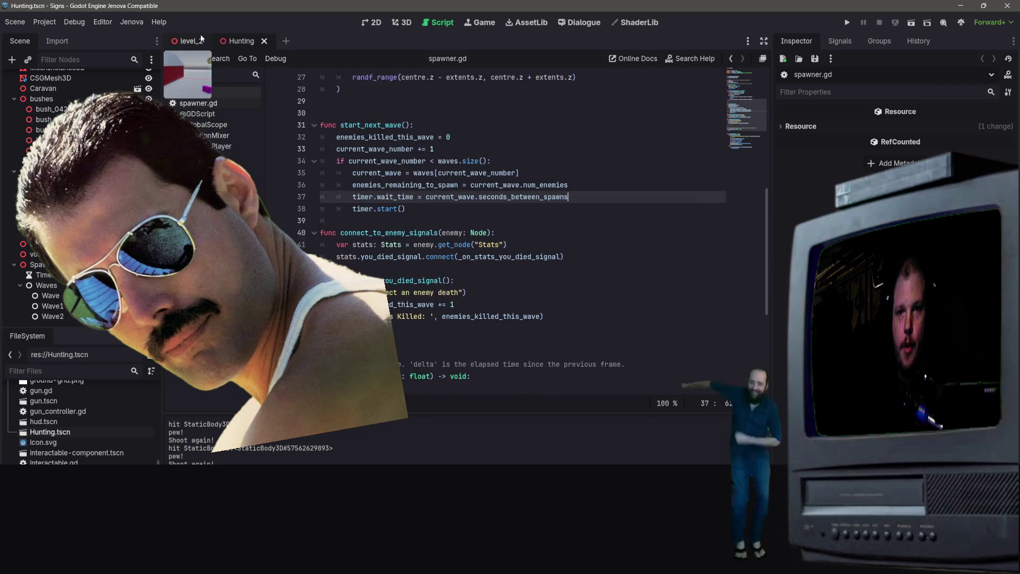
left_click(37, 264)
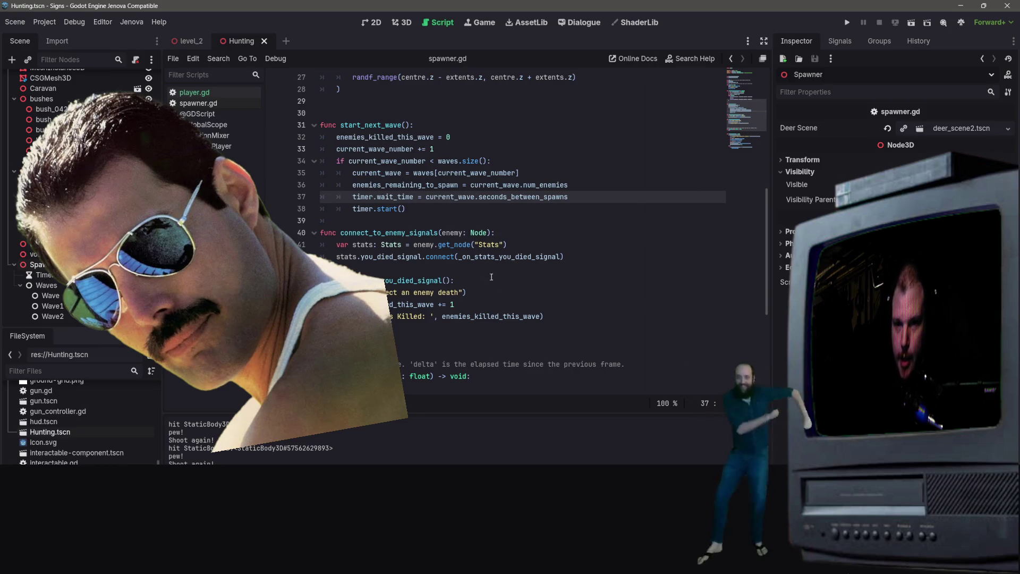
- Find deer_scene2.tscn in the FileSystem dock and open it in a new scene tab
scroll(79, 186, "up", 10)
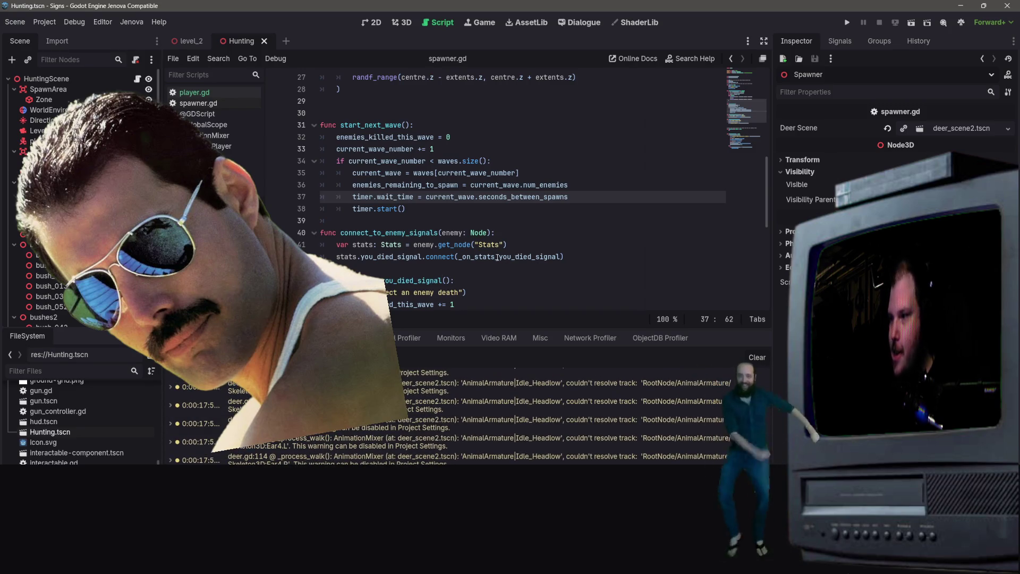
scroll(79, 196, "down", 10)
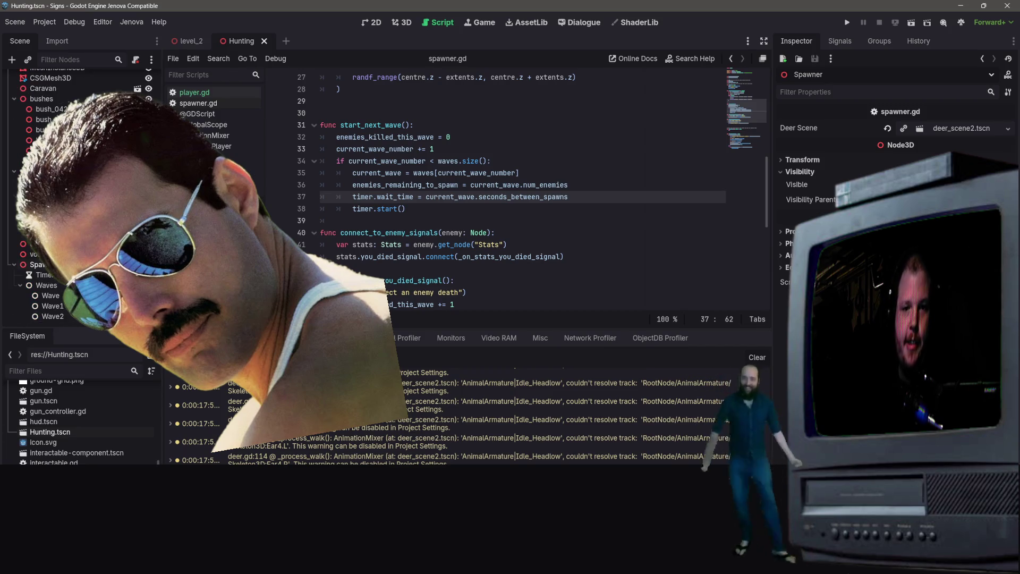
scroll(80, 197, "up", 10)
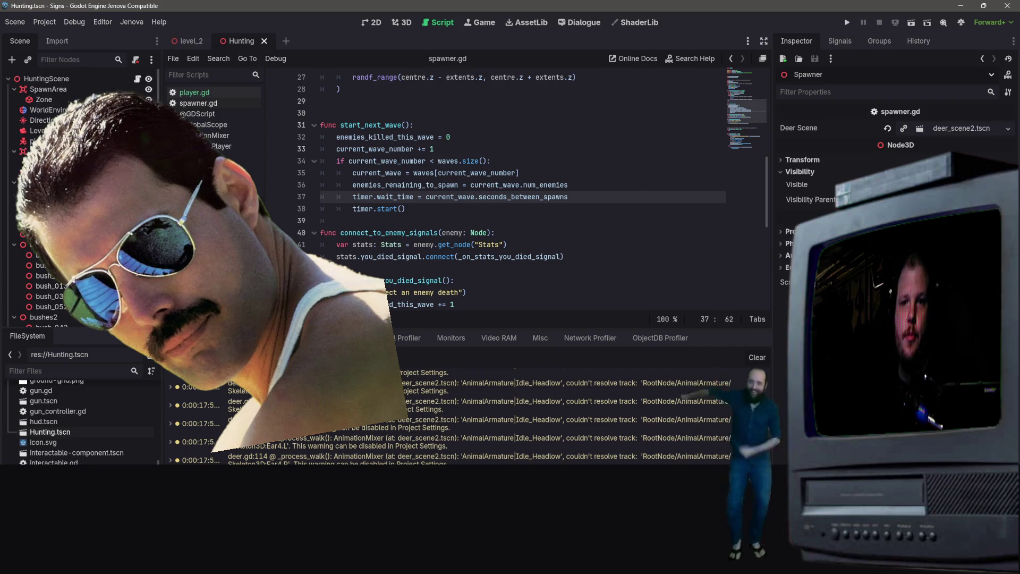
scroll(55, 457, "up", 5)
scroll(55, 458, "down", 1)
double_click(67, 455)
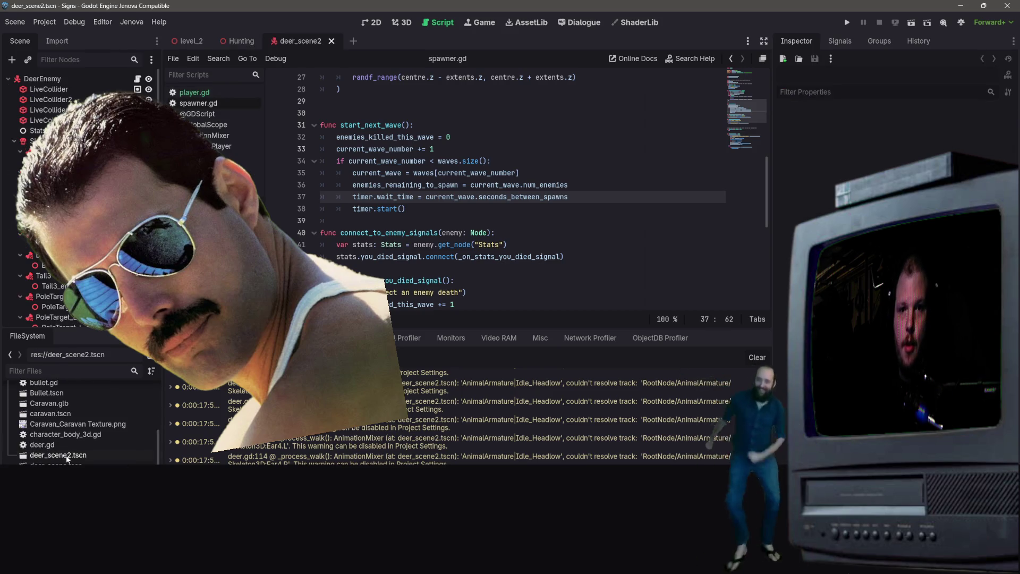
scroll(79, 429, "up", 3)
scroll(80, 430, "up", 2)
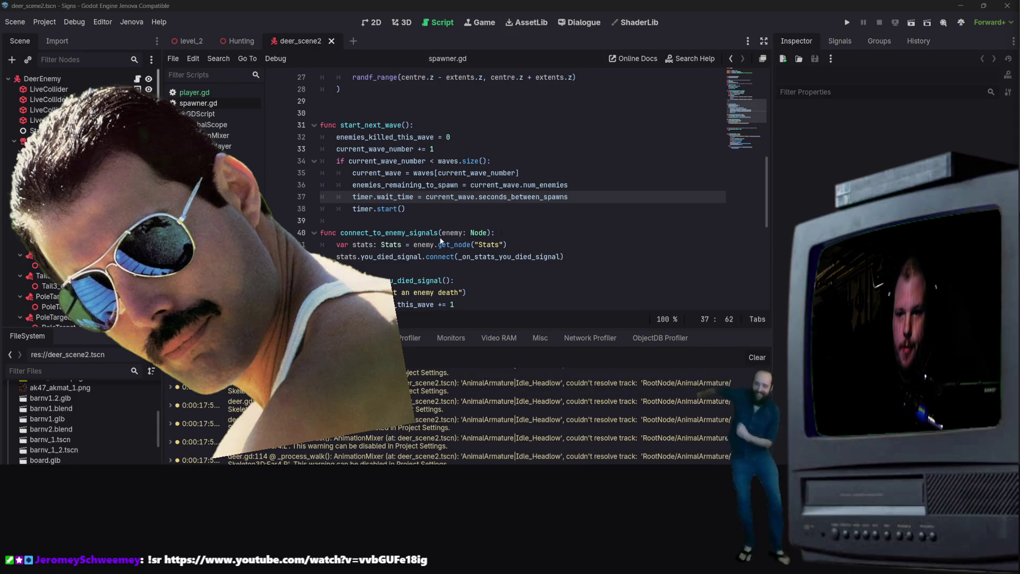
left_click(482, 185)
scroll(425, 223, "up", 5)
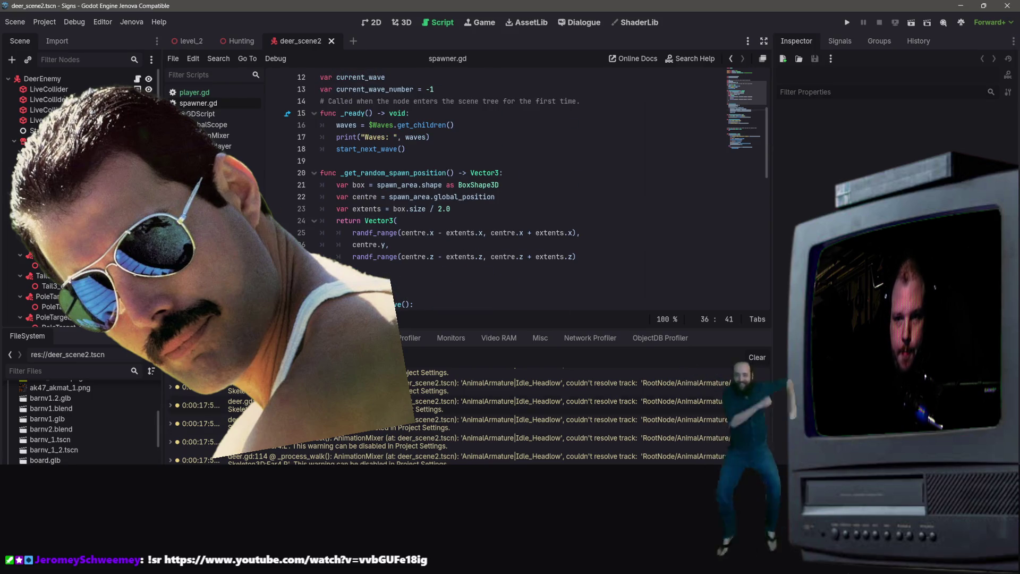
scroll(56, 461, "down", 1)
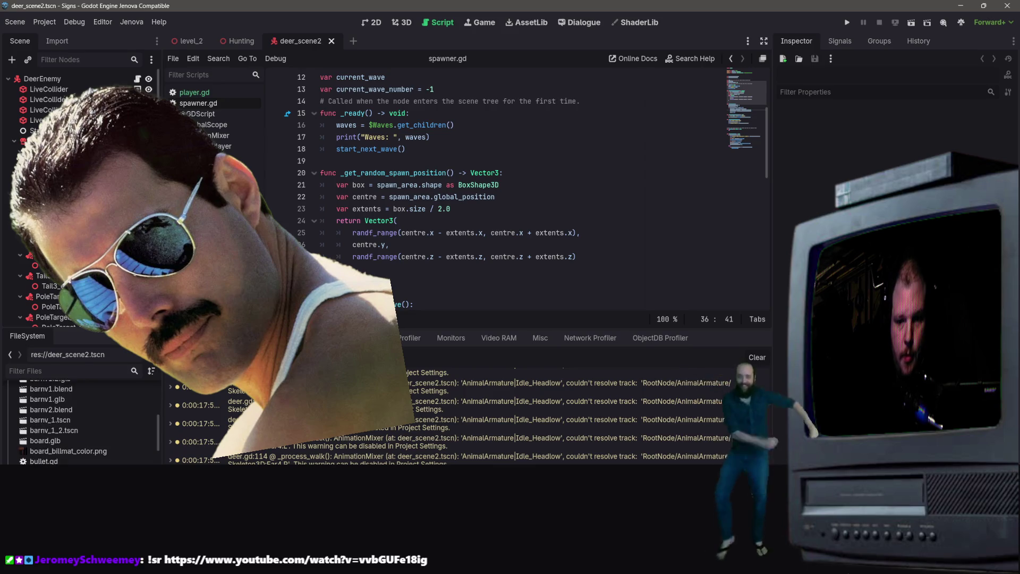
scroll(68, 425, "down", 2)
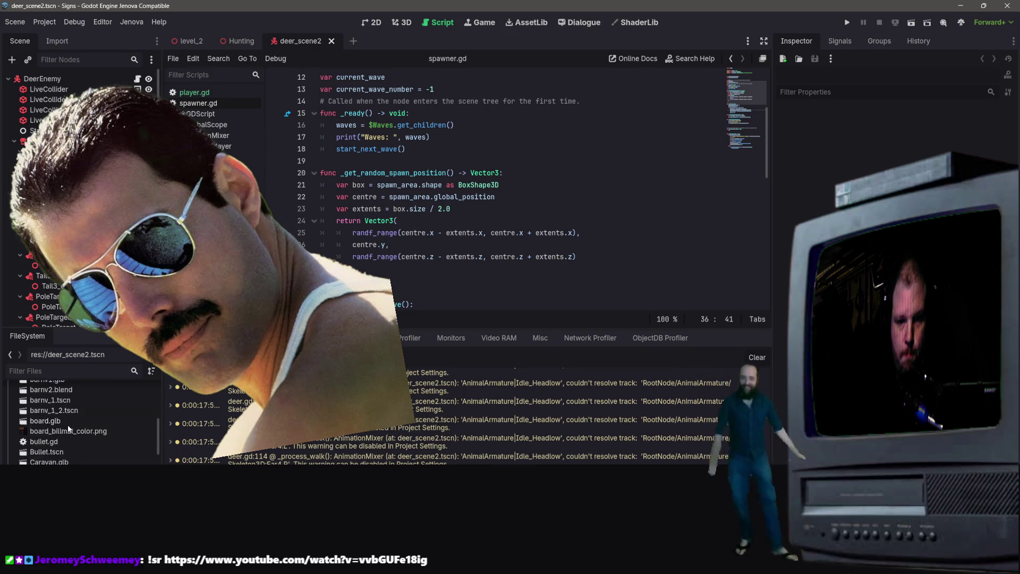
scroll(353, 186, "up", 4)
scroll(375, 227, "down", 2)
scroll(333, 202, "up", 2)
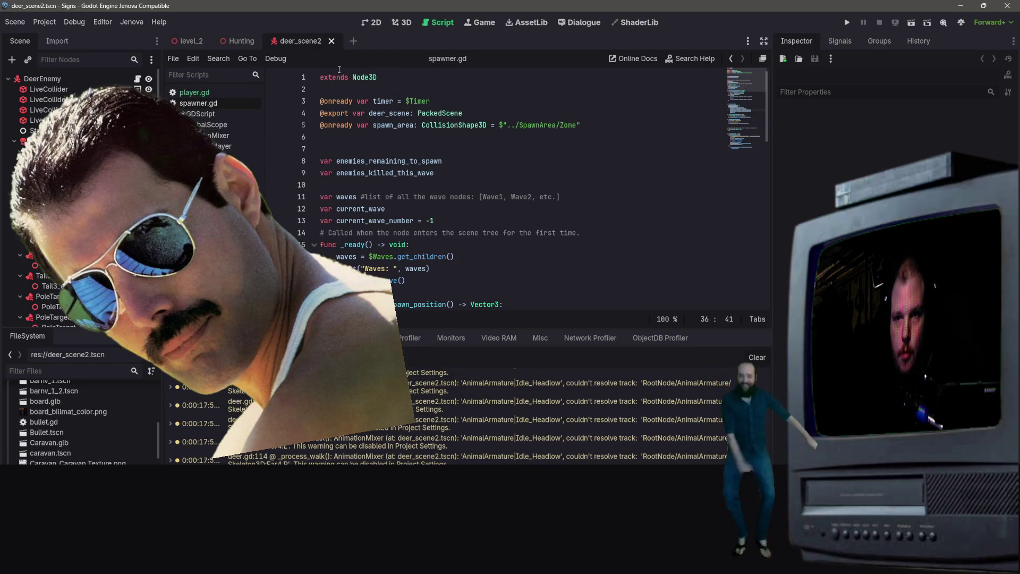
key("ctrl+F2")
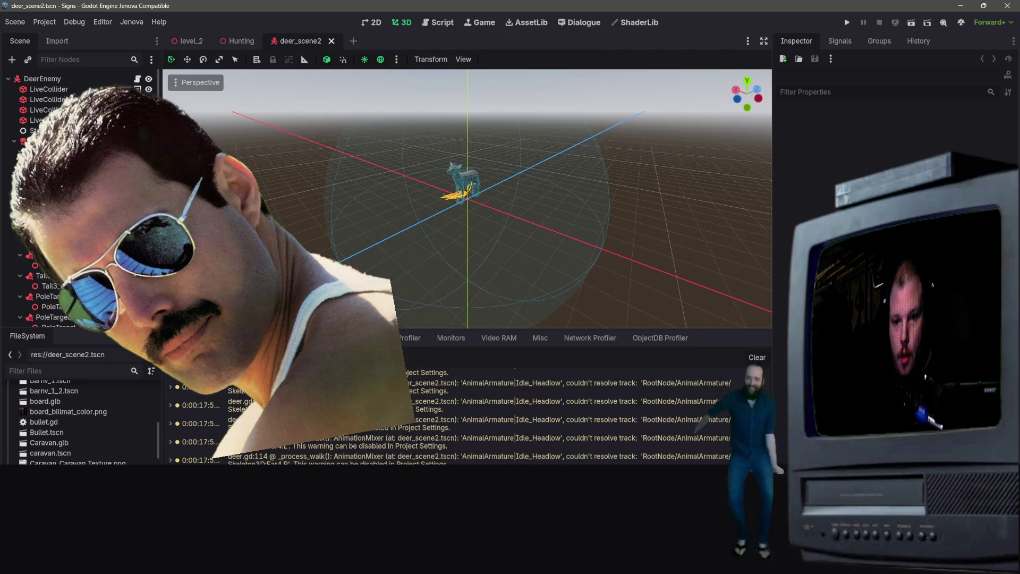
- Select the deer's AnimationPlayer to show its Attack_Headbutt tracks and dismiss the track warning
scroll(57, 319, "down", 5)
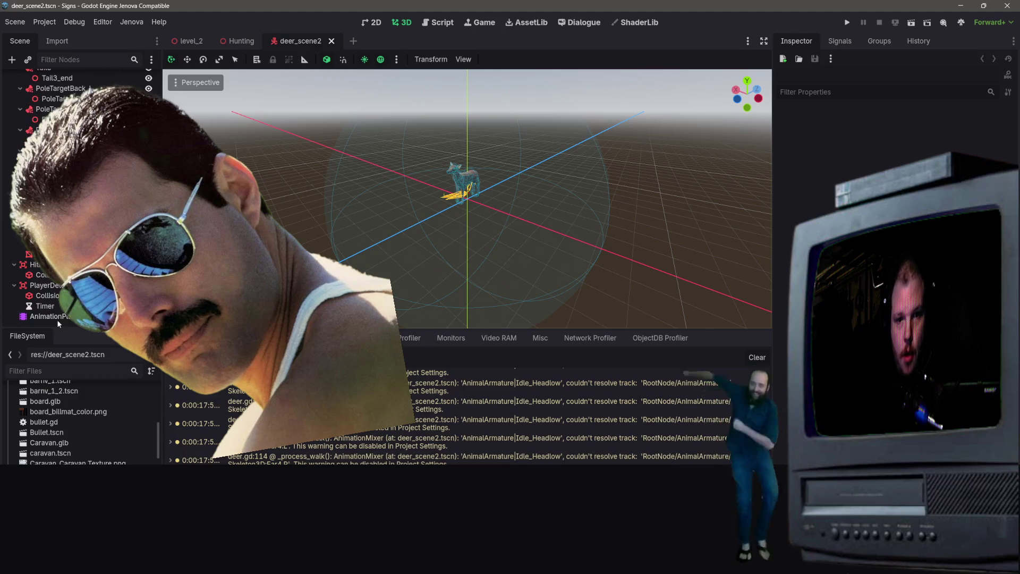
left_click(38, 319)
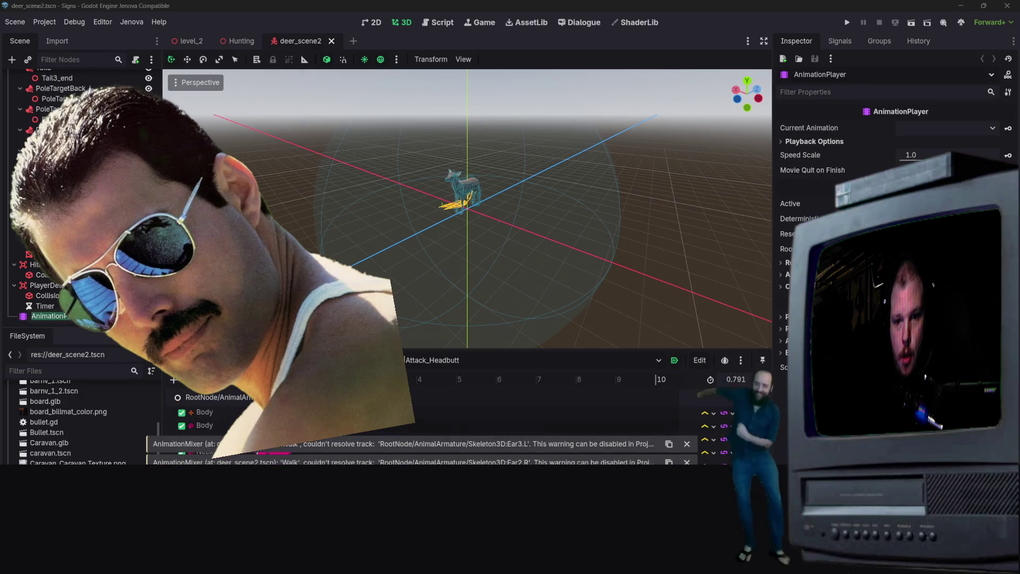
left_click(687, 443)
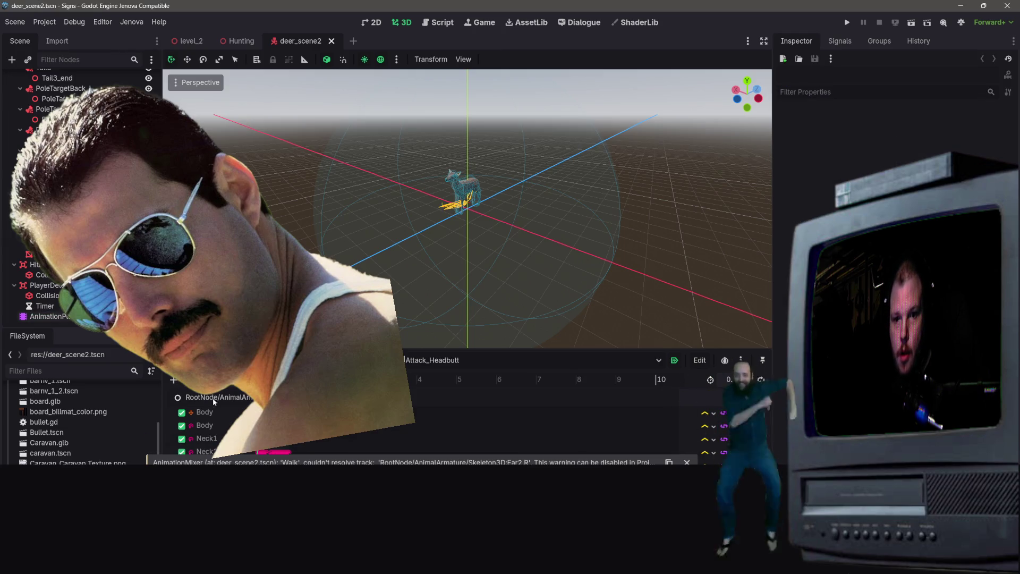
- Browse the Jenova and Editor menus, then close them without choosing anything
left_click(131, 24)
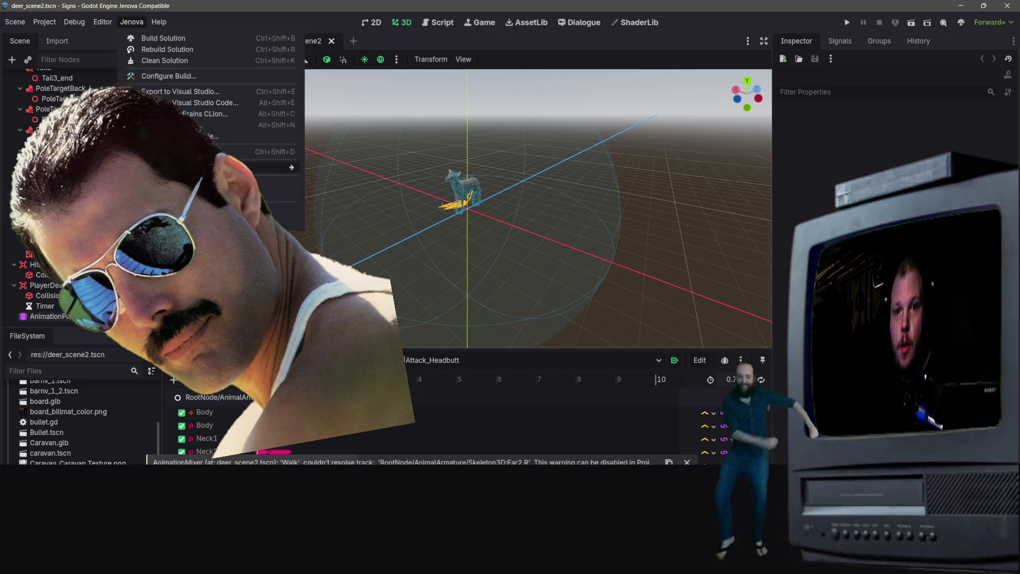
mouse_move(266, 167)
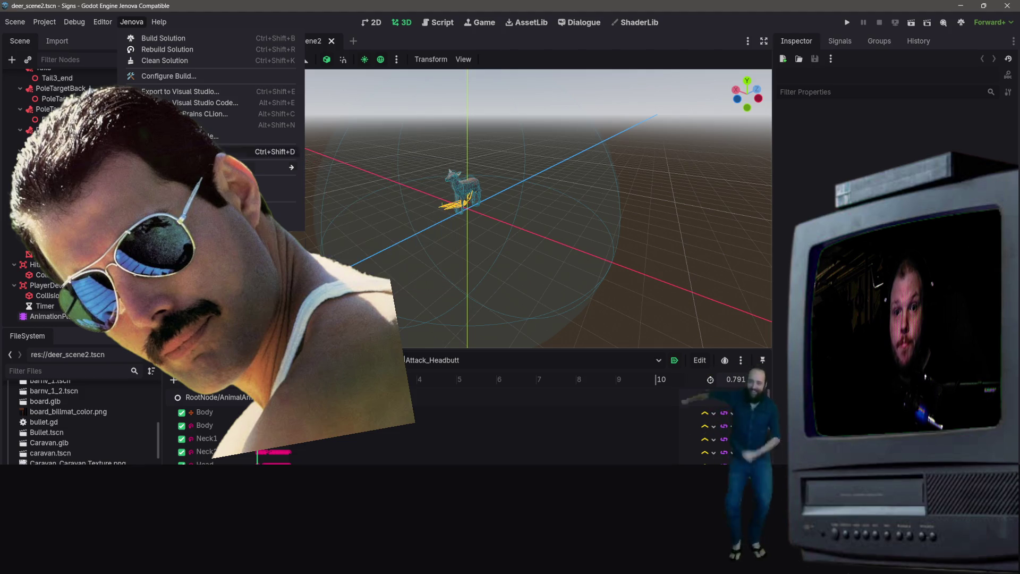
mouse_move(106, 22)
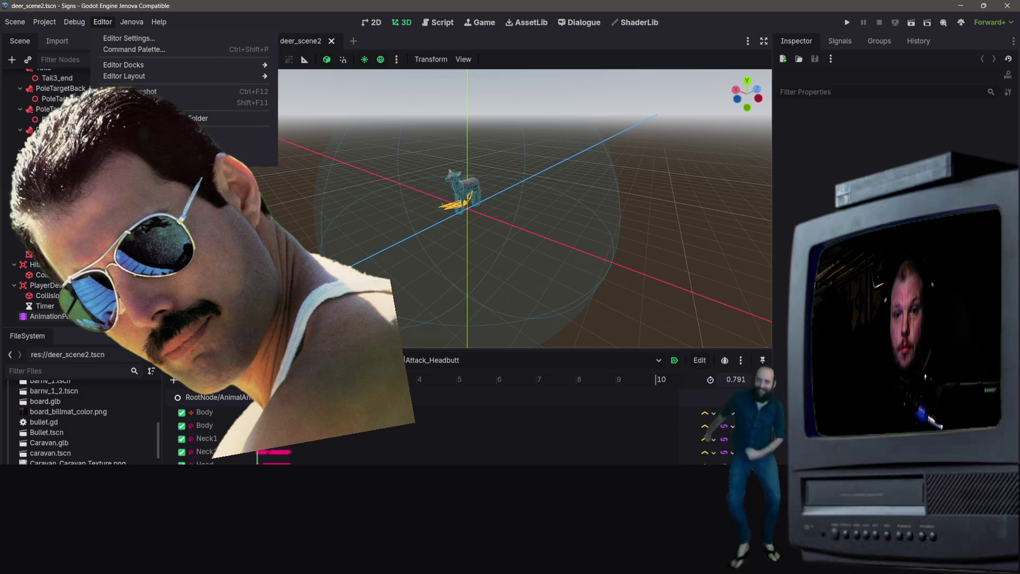
left_click(221, 420)
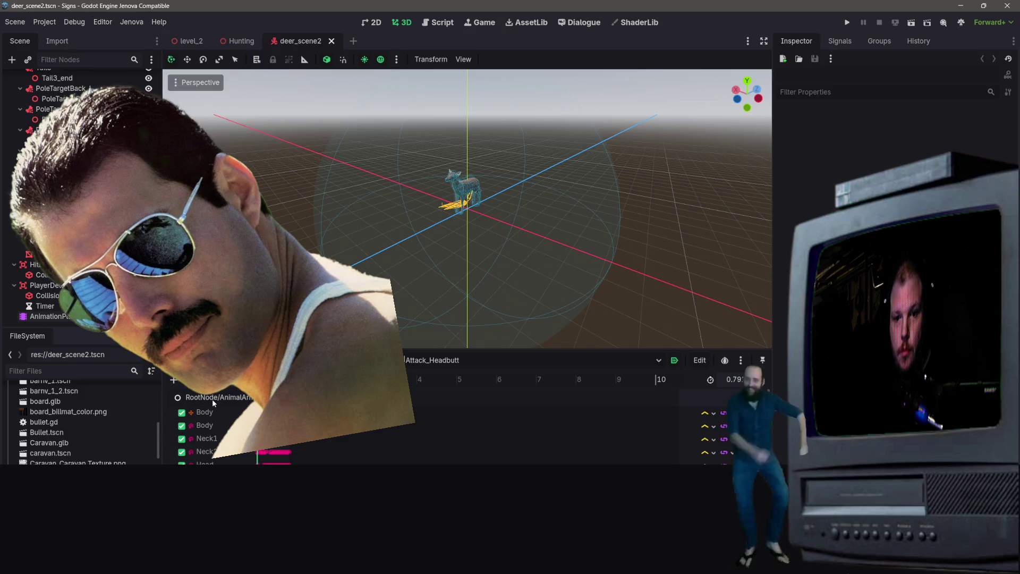
scroll(213, 398, "down", 1)
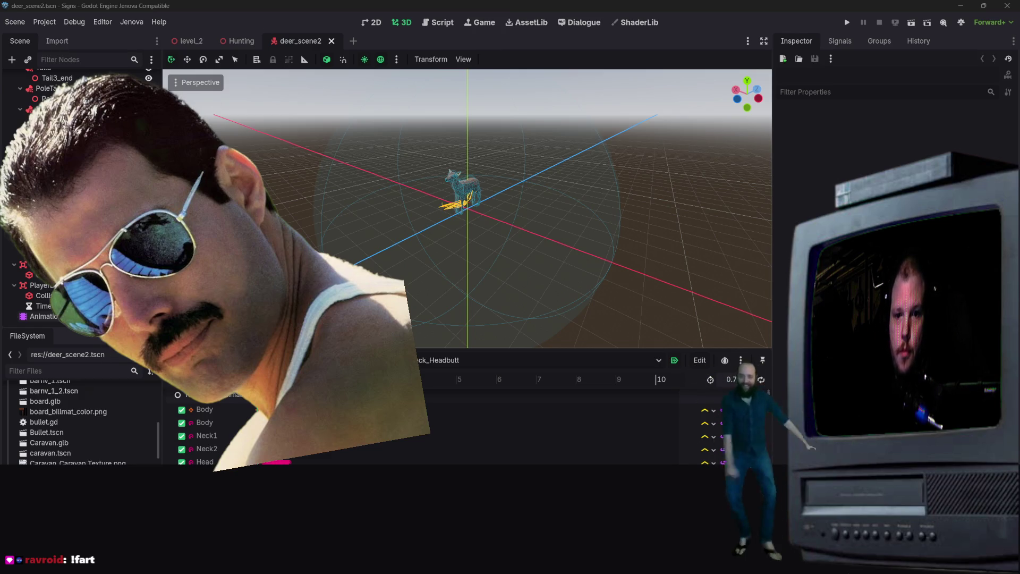
right_click(90, 316)
- Set the AnimationPlayer's Root Node in the Inspector through the Select a Node dialog
left_click(117, 404)
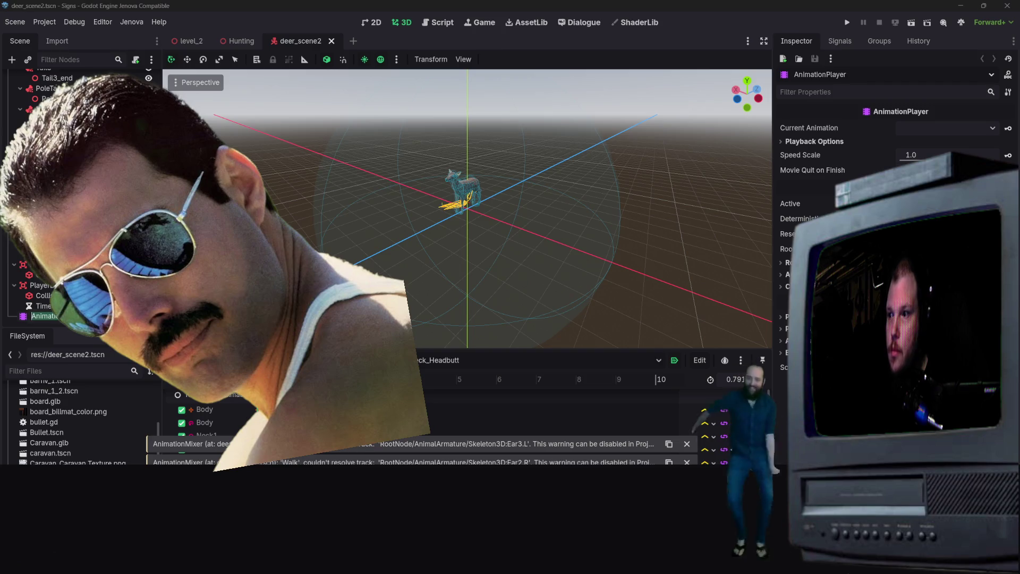
left_click(946, 249)
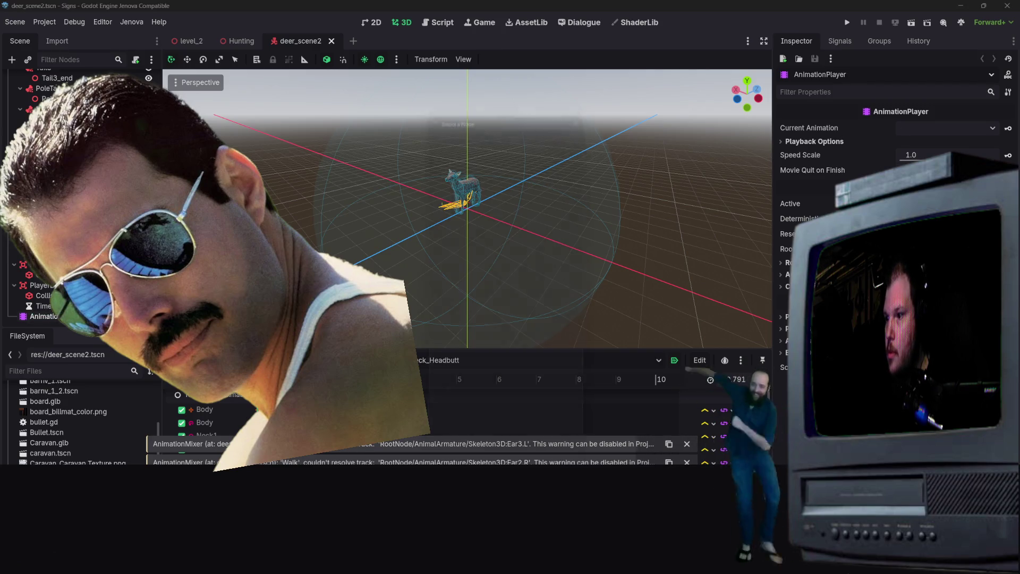
double_click(467, 161)
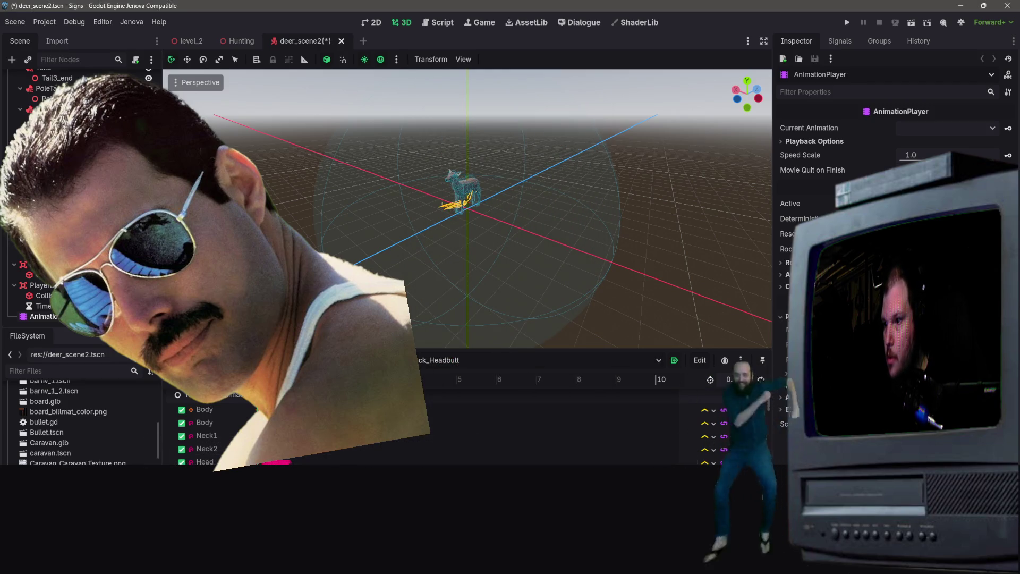
left_click(685, 406)
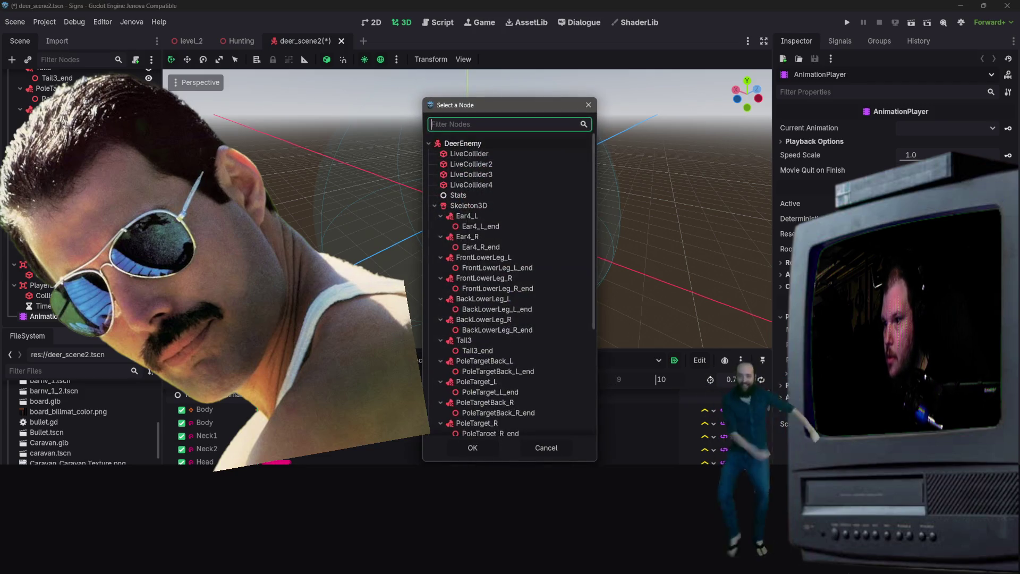
scroll(518, 233, "down", 1)
left_click(472, 448)
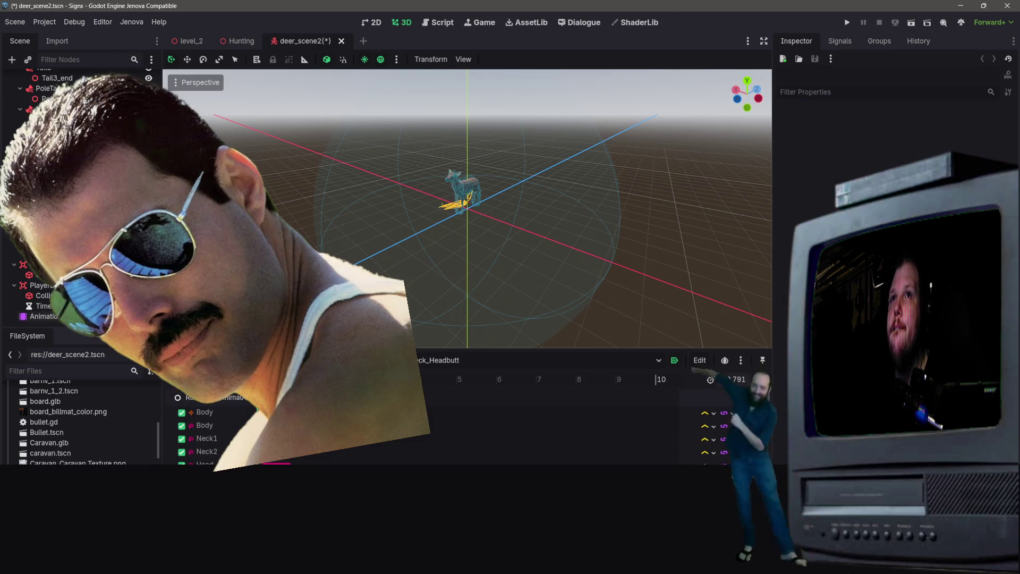
- Replace the first Body track's path with the pasted RootNode/AnimalArmature path
scroll(238, 425, "down", 10)
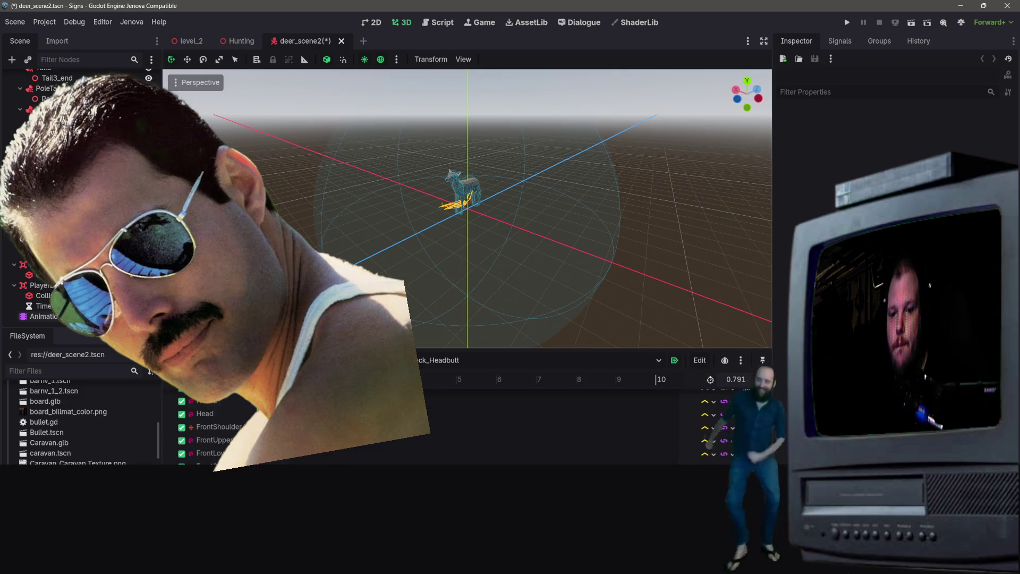
scroll(237, 425, "up", 10)
double_click(211, 413)
key("ctrl+v")
key("Return")
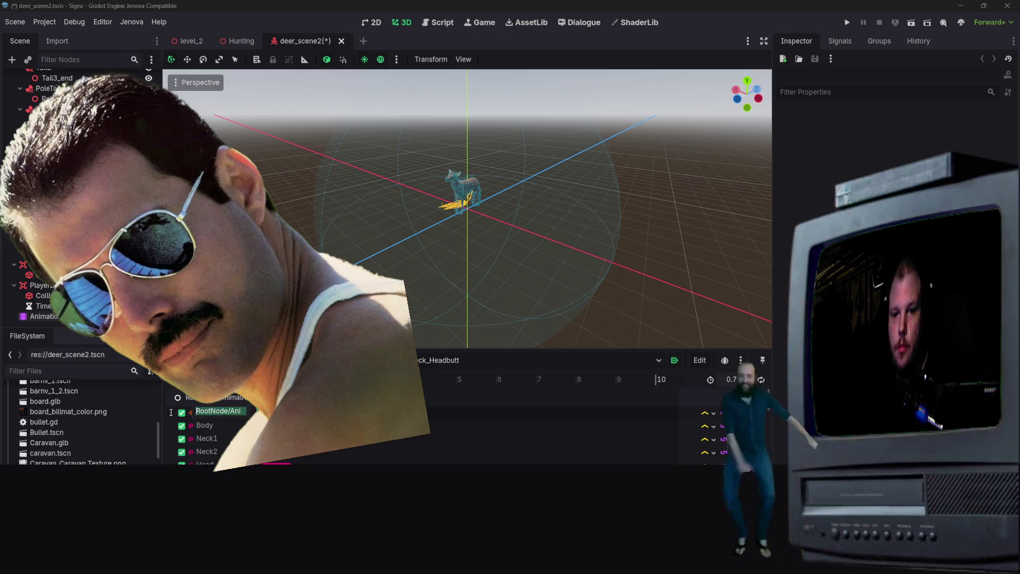
key("Return")
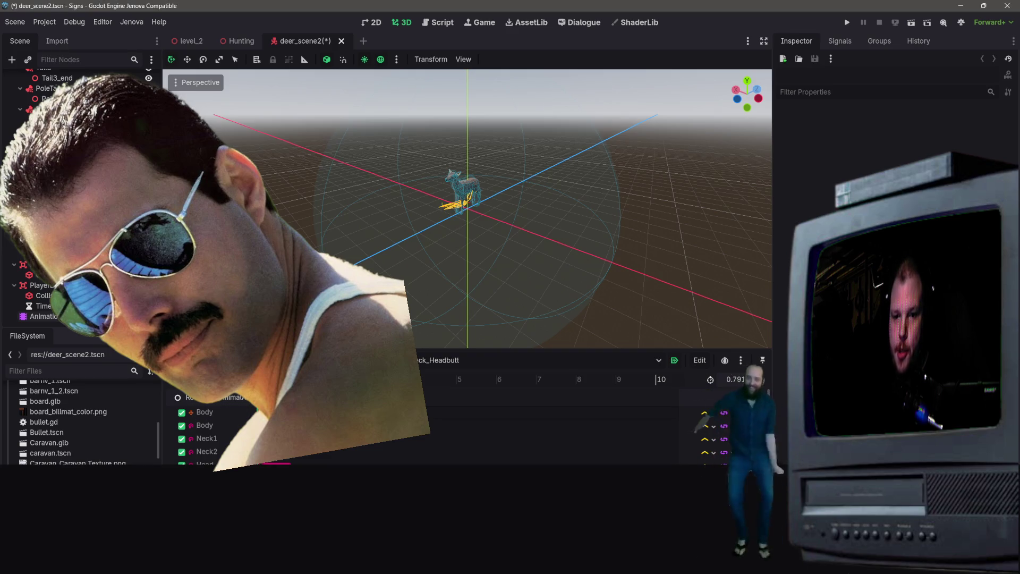
scroll(558, 420, "left", 5)
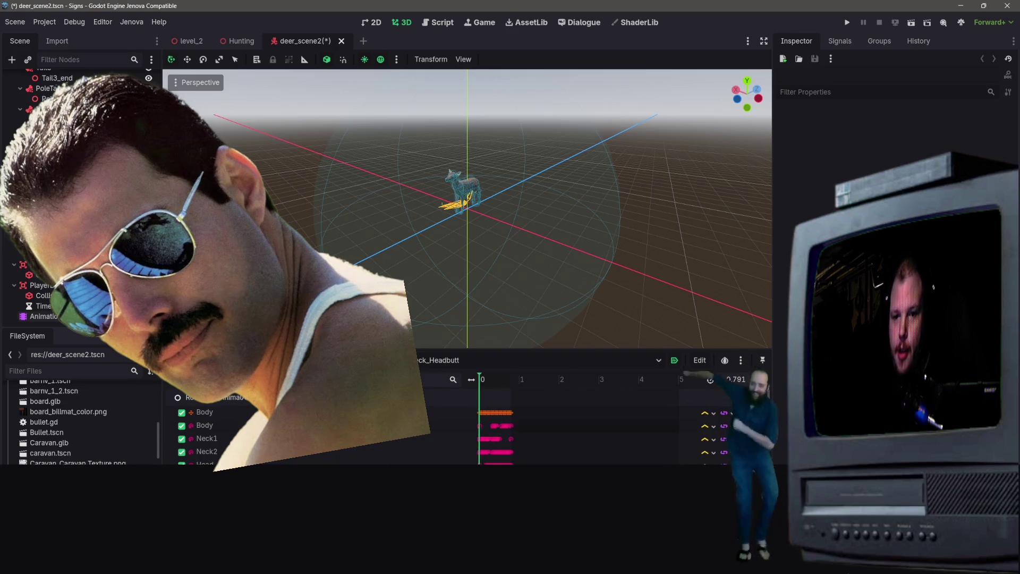
double_click(205, 411)
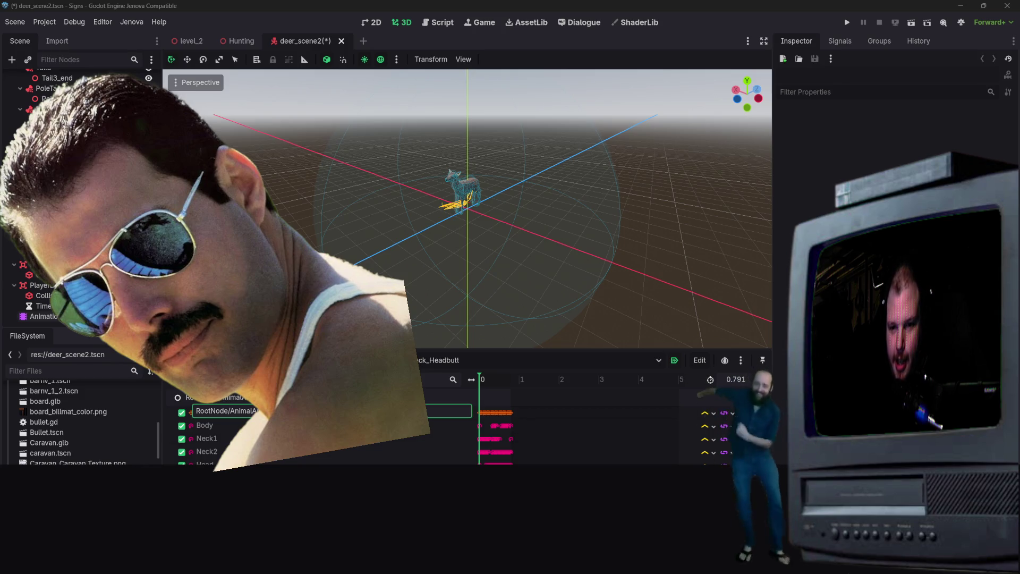
key("Return")
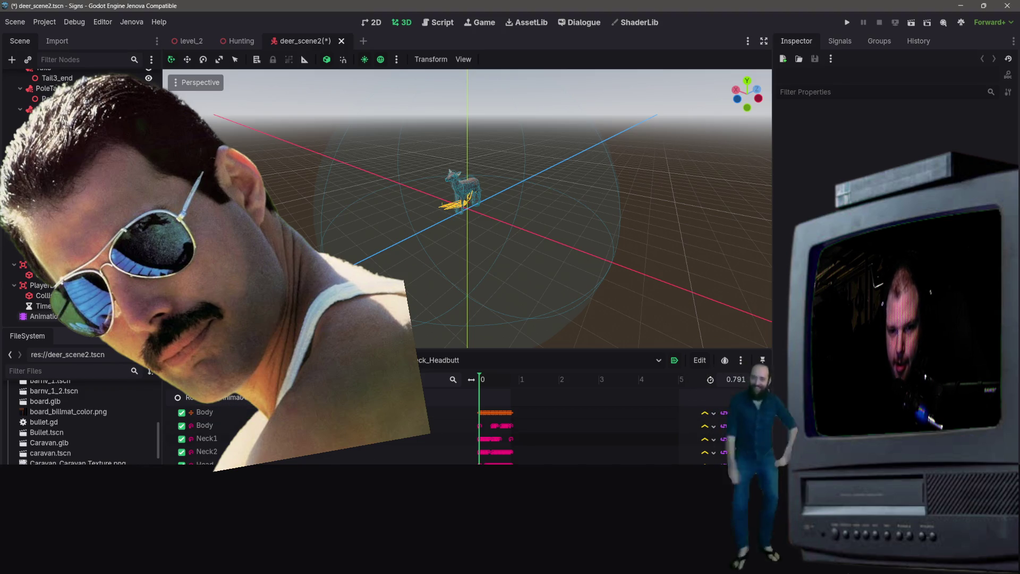
- Bring up the AnimationPlayer node's context menu and dismiss it without choosing an action
right_click(85, 316)
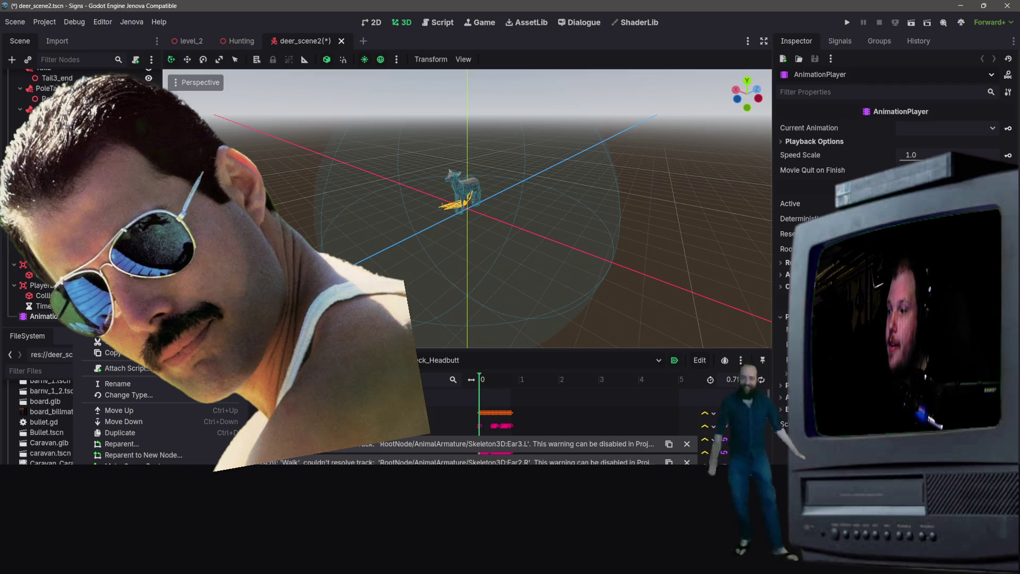
left_click(12, 416)
scroll(80, 197, "up", 5)
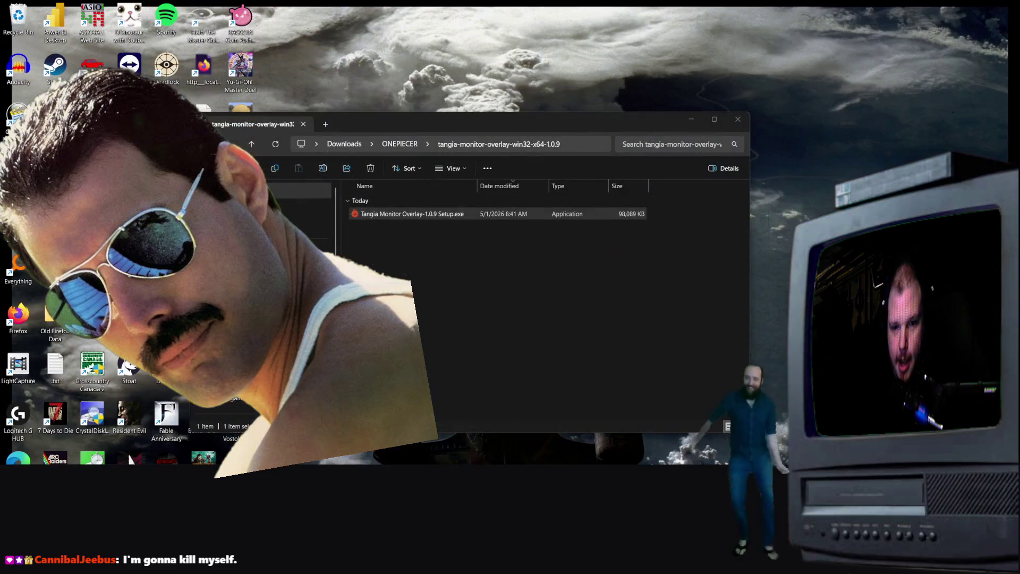
- Show Local Disk (C:) in File Explorer, then close the Godot editor
left_click(495, 214)
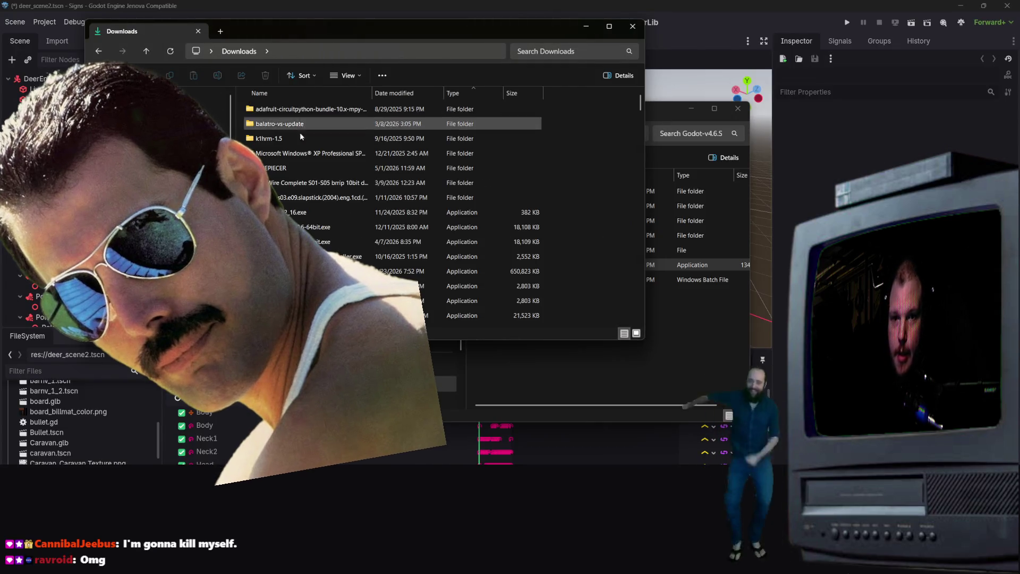
left_click(201, 95)
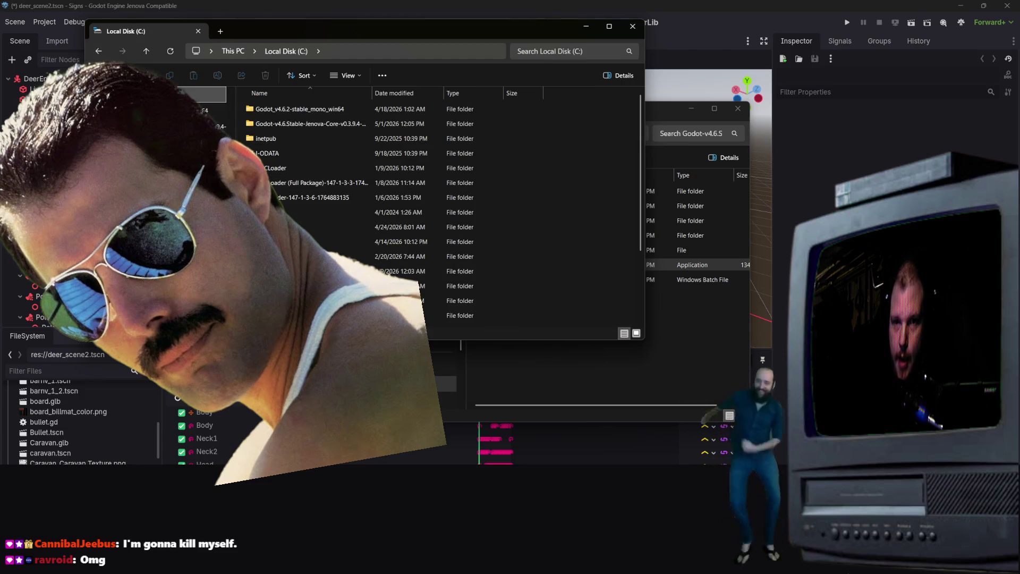
left_click(1008, 7)
left_click(1008, 7)
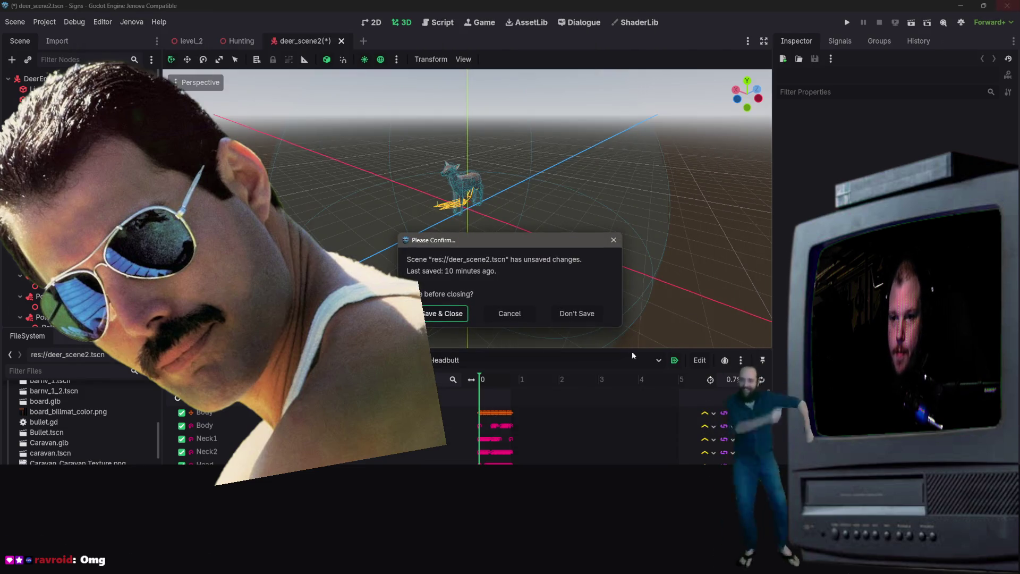
left_click(444, 314)
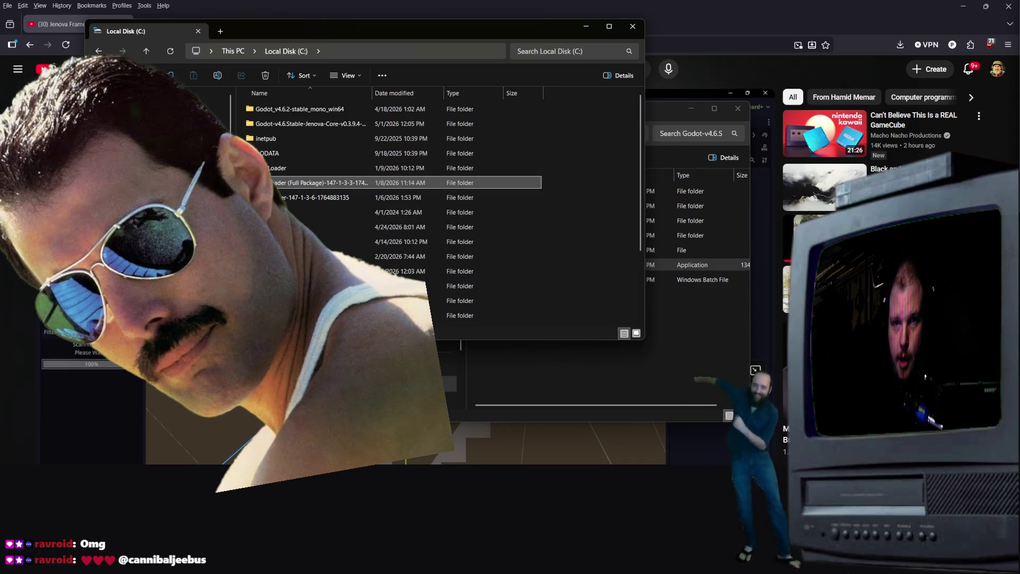
key("alt+Left")
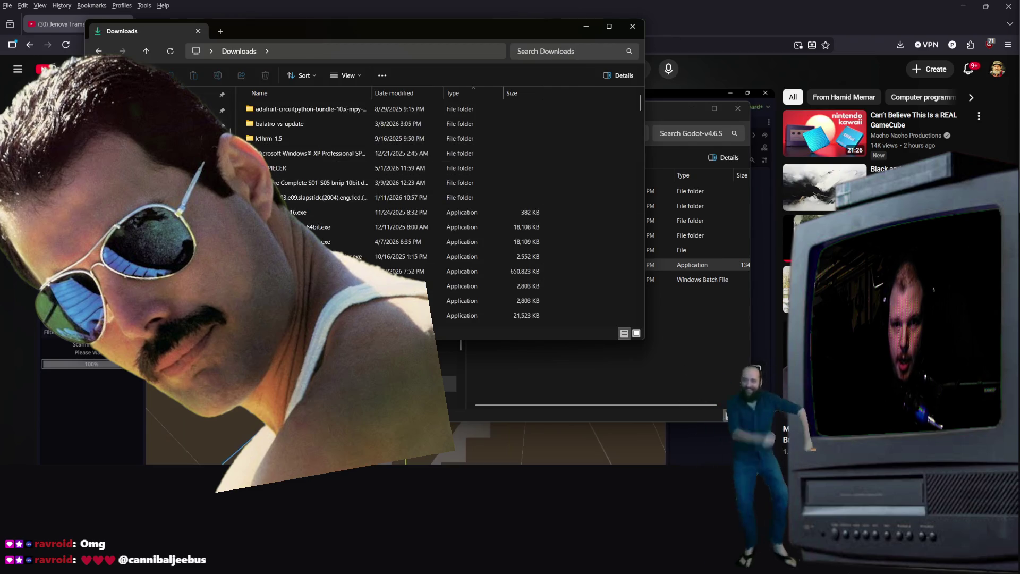
key("alt+Left")
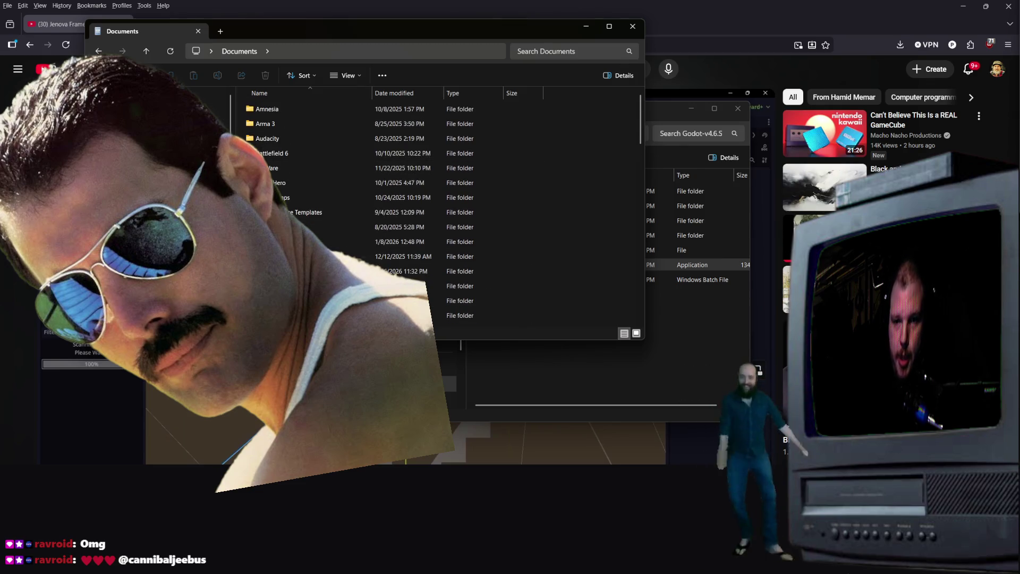
scroll(281, 226, "down", 6)
scroll(307, 209, "up", 5)
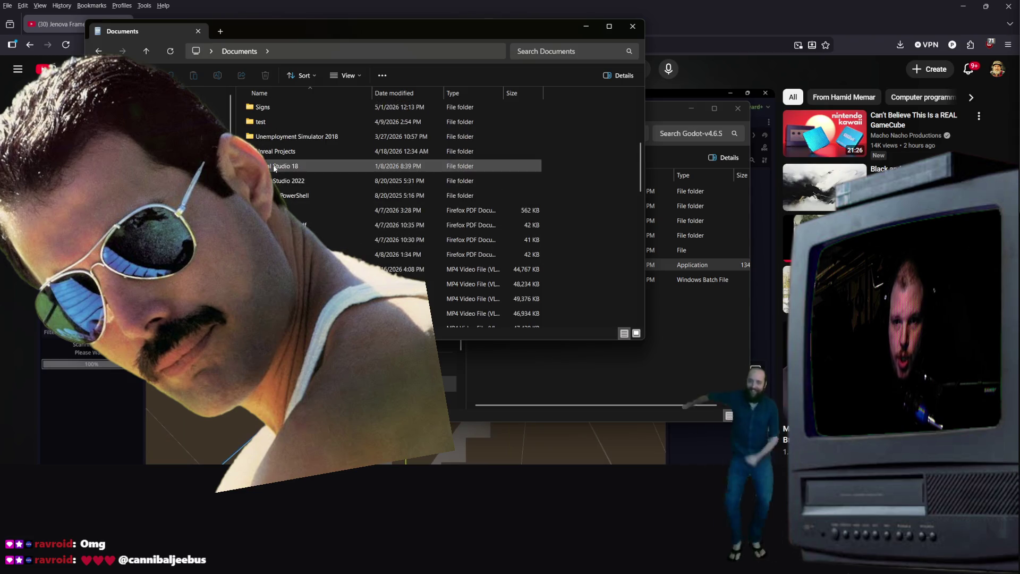
- Open the new-game-project folder in File Explorer
double_click(307, 209)
scroll(308, 197, "down", 4)
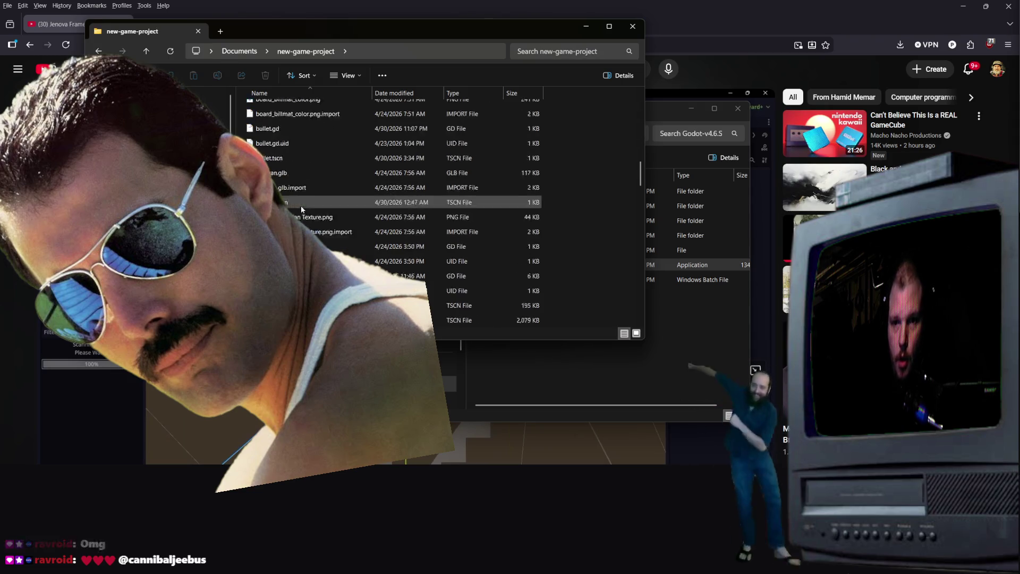
scroll(316, 211, "up", 3)
scroll(321, 202, "down", 3)
scroll(329, 183, "up", 2)
scroll(330, 184, "down", 7)
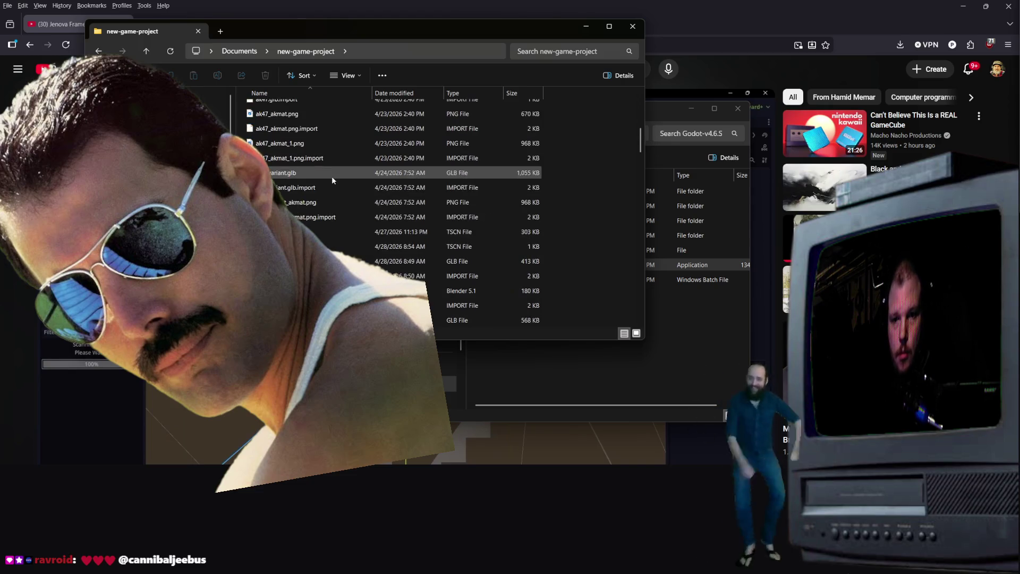
scroll(325, 210, "up", 2)
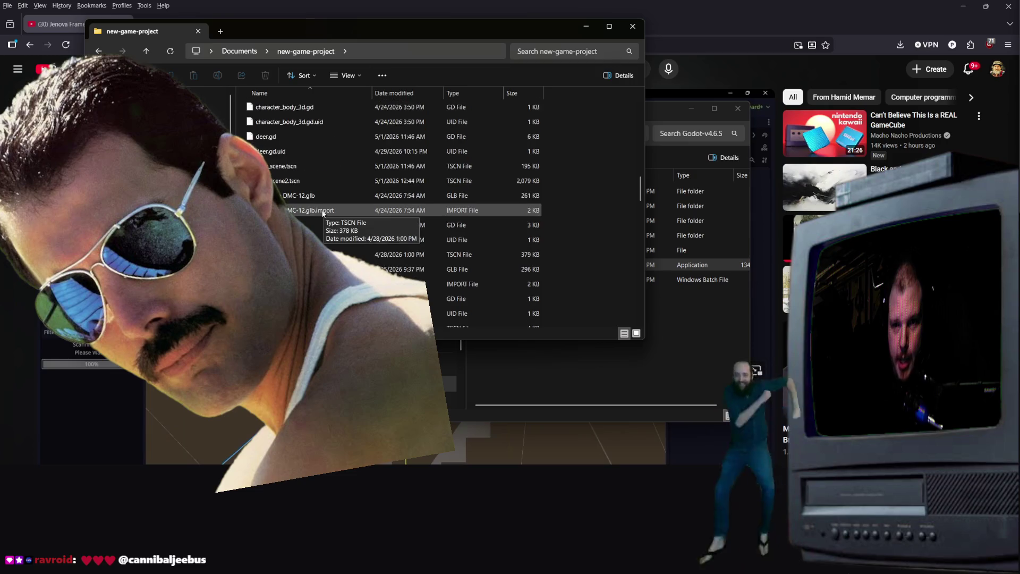
- Open deer_scene2.tscn in Notepad, then jump back to the top of the folder list
right_click(300, 184)
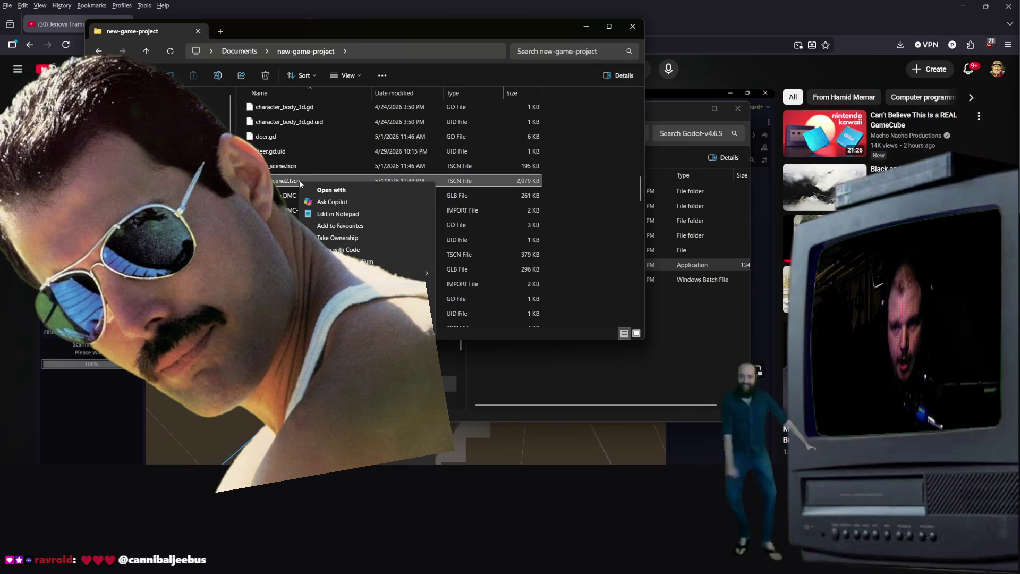
left_click(349, 216)
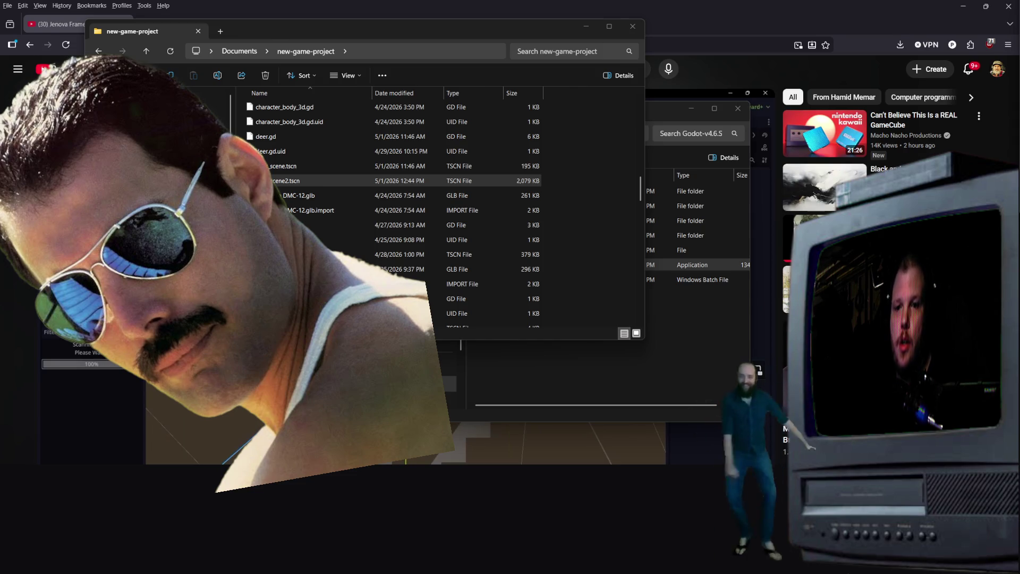
scroll(392, 231, "up", 5)
scroll(392, 232, "up", 5)
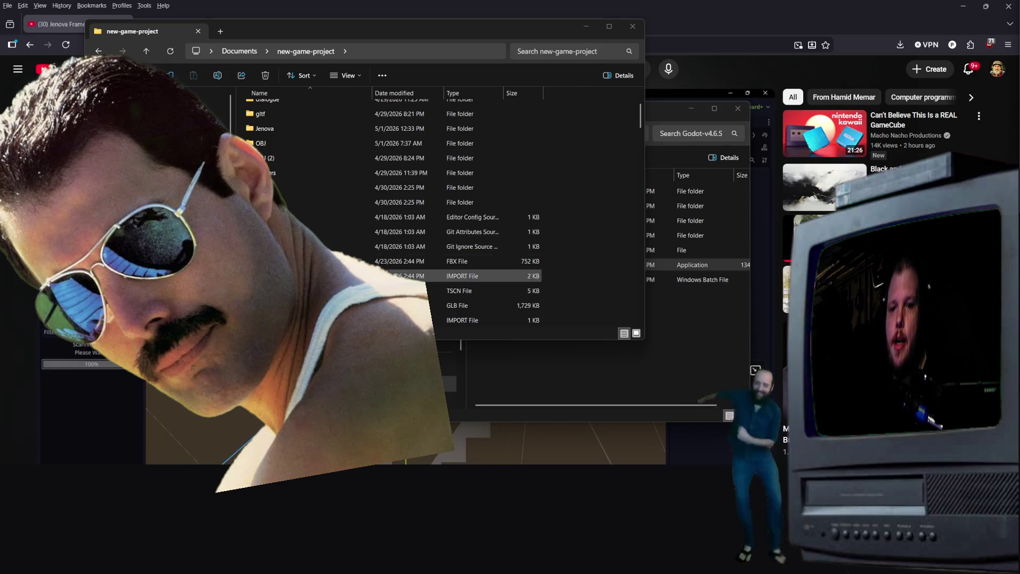
scroll(462, 276, "down", 10)
scroll(393, 218, "down", 15)
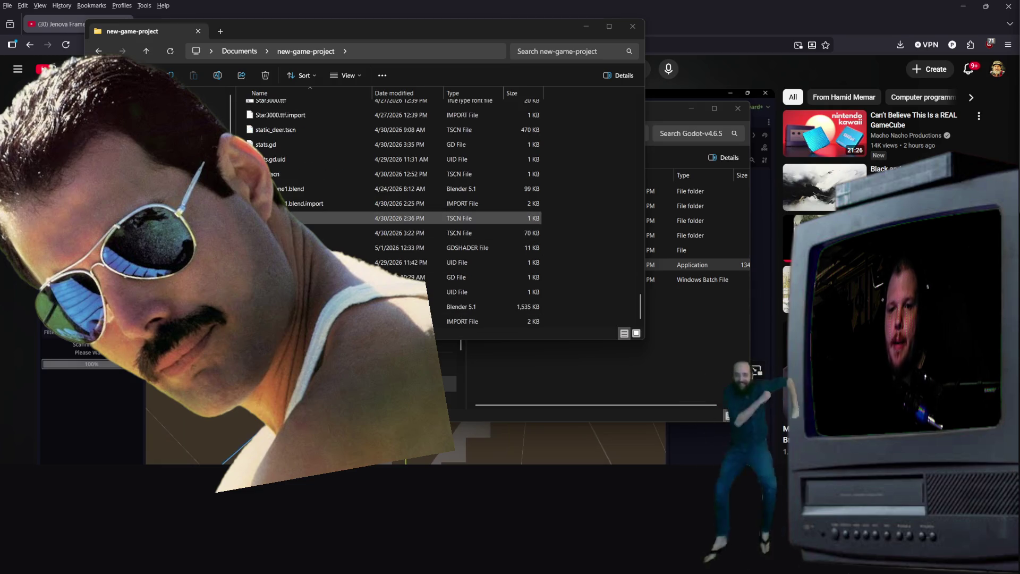
left_click(393, 218)
key("Home")
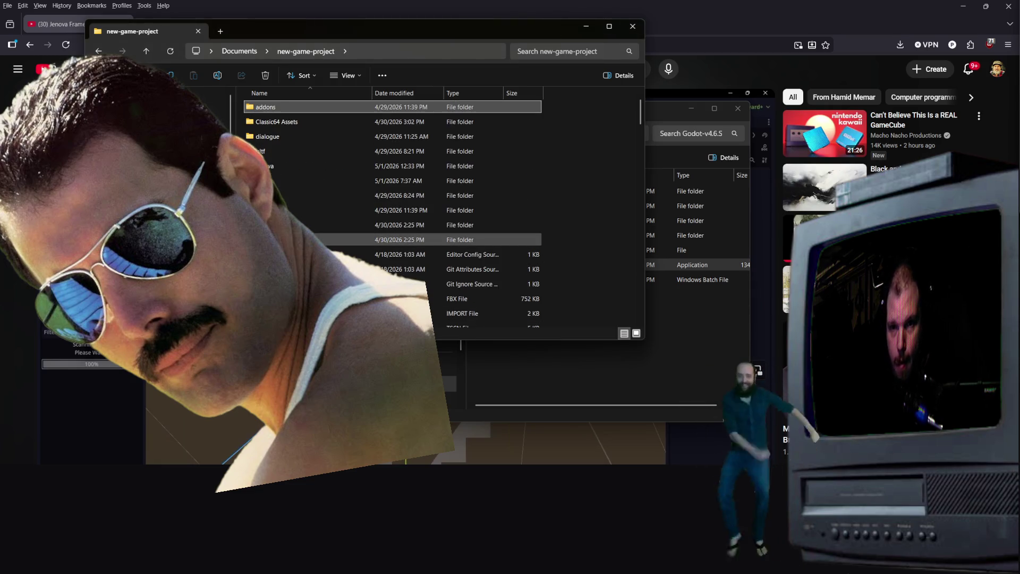
- Launch godot.windows.editor.x86_64.exe from the Godot-v4.6 install folder
key("alt+Tab")
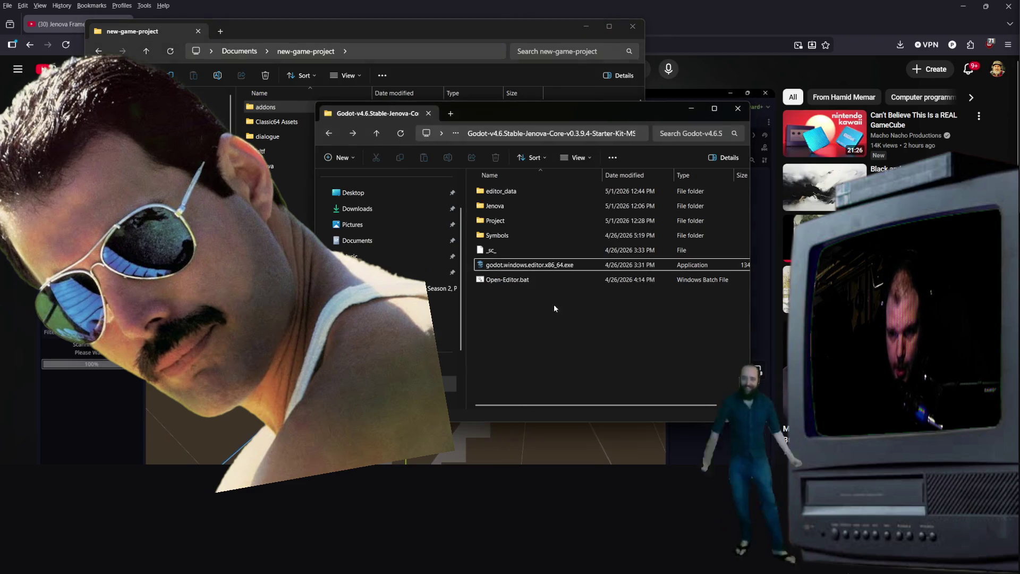
double_click(542, 266)
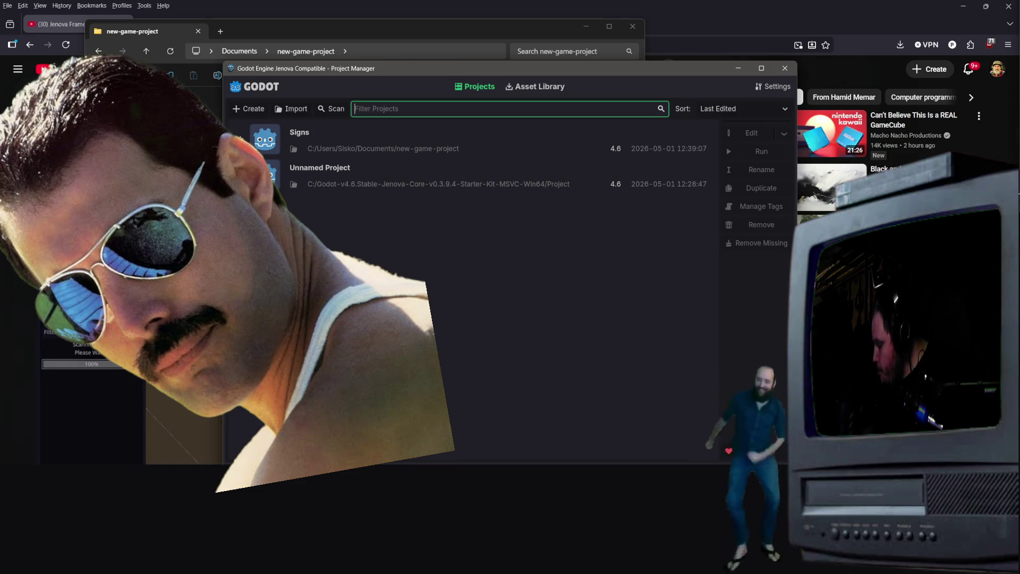
- Open the Signs project from the Project Manager, then close the editor window
double_click(398, 152)
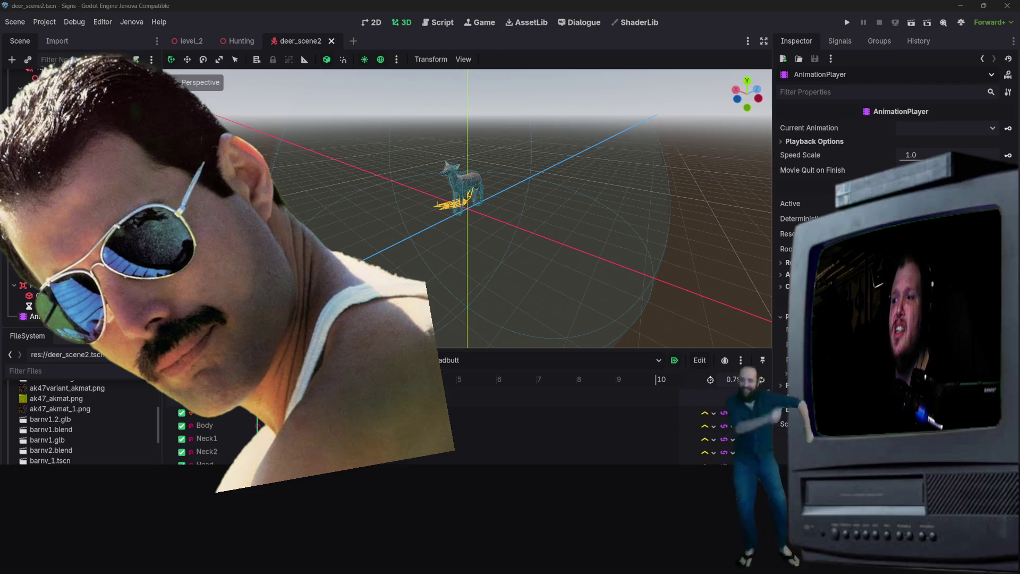
left_click(1008, 8)
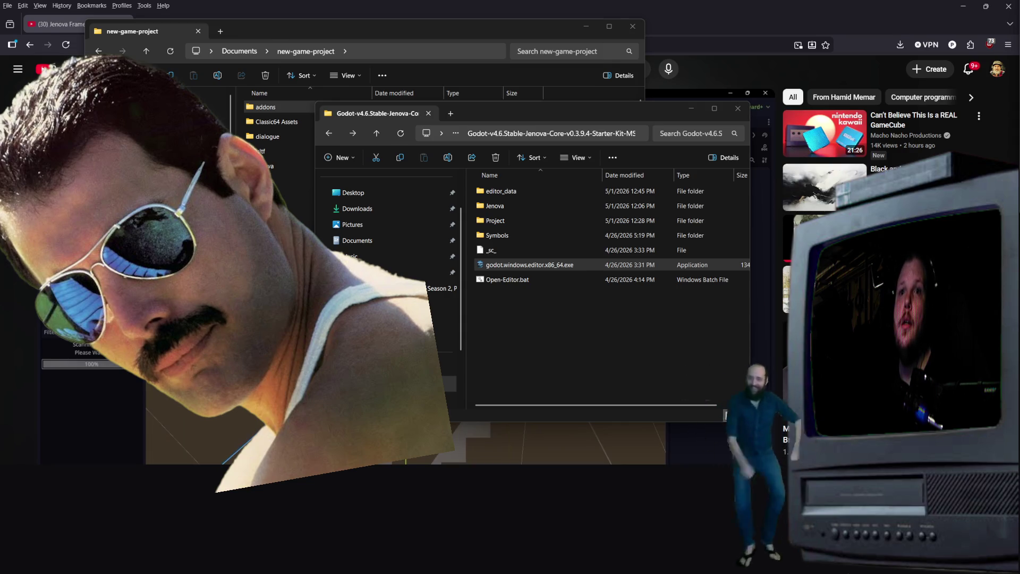
- In deer_scene2.tscn, replace every RootNode/AnimalArmature/Skeleton3D path with DeerEnemy/Skeleton3D
key("alt+Tab")
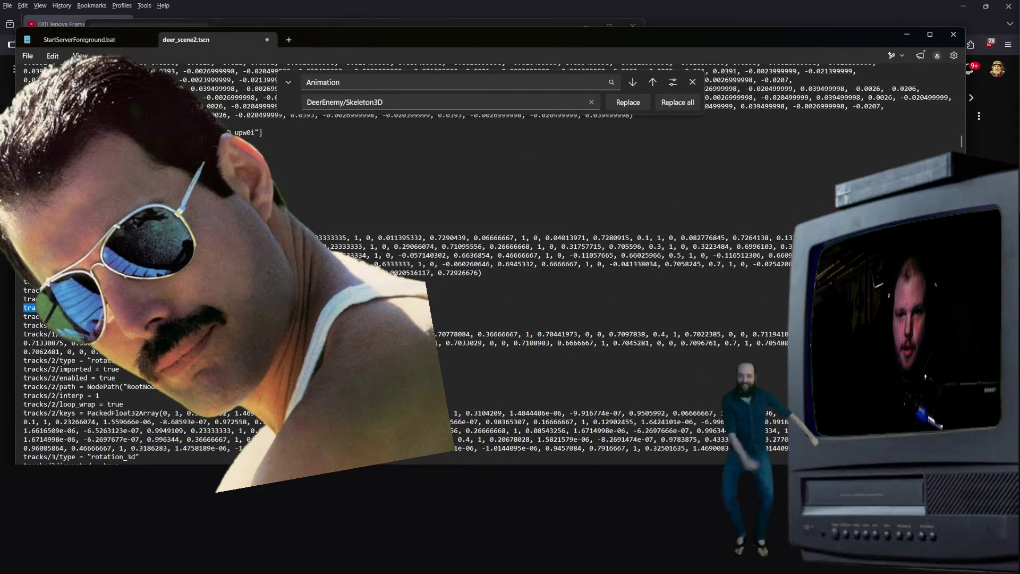
left_click(379, 84)
type("RootNode/AnimalArmature/Skeleton3D")
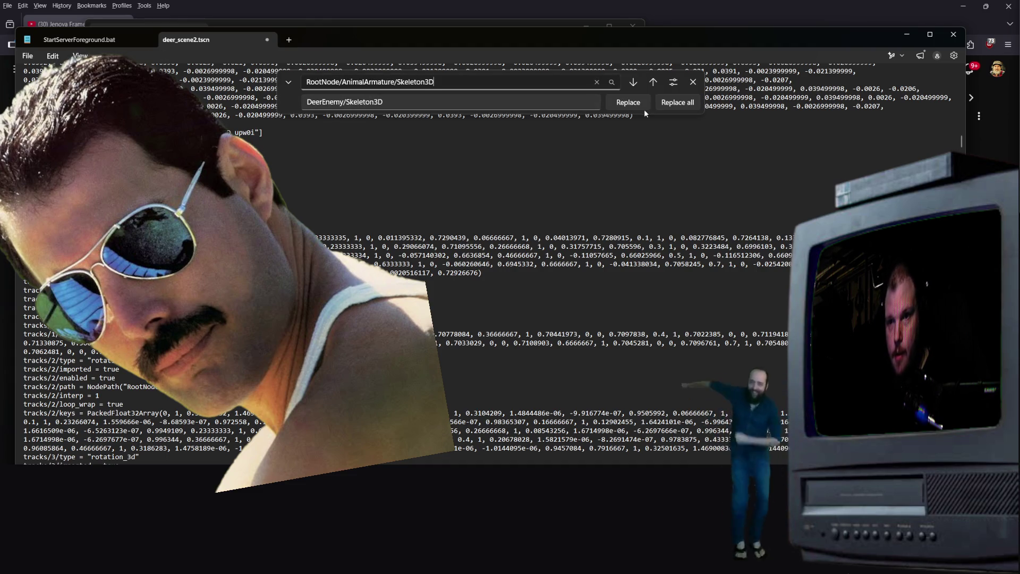
left_click(674, 104)
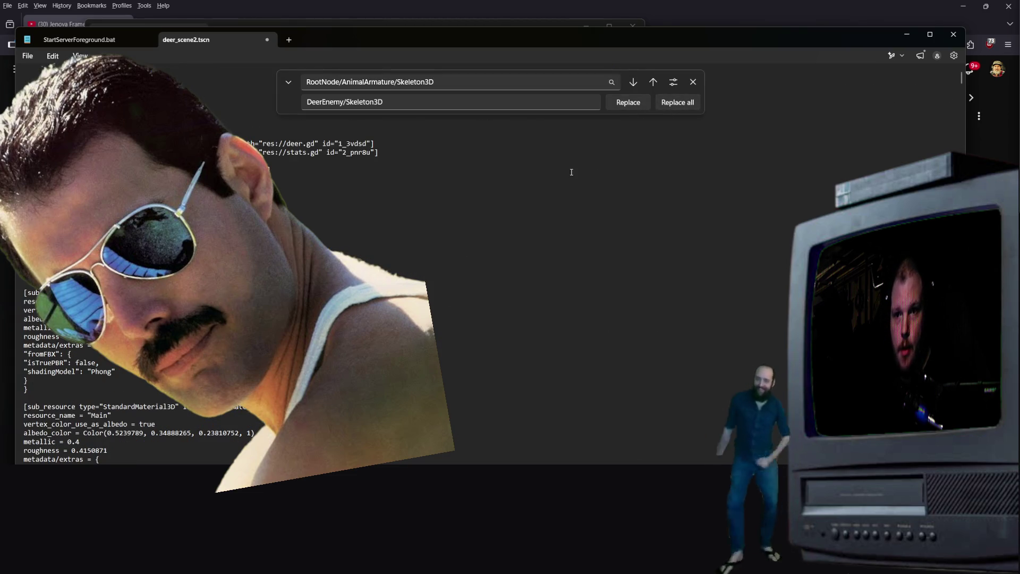
scroll(646, 141, "down", 10)
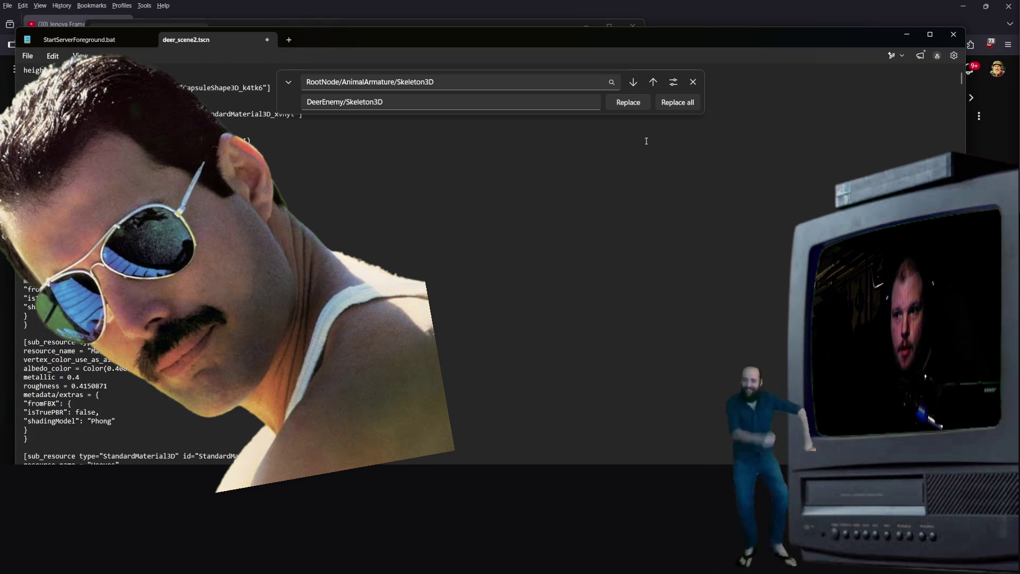
left_click(681, 104)
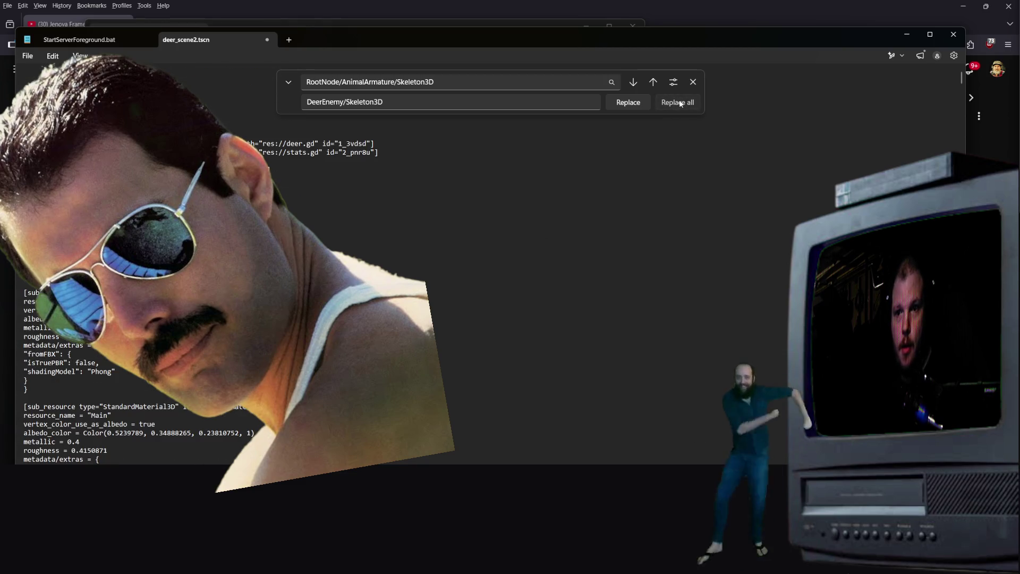
- Confirm no old skeleton paths remain, then close the Find bar and Notepad
left_click(627, 107)
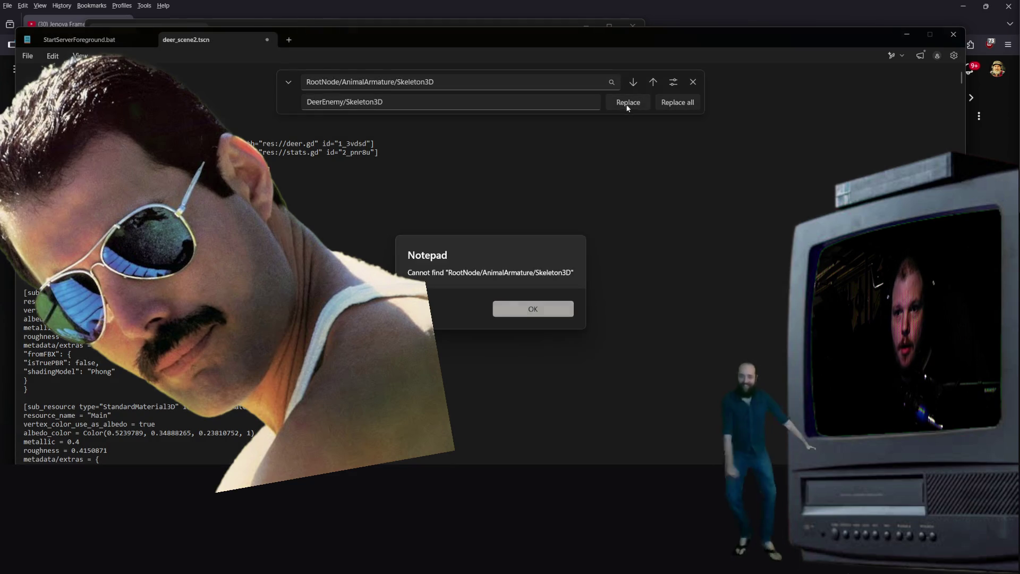
left_click(518, 315)
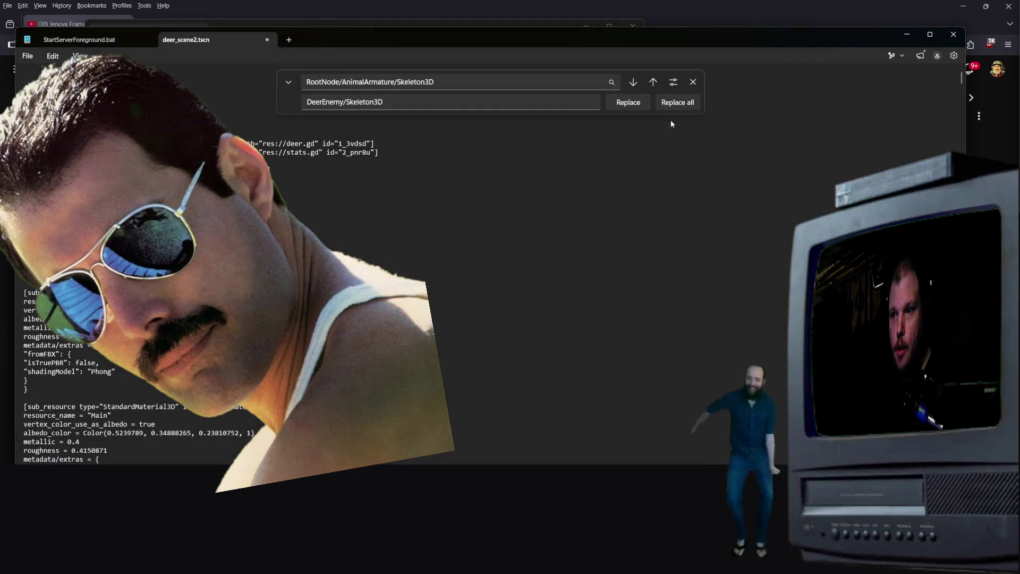
left_click(693, 82)
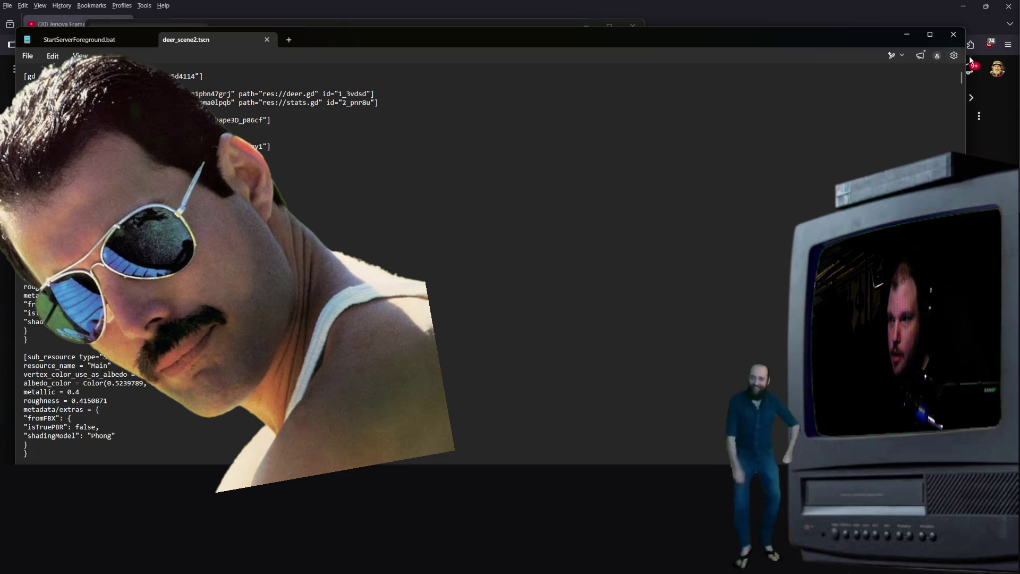
left_click(953, 34)
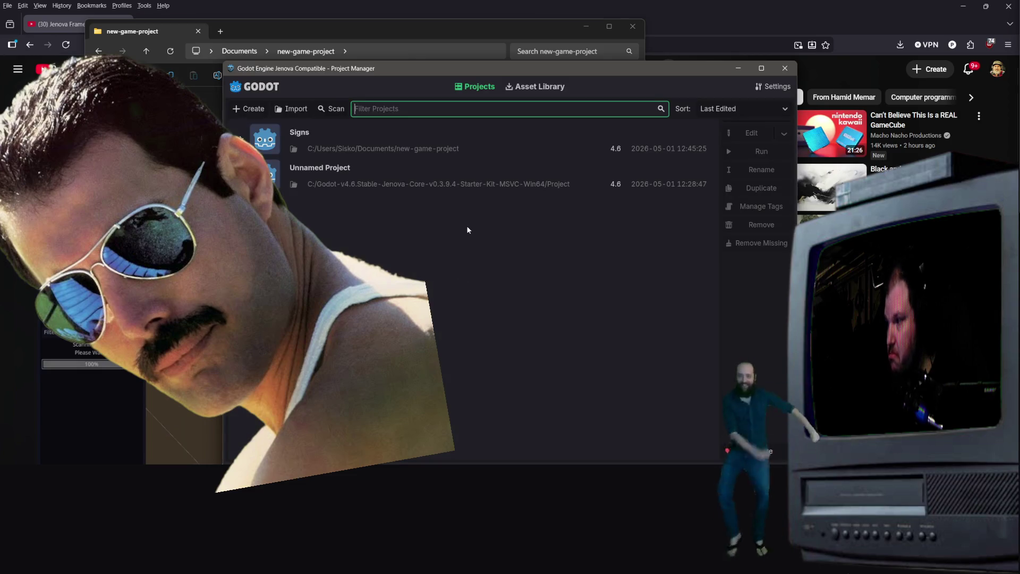
- Load the Signs project to check the edited deer_scene2 scene, then quit Godot
double_click(405, 150)
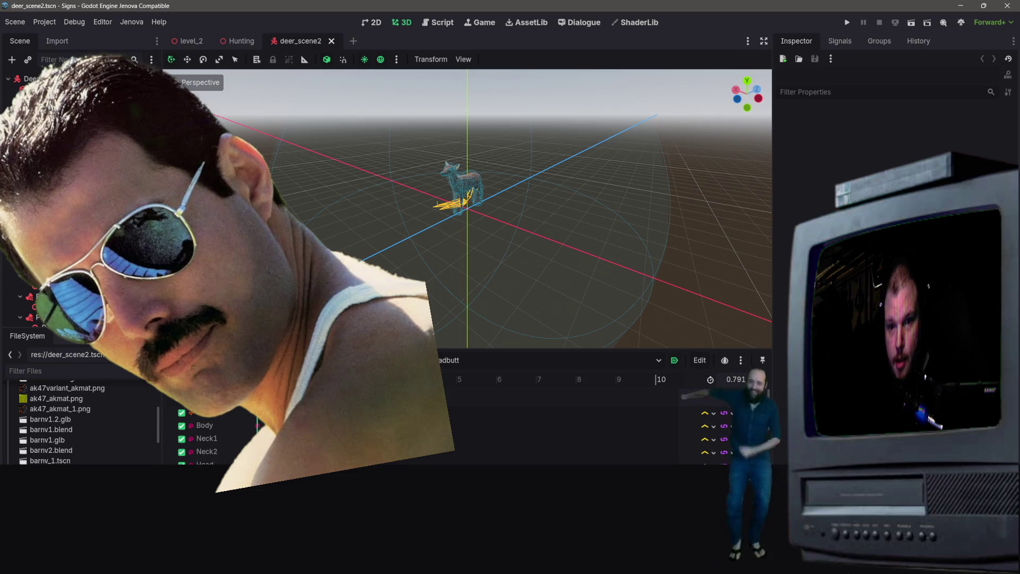
left_click(1009, 12)
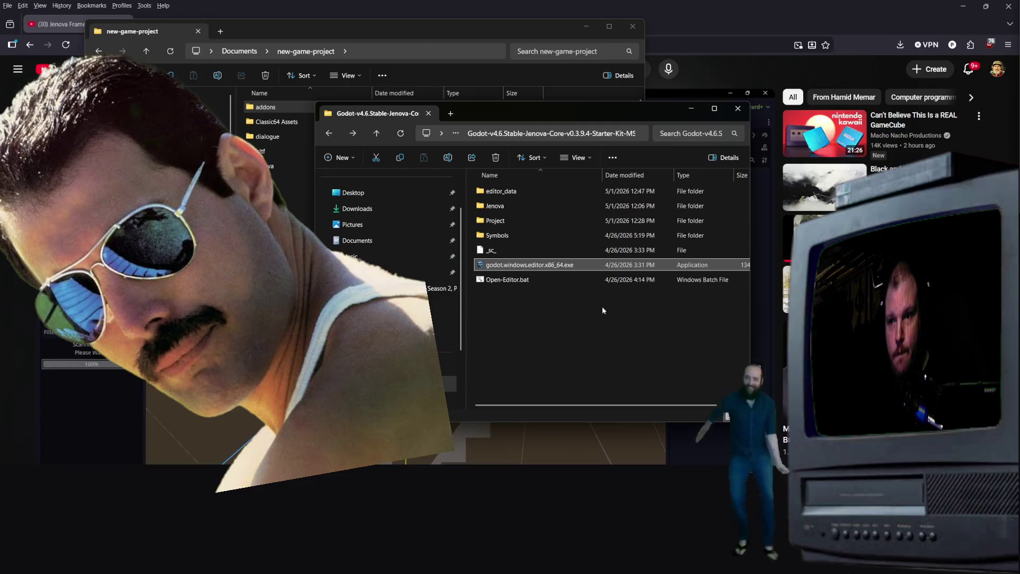
- Reopen deer_scene2.tscn in Notepad from the new-game-project folder
left_click(395, 57)
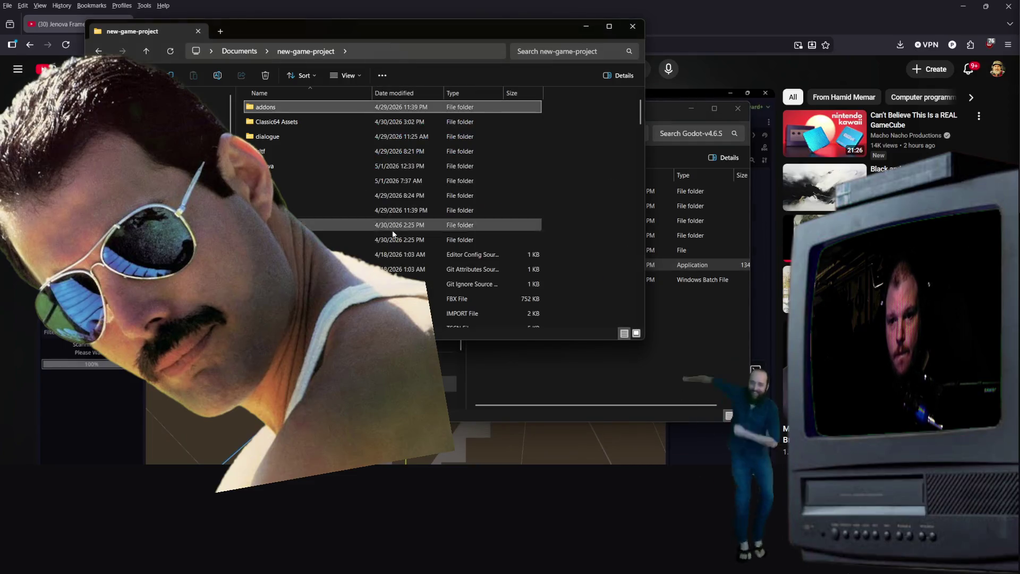
scroll(335, 245, "down", 10)
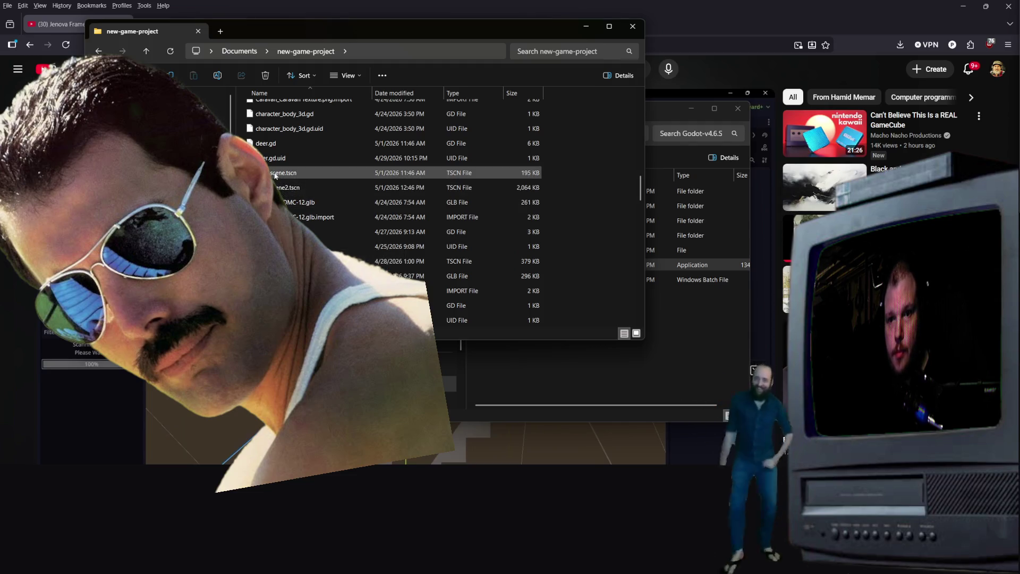
right_click(278, 189)
left_click(329, 220)
scroll(329, 220, "down", 10)
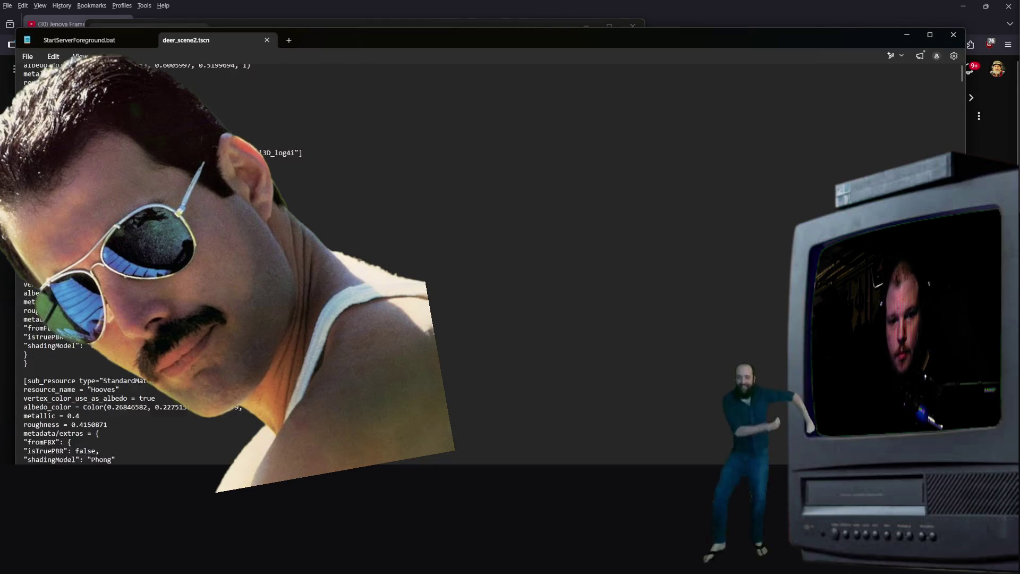
scroll(329, 220, "down", 2)
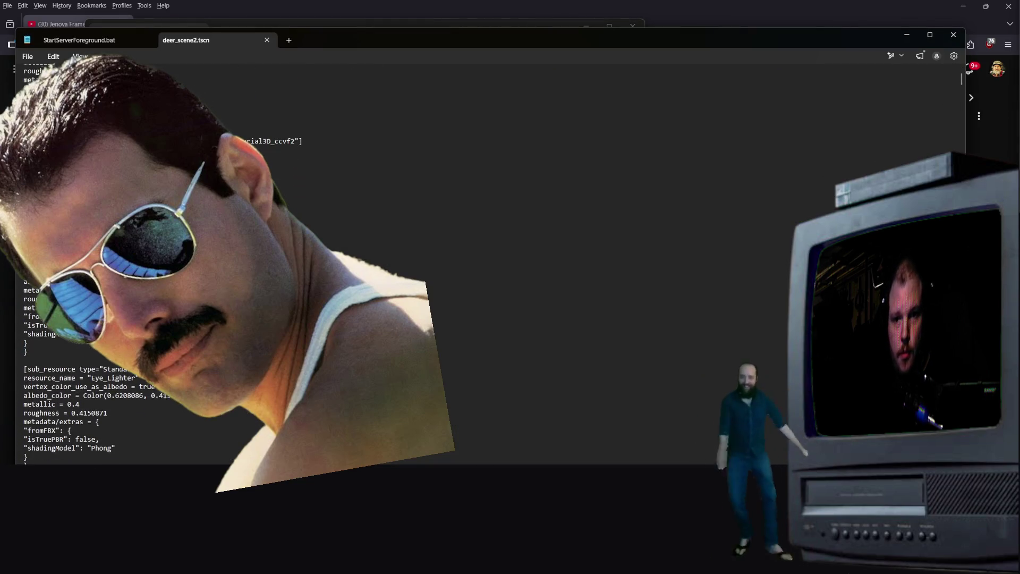
scroll(328, 220, "down", 2)
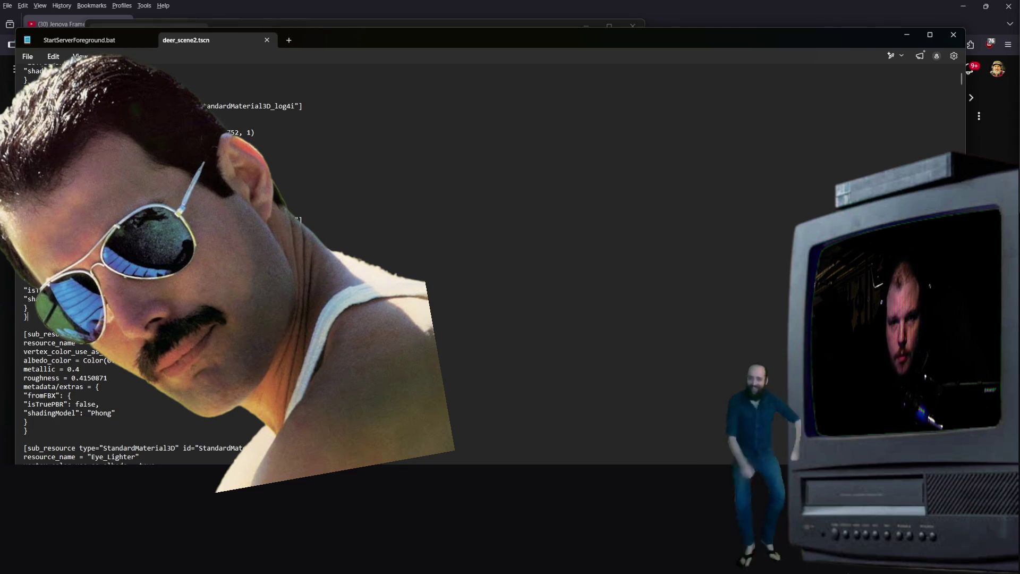
- Search the file for DeerEnemy/Skeleton3D and jump to its first match
key("ctrl+f")
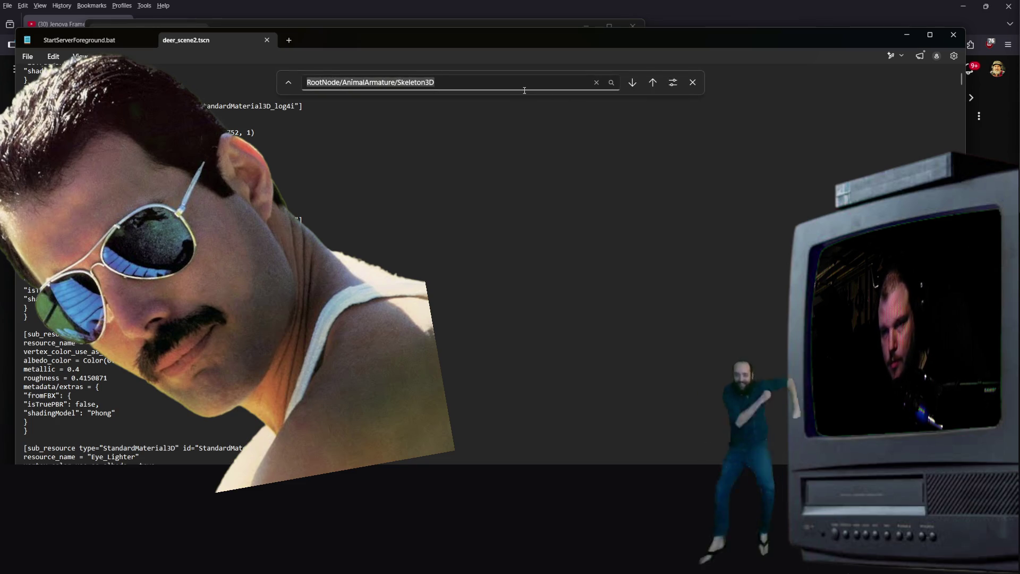
key("super")
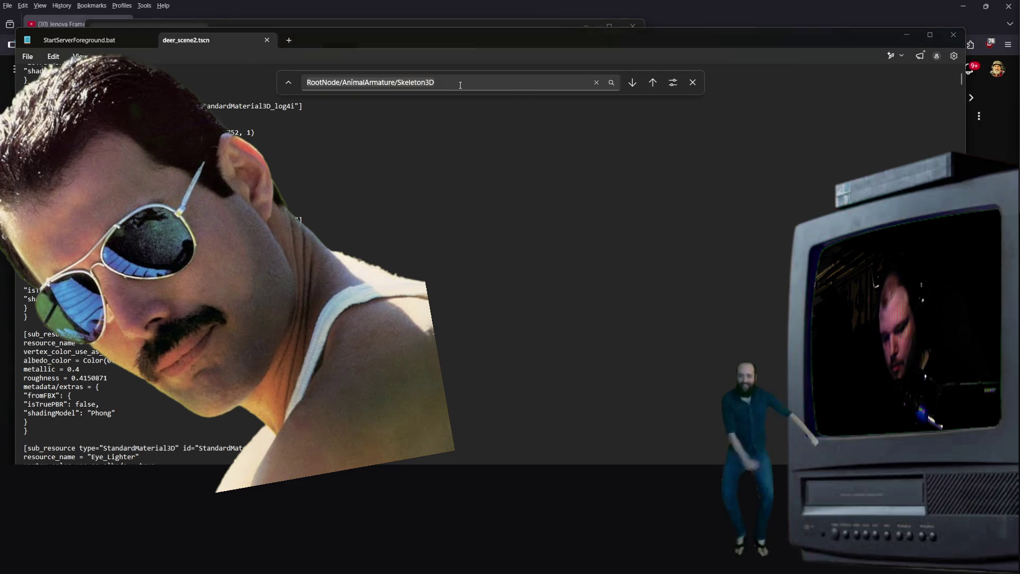
key("super")
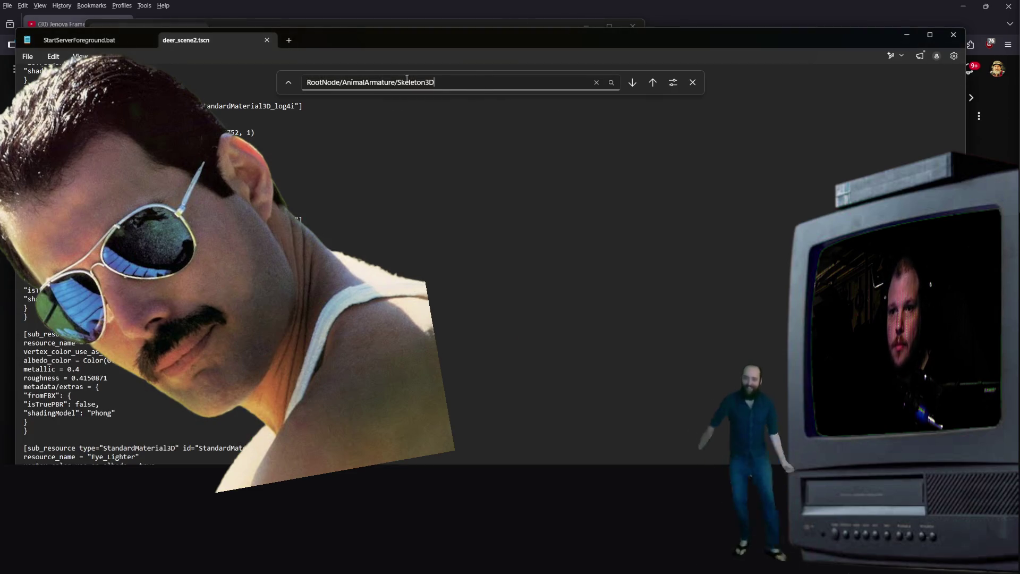
key("super")
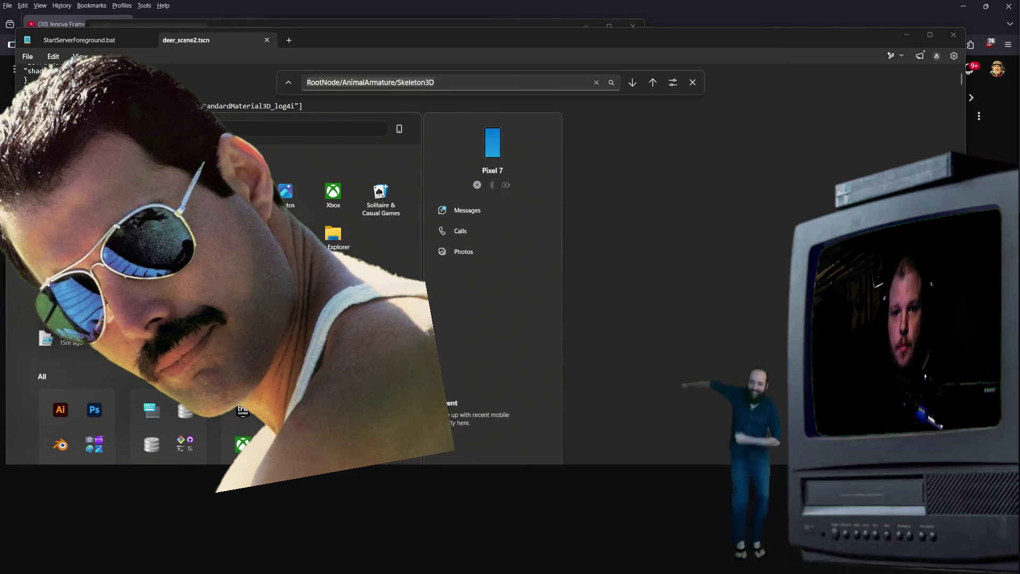
key("super")
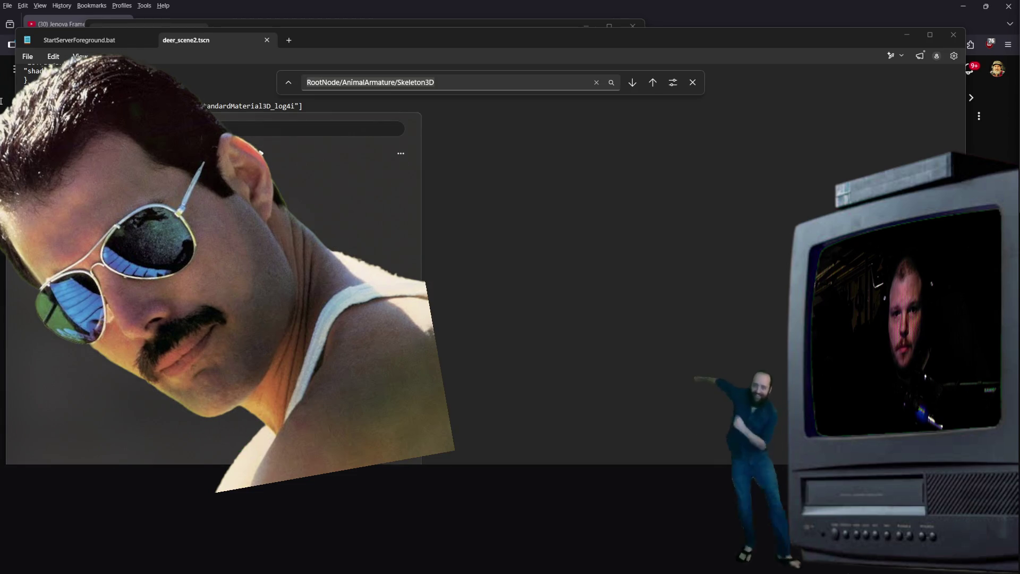
type("DeerEnemy/Skeleton3D")
key("Return")
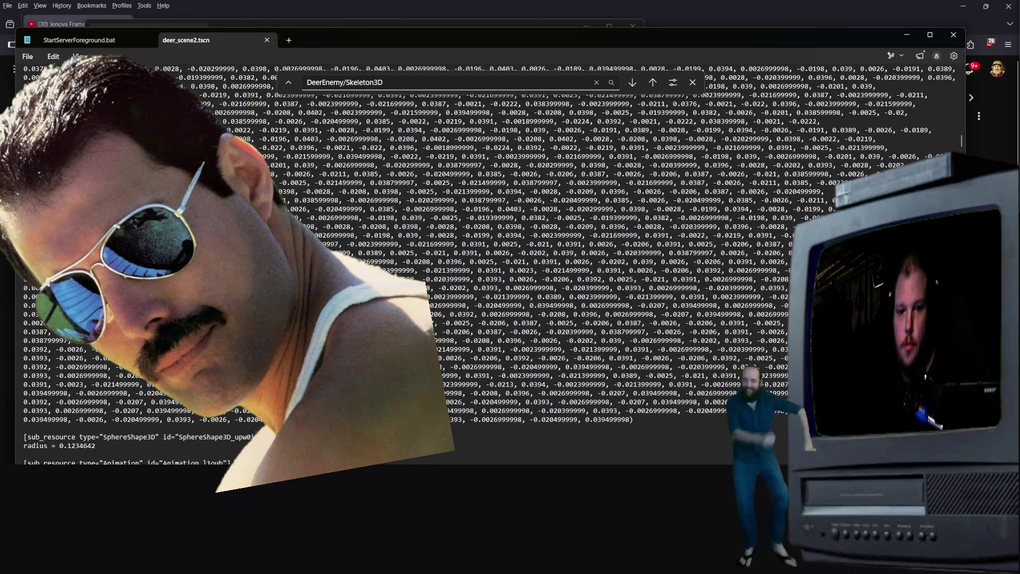
- Review the DeerEnemy/Skeleton3D position_3d tracks, then bring up deer_scene.tscn's file actions in File Explorer
scroll(129, 441, "down", 2)
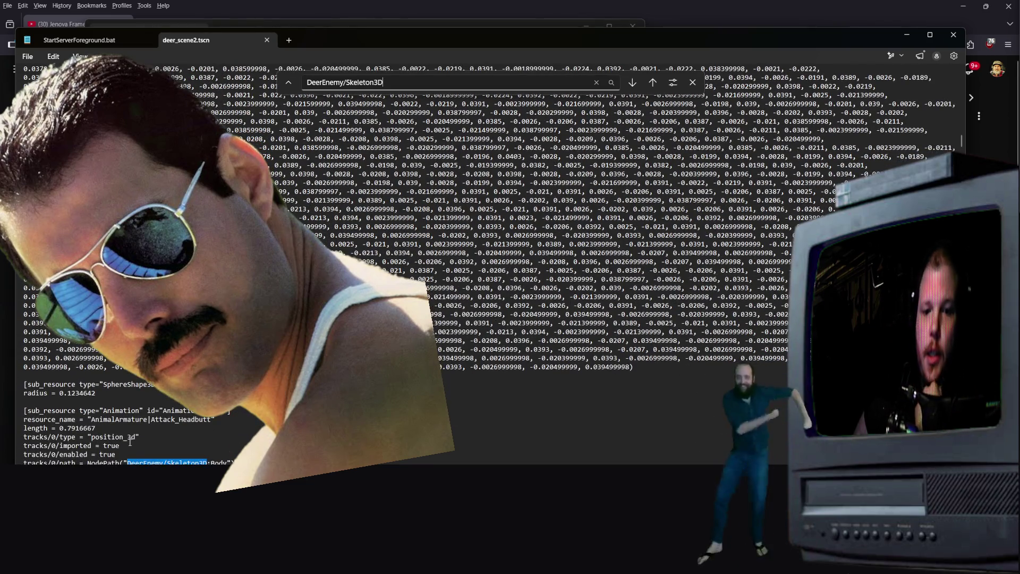
left_click(91, 438)
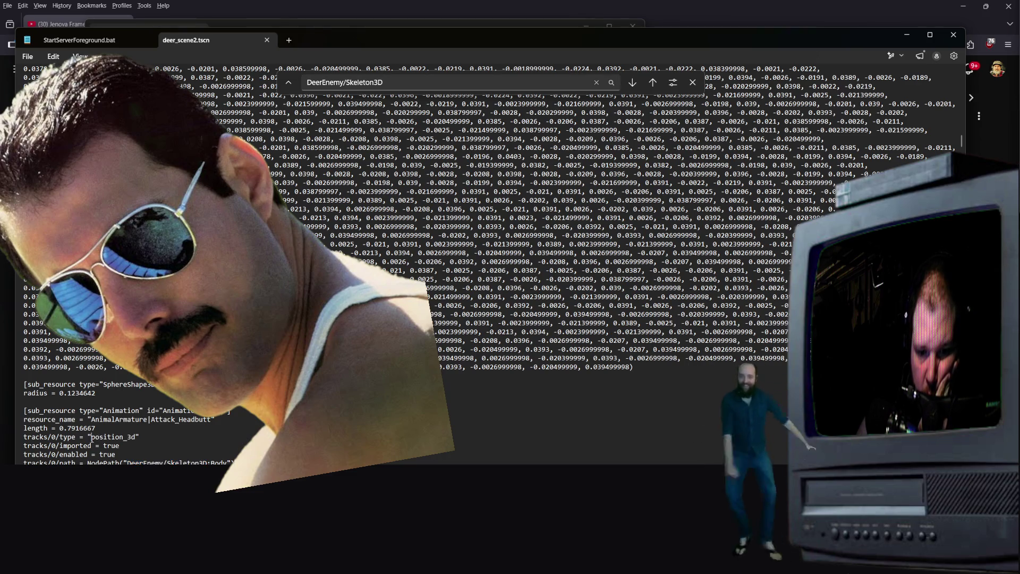
left_click_drag(91, 438, 132, 437)
scroll(133, 425, "down", 6)
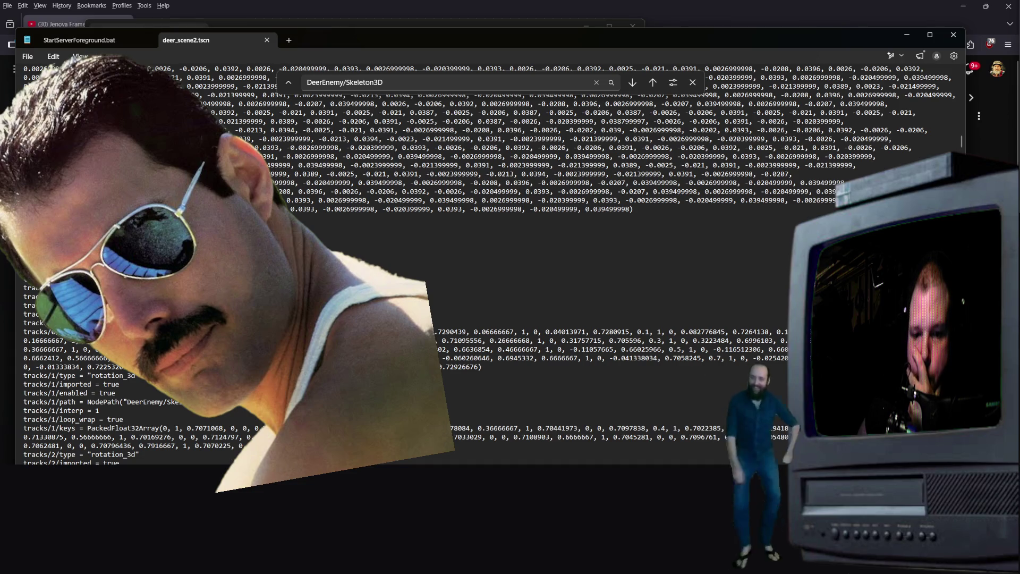
scroll(110, 388, "down", 10)
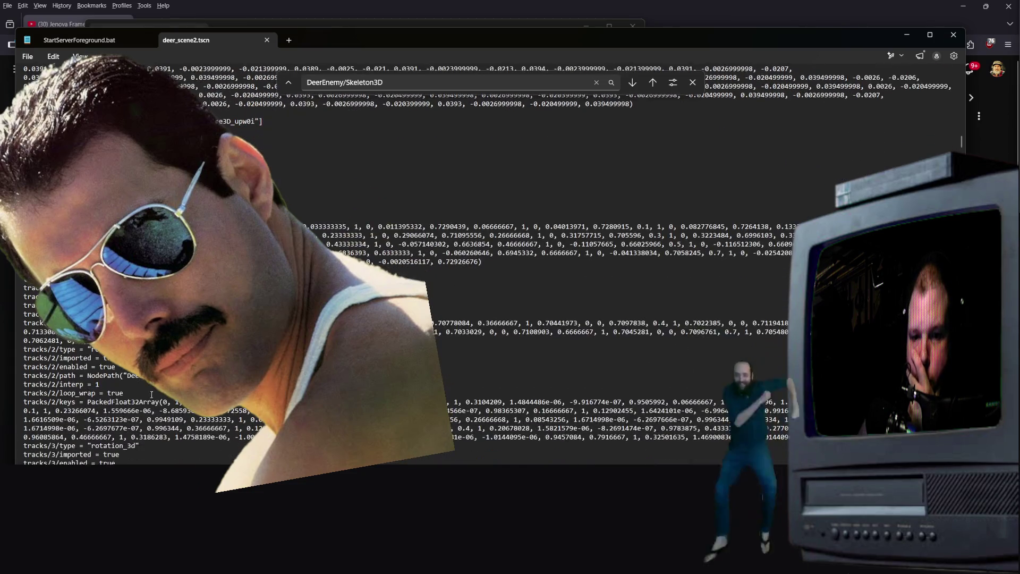
scroll(110, 388, "down", 3)
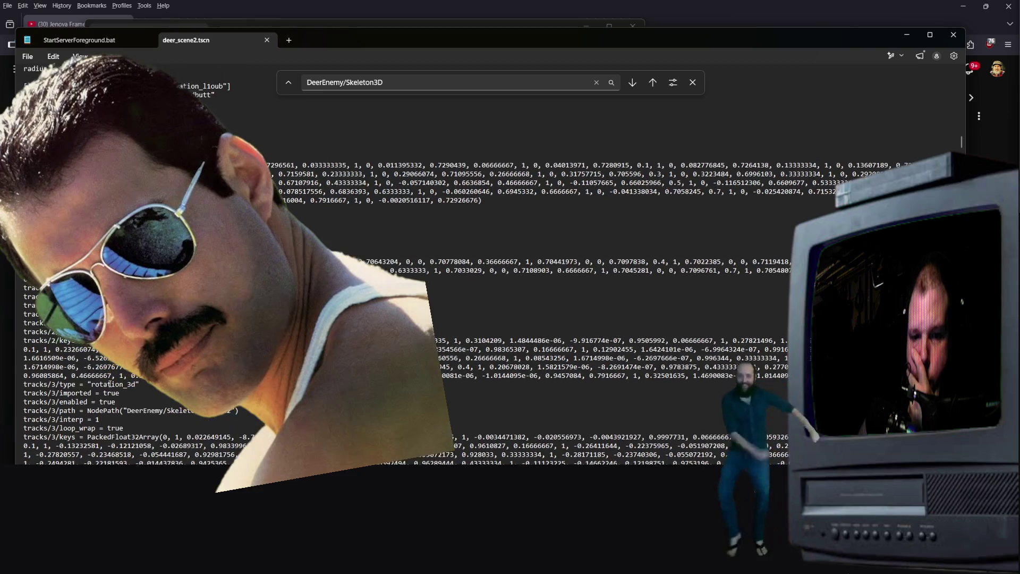
scroll(117, 380, "down", 20)
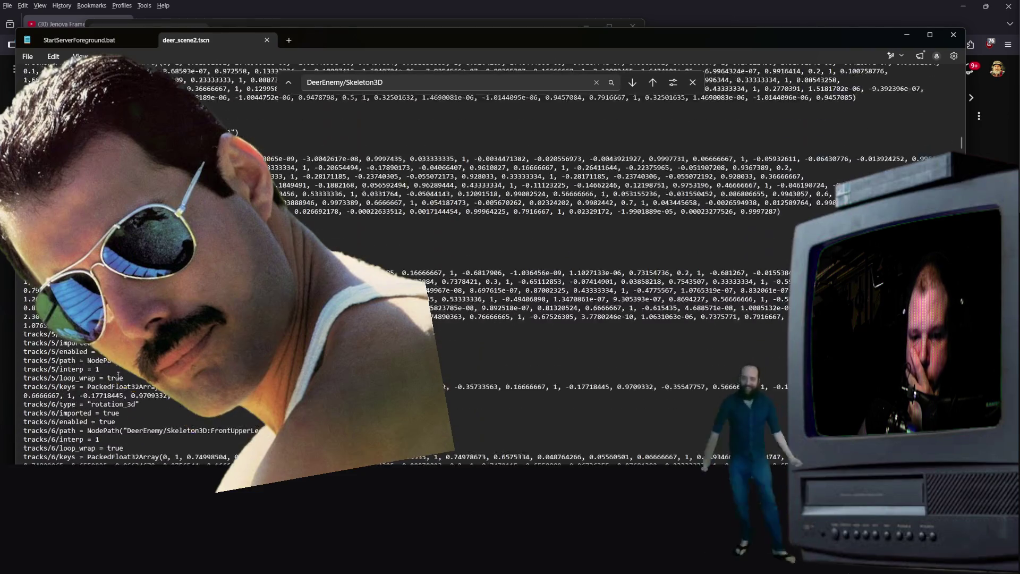
scroll(117, 380, "down", 20)
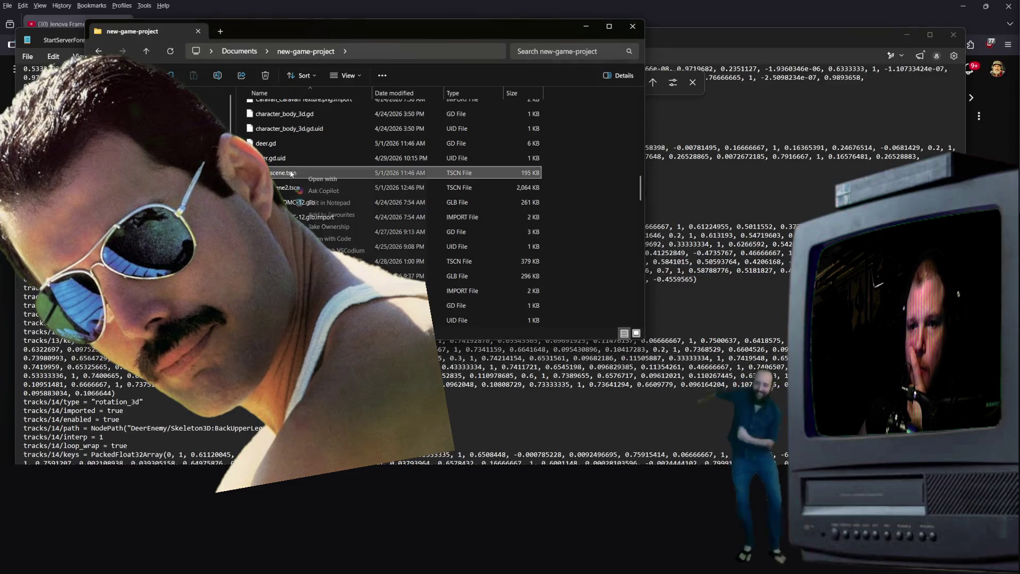
right_click(291, 172)
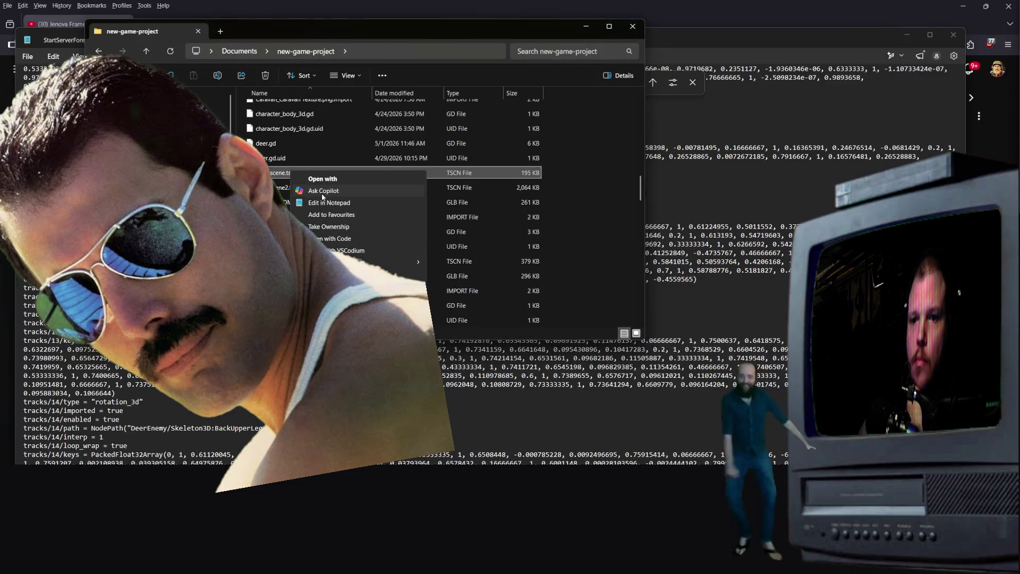
- Open deer_scene.tscn in Notepad and look through its contents
left_click(327, 203)
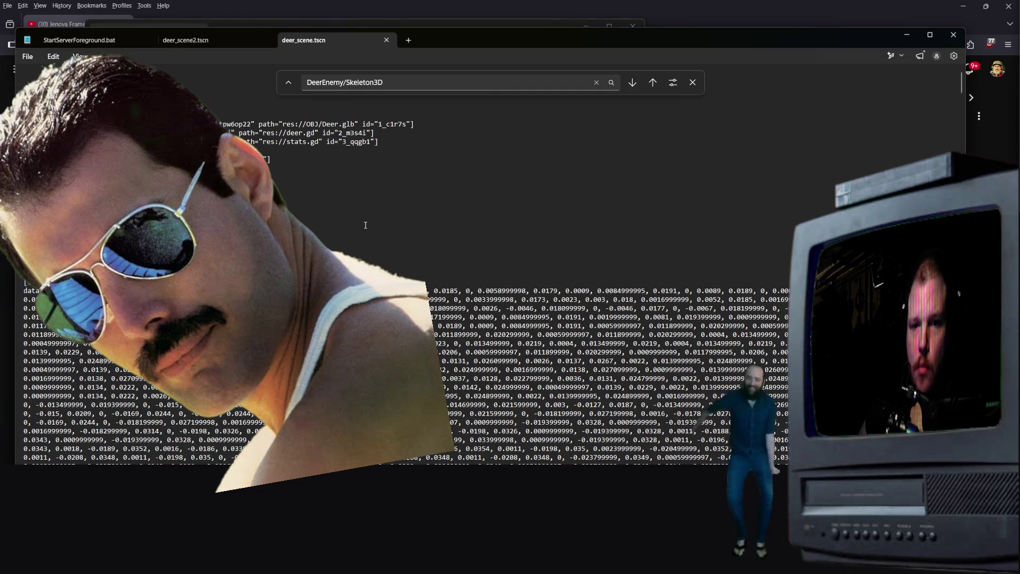
scroll(462, 159, "down", 15)
scroll(964, 98, "down", 10)
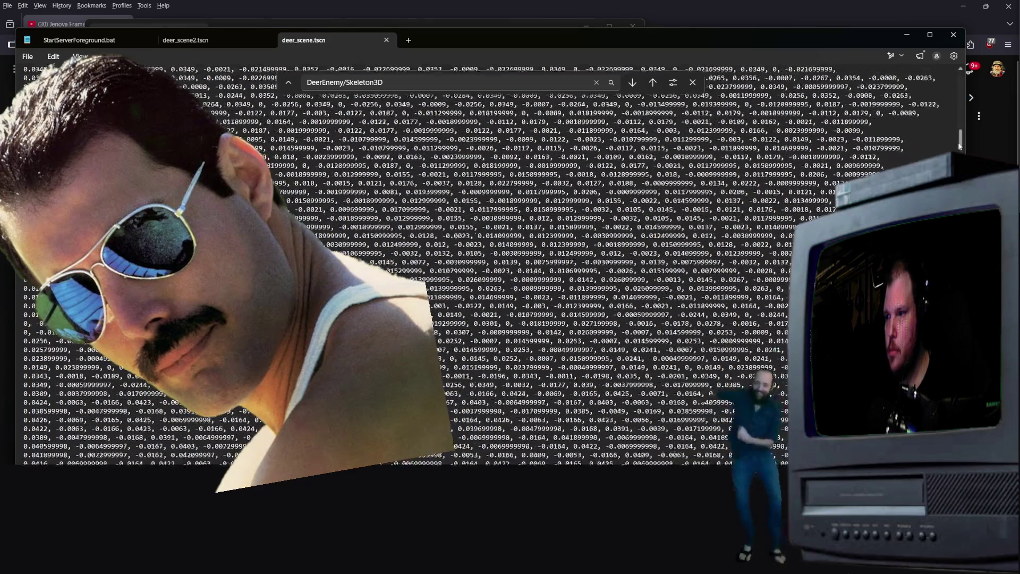
scroll(964, 98, "down", 10)
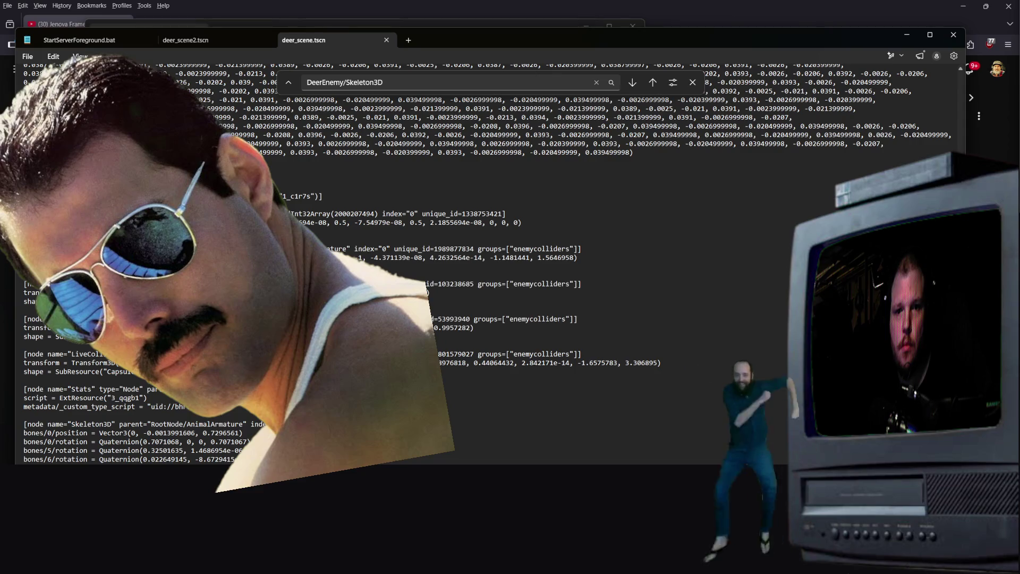
scroll(489, 266, "down", 10)
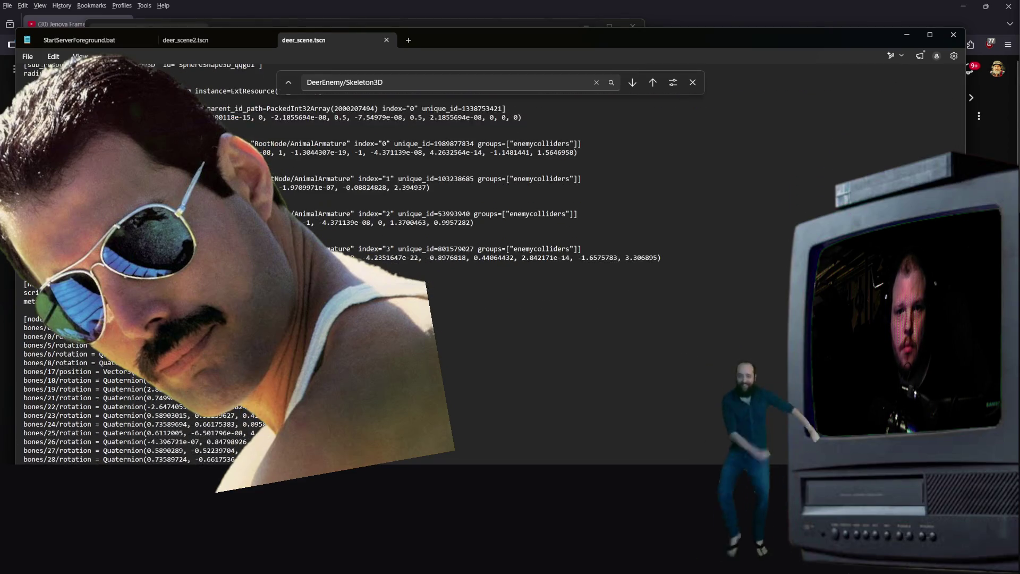
scroll(489, 266, "up", 10)
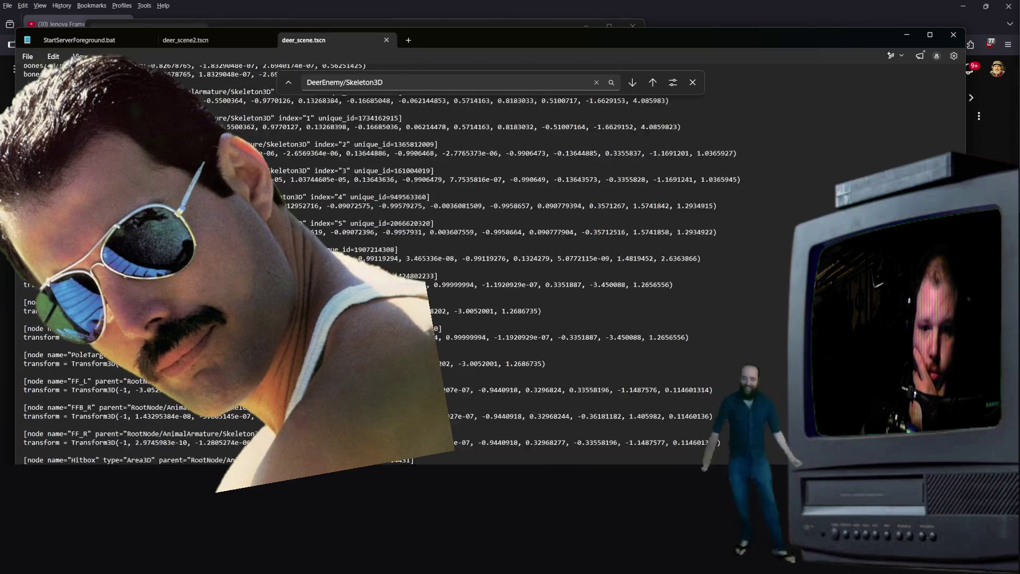
scroll(489, 265, "up", 5)
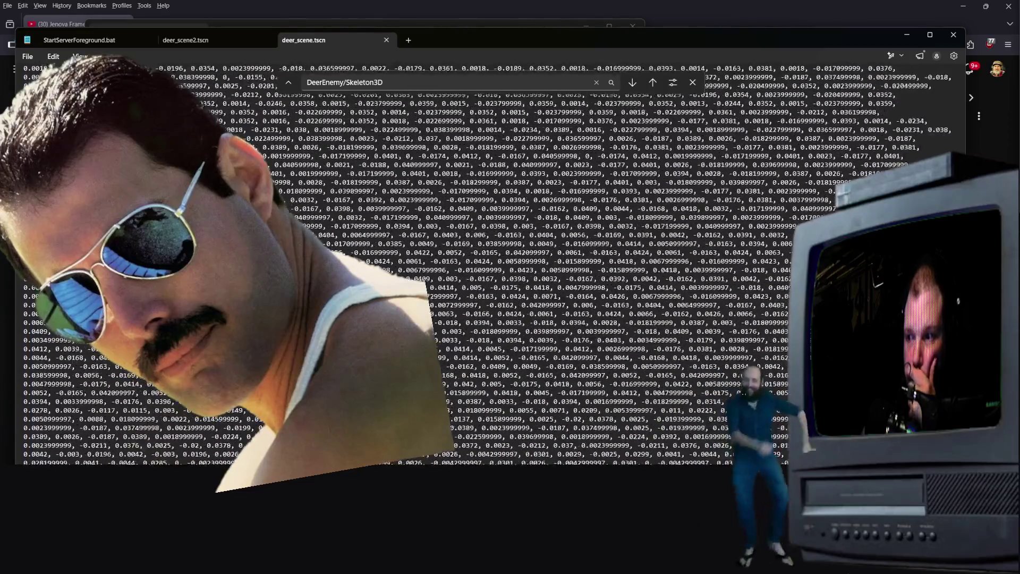
scroll(308, 212, "up", 15)
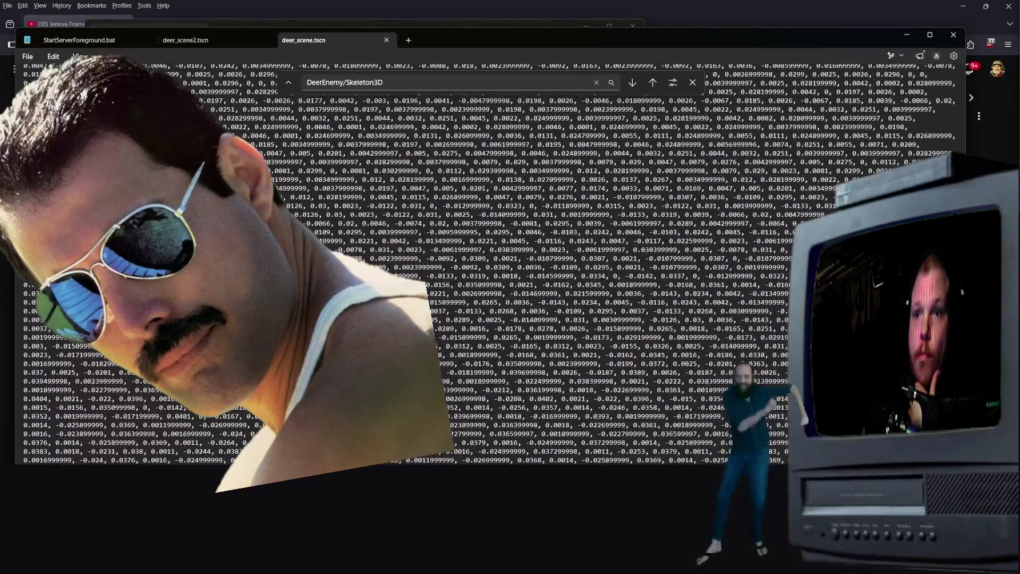
scroll(309, 212, "up", 15)
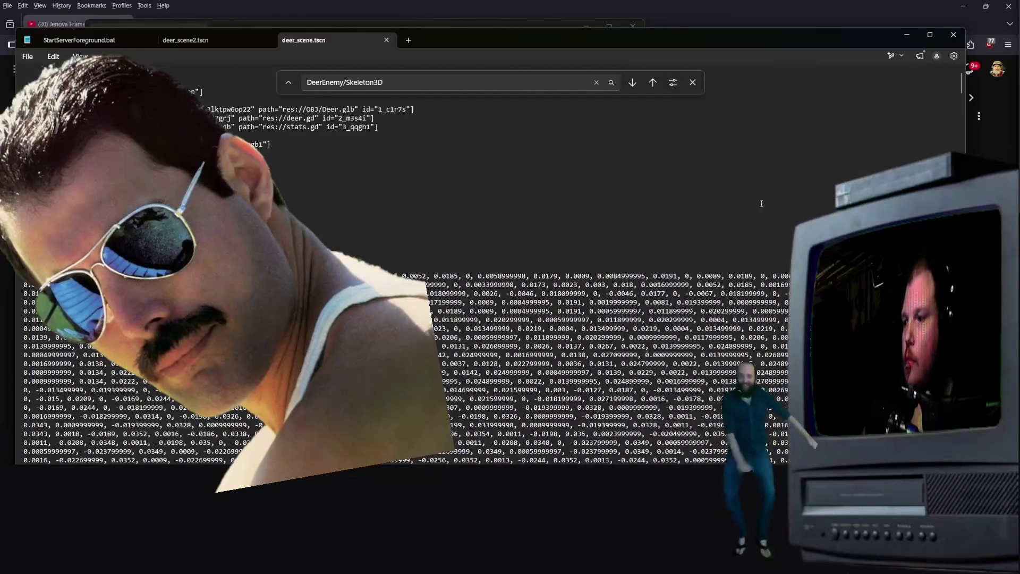
scroll(308, 211, "down", 5)
scroll(308, 212, "down", 10)
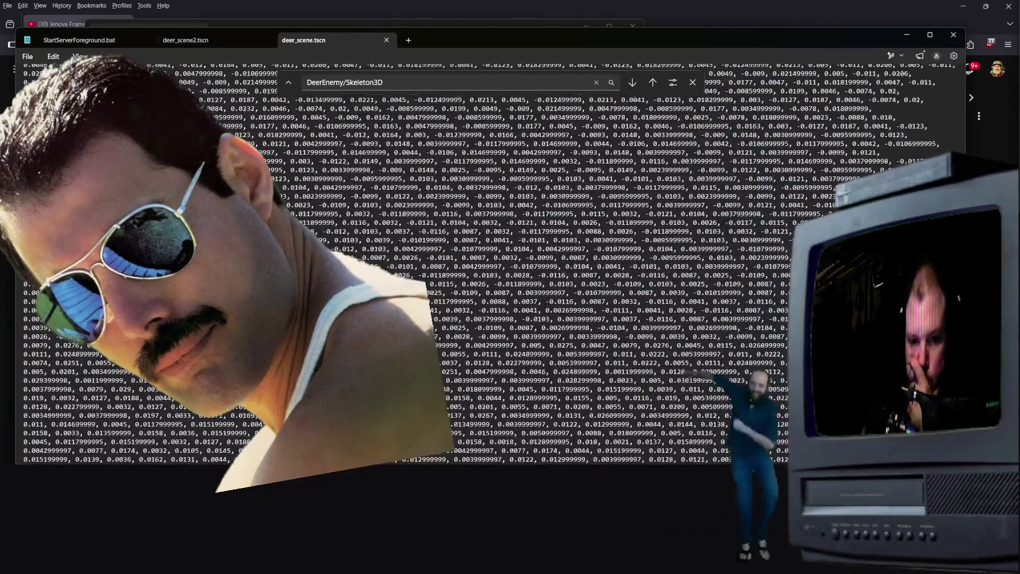
scroll(309, 212, "down", 10)
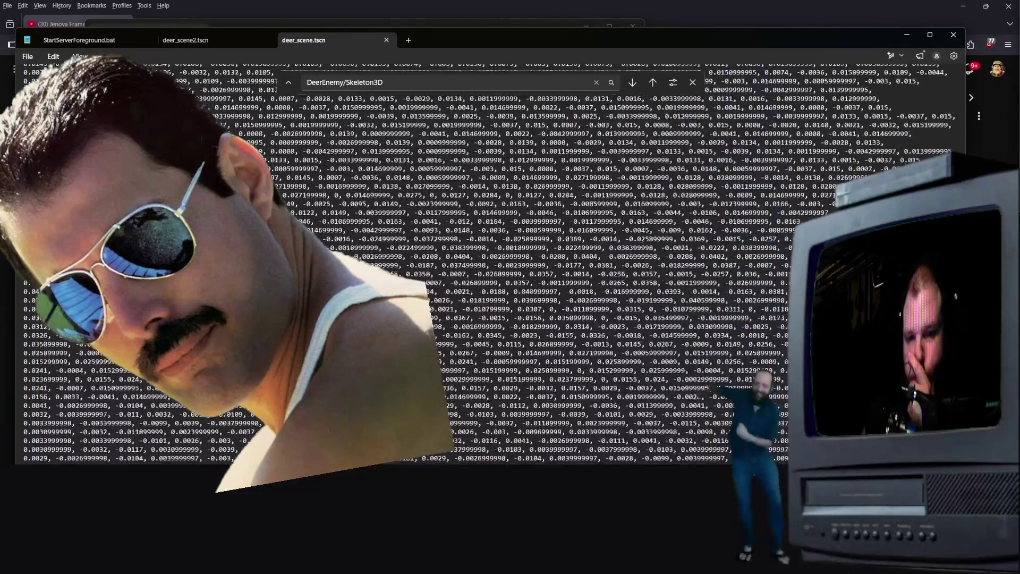
scroll(309, 211, "down", 5)
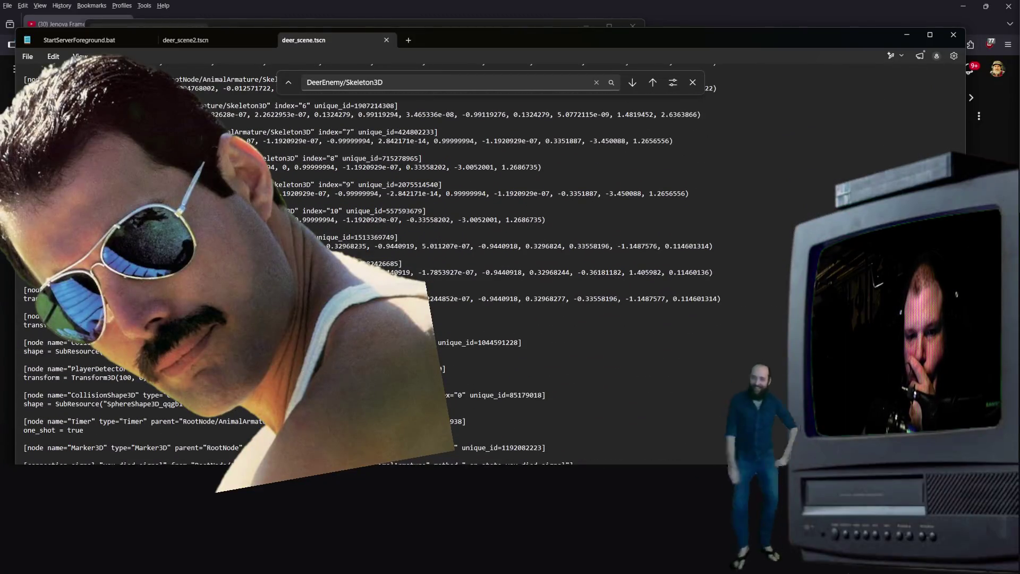
scroll(372, 266, "up", 9)
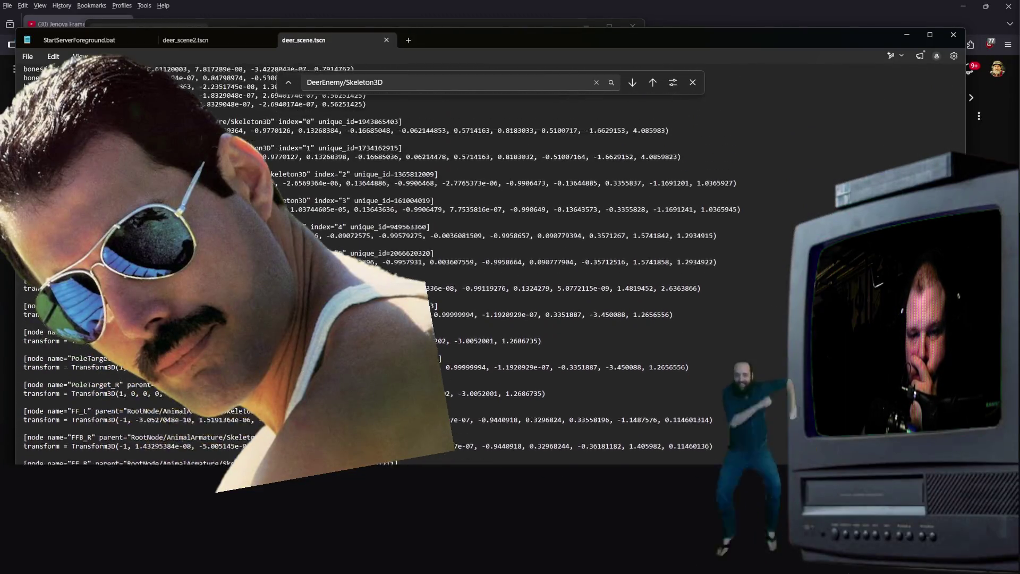
scroll(372, 266, "down", 9)
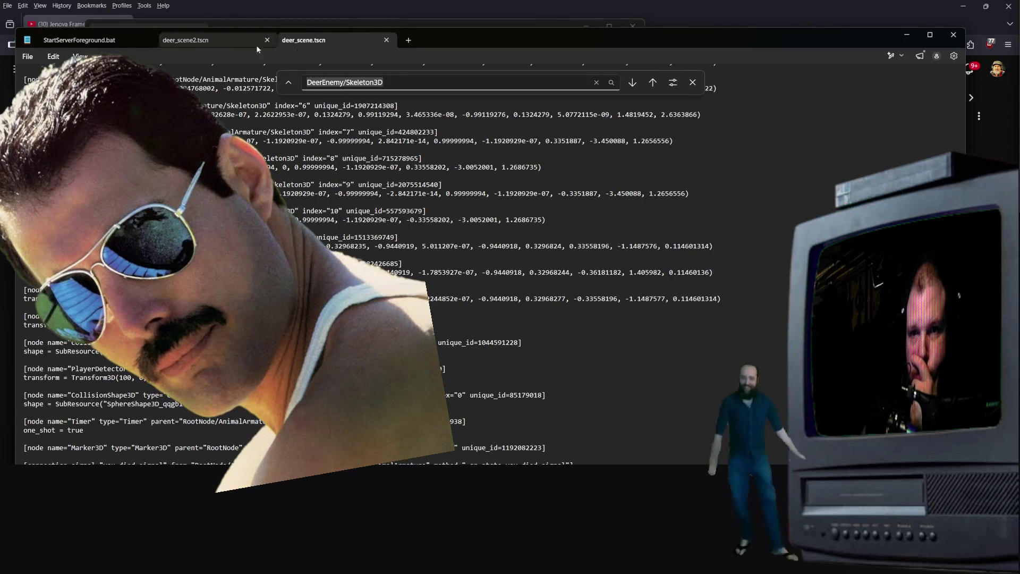
- Search deer_scene.tscn for 'animation'
type("animation")
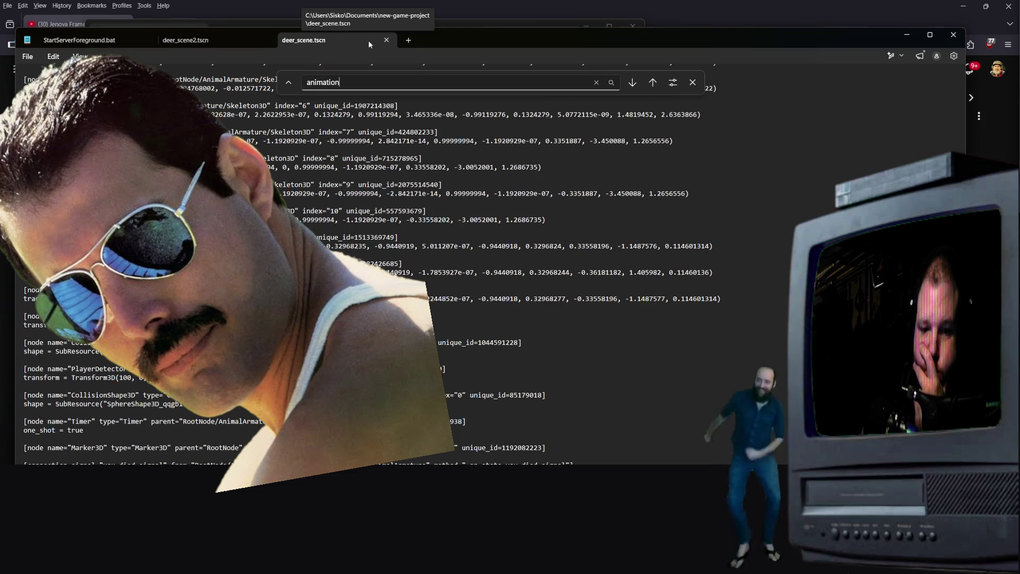
scroll(372, 266, "up", 4)
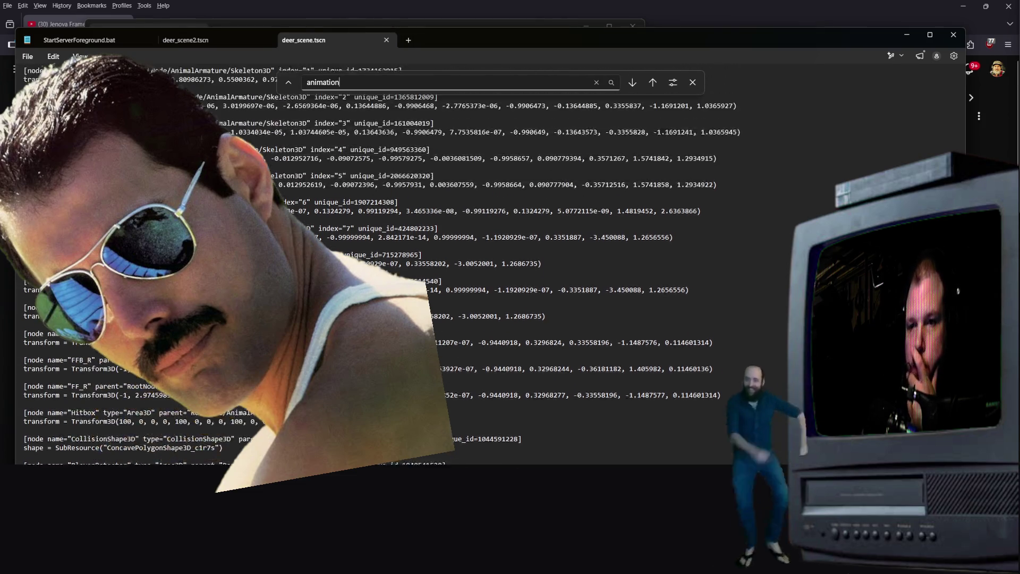
scroll(372, 266, "up", 4)
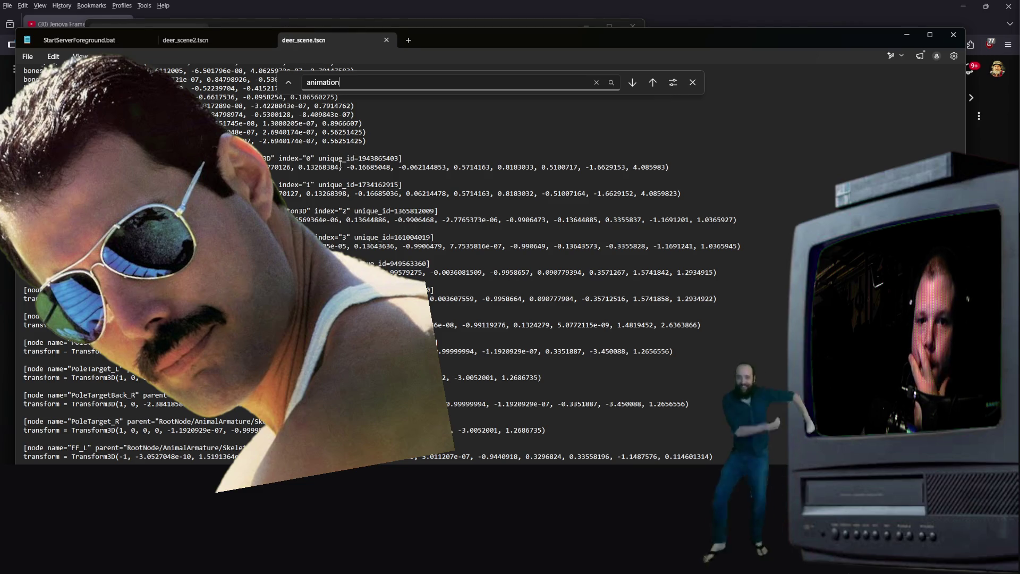
scroll(355, 159, "up", 3)
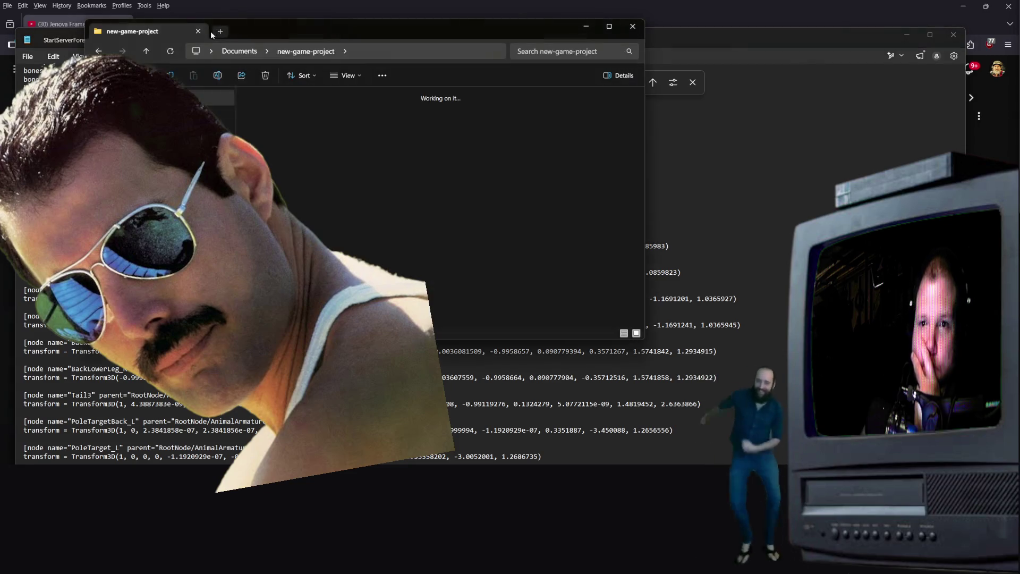
- Switch to the deer_scene2.tscn tab and scroll through it
left_click(189, 41)
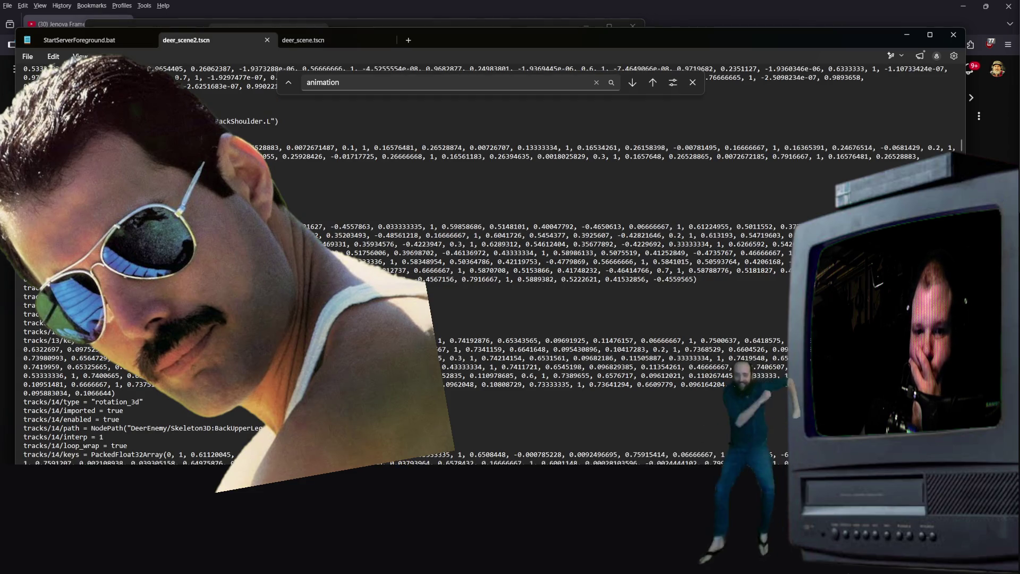
scroll(404, 266, "up", 2)
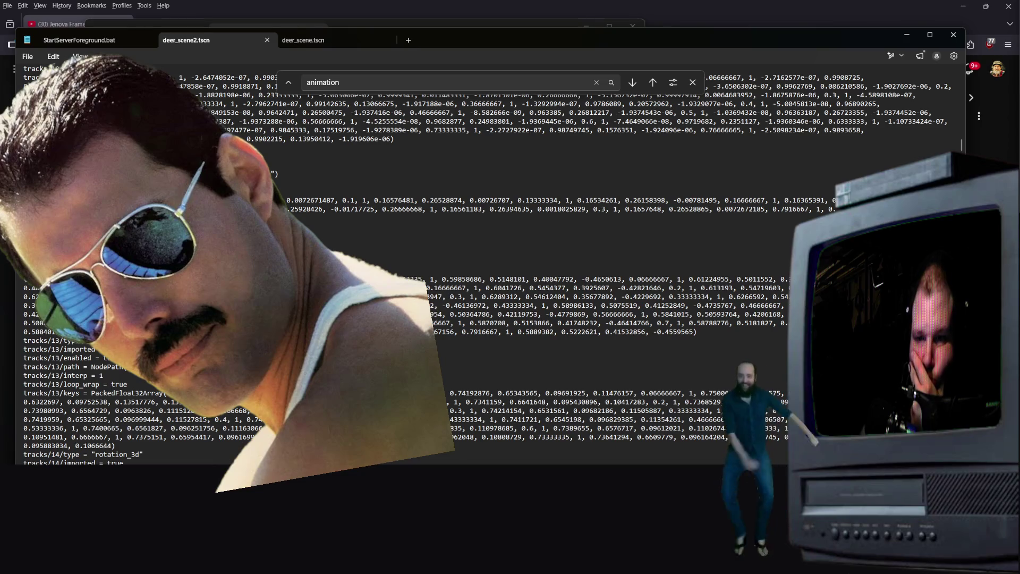
scroll(487, 266, "down", 6)
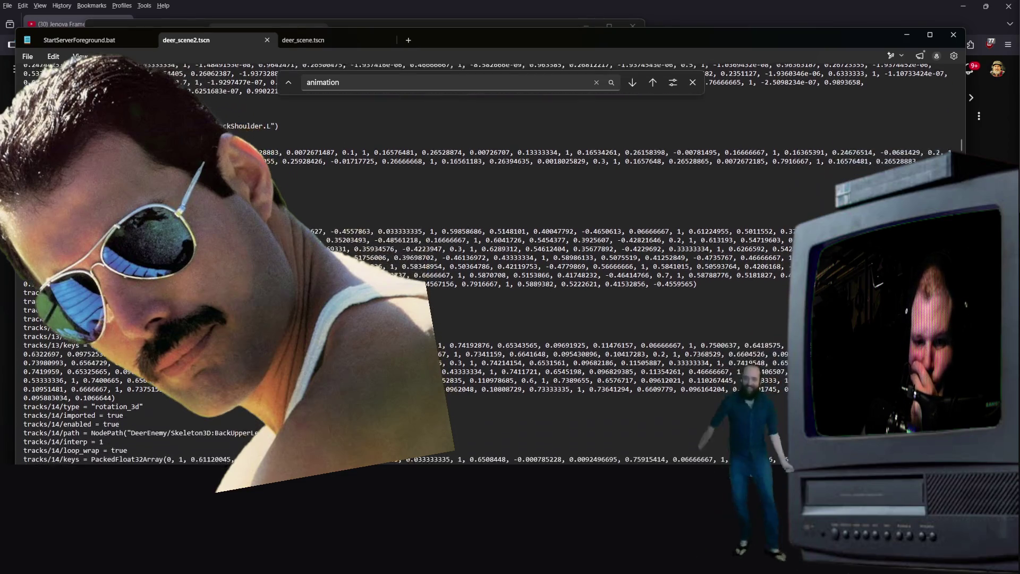
scroll(487, 266, "down", 2)
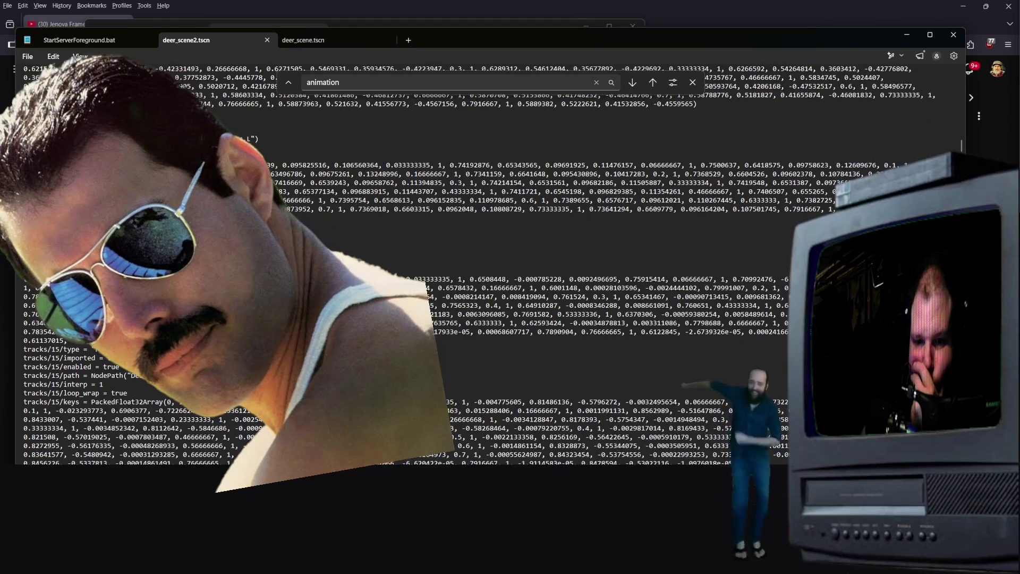
scroll(487, 265, "down", 12)
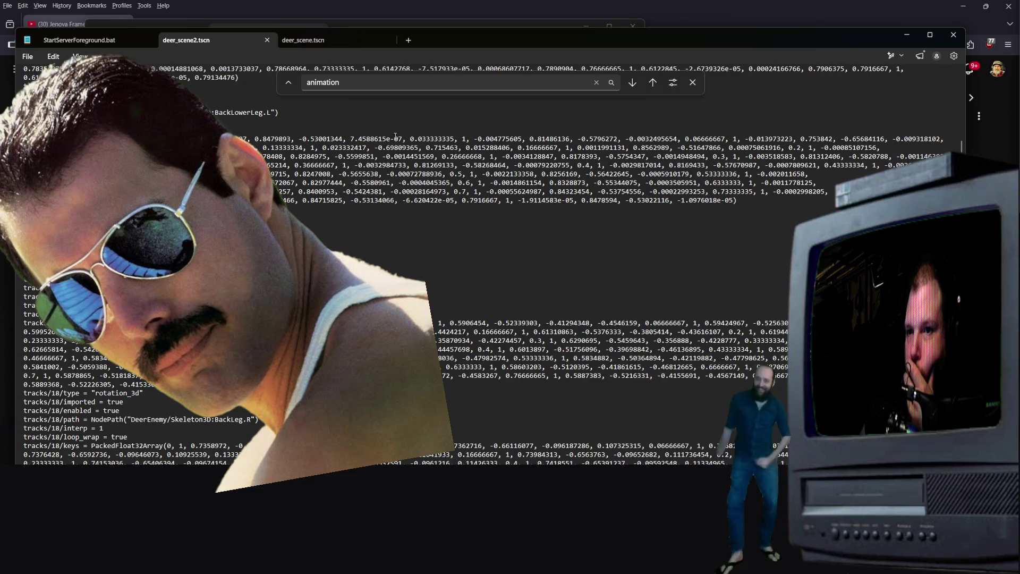
- Step forward through the 'animation' matches in deer_scene2.tscn
left_click(633, 85)
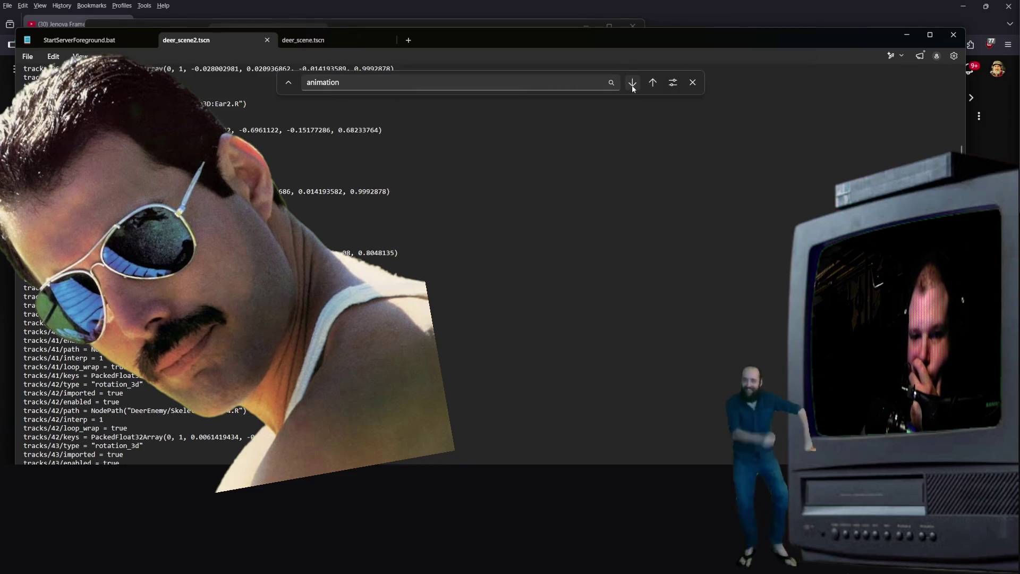
left_click(632, 84)
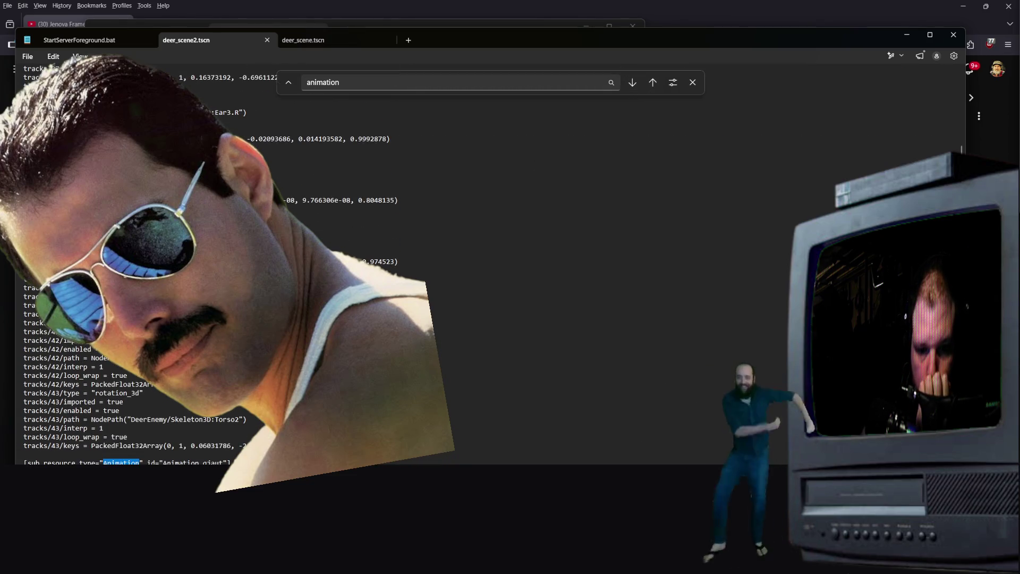
scroll(460, 197, "down", 2)
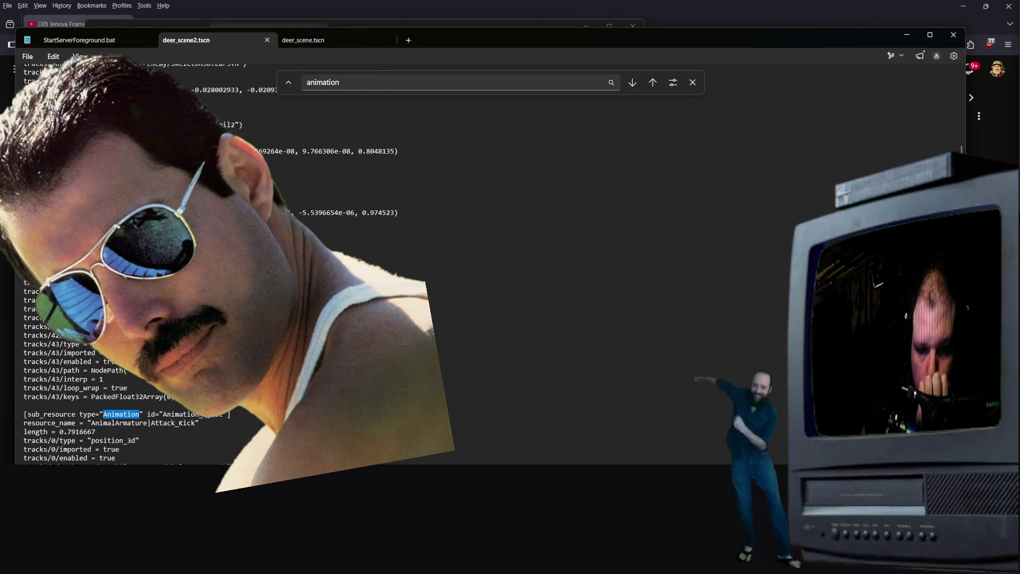
left_click(631, 85)
scroll(629, 82, "up", 4)
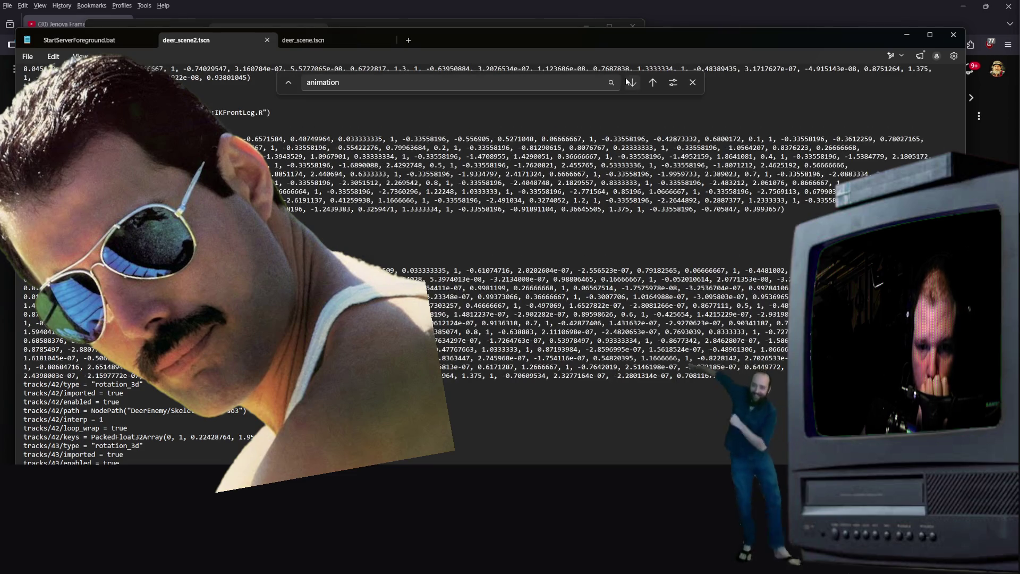
left_click(633, 83)
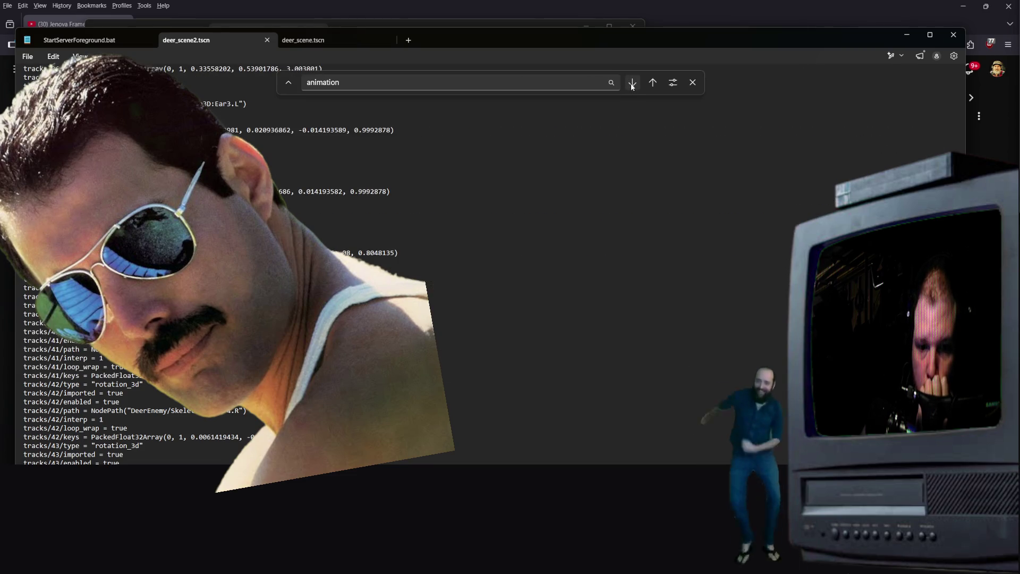
left_click(632, 84)
left_click(632, 84)
left_click(632, 84)
left_click(631, 84)
left_click(632, 84)
left_click(632, 84)
left_click(632, 83)
left_click(631, 82)
left_click(632, 82)
left_click(632, 83)
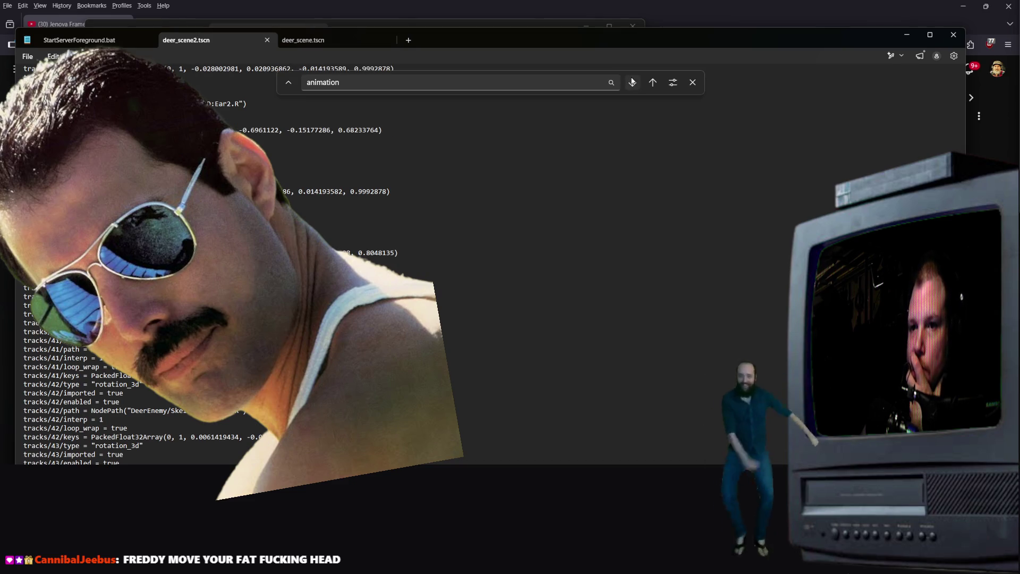
left_click(632, 83)
left_click(631, 83)
left_click(632, 82)
left_click(632, 82)
left_click(631, 83)
left_click(632, 83)
left_click(632, 82)
left_click(632, 83)
left_click(632, 82)
left_click(631, 83)
left_click(632, 82)
left_click(632, 82)
left_click(632, 82)
left_click(632, 83)
left_click(632, 82)
left_click(632, 82)
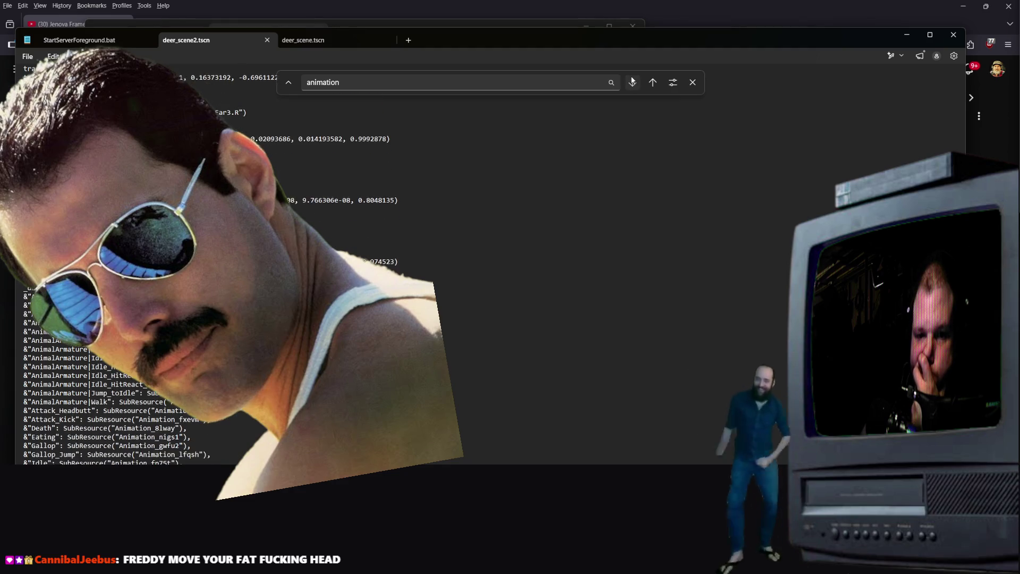
left_click(631, 82)
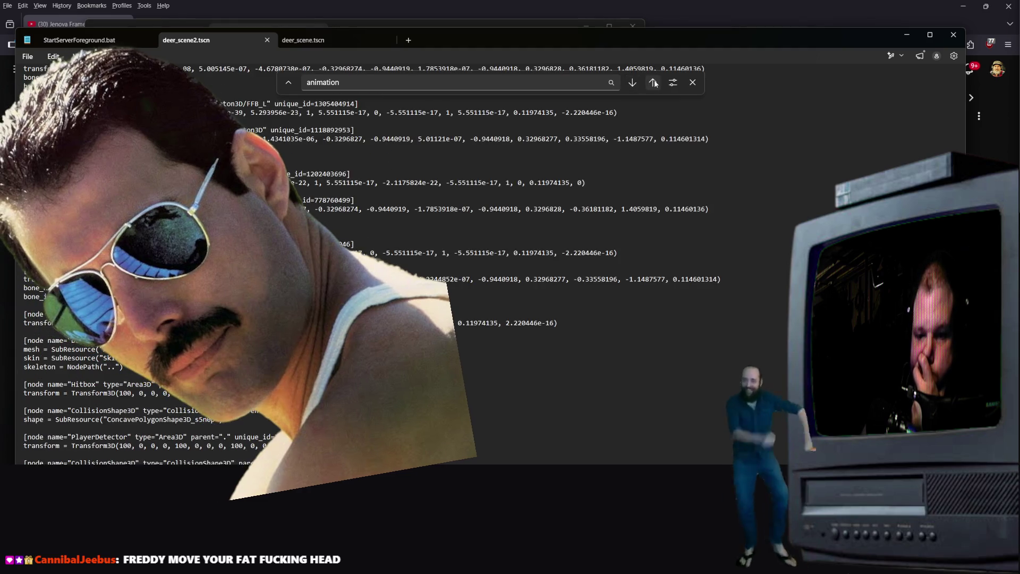
- Step back through earlier matches to the AnimationLibrary sub_resource listing Walk and Idle
left_click(654, 83)
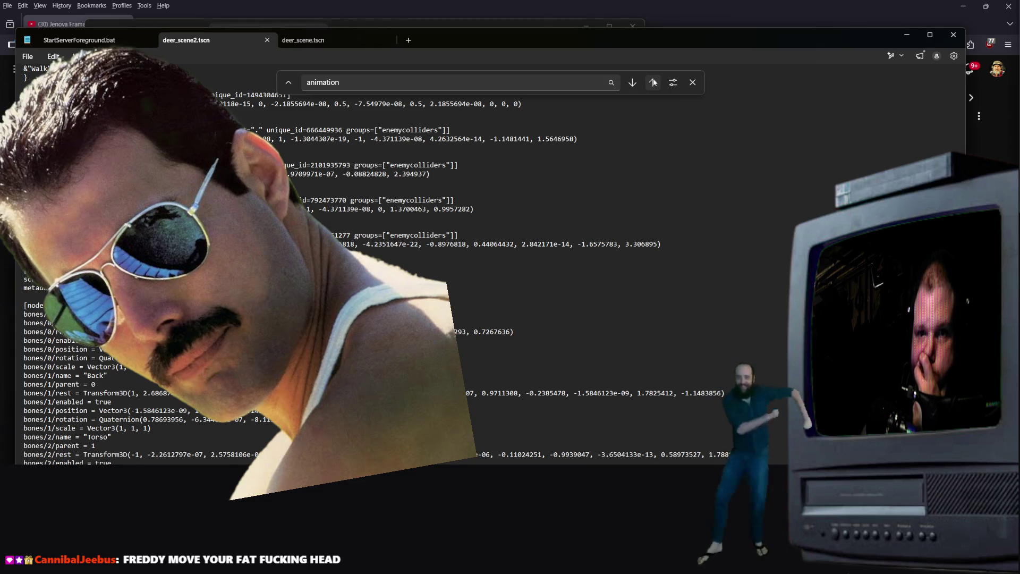
left_click(653, 79)
left_click(653, 79)
left_click(653, 79)
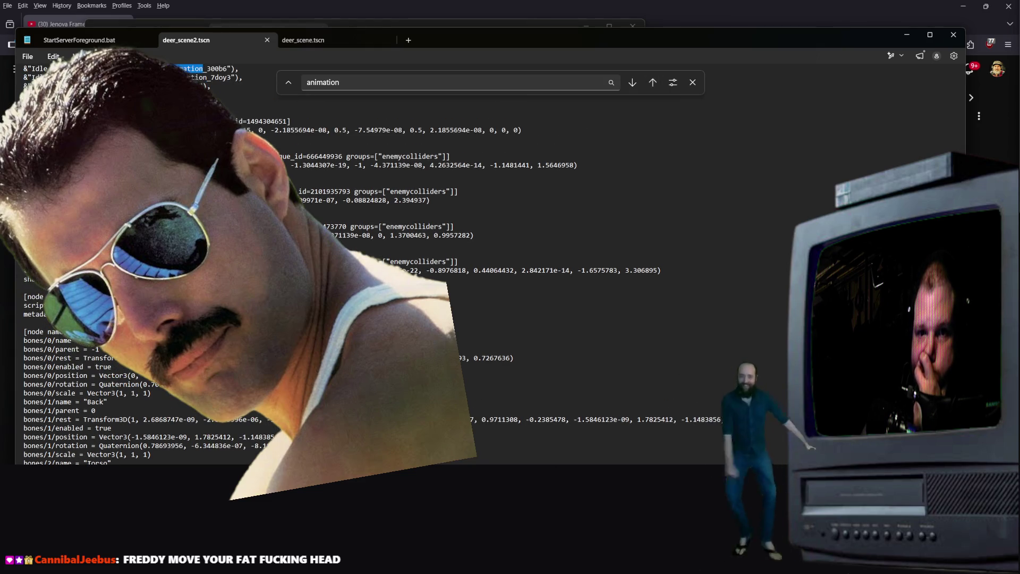
left_click(652, 82)
left_click(652, 82)
left_click(652, 82)
left_click(652, 82)
left_click(653, 82)
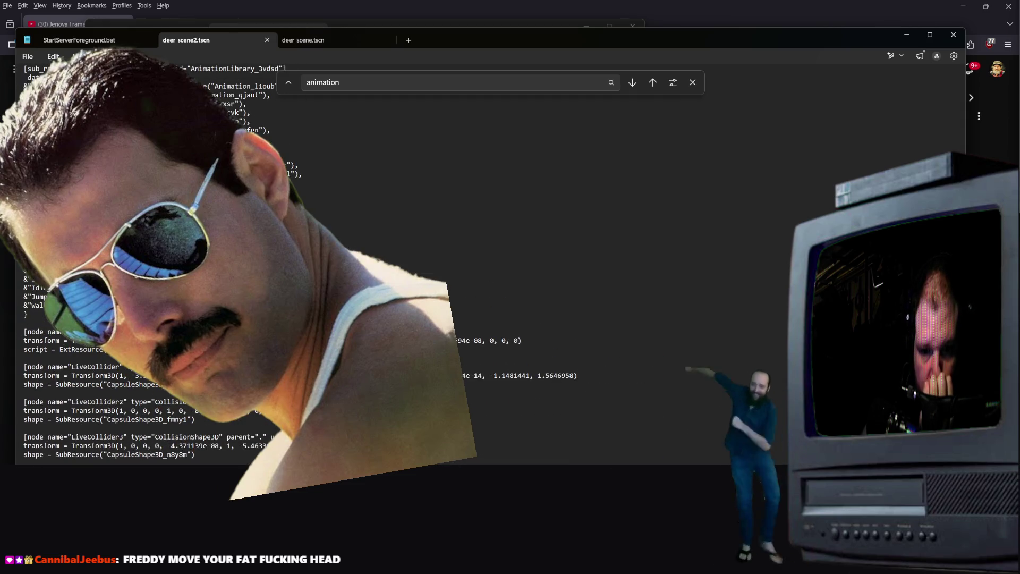
scroll(372, 266, "up", 4)
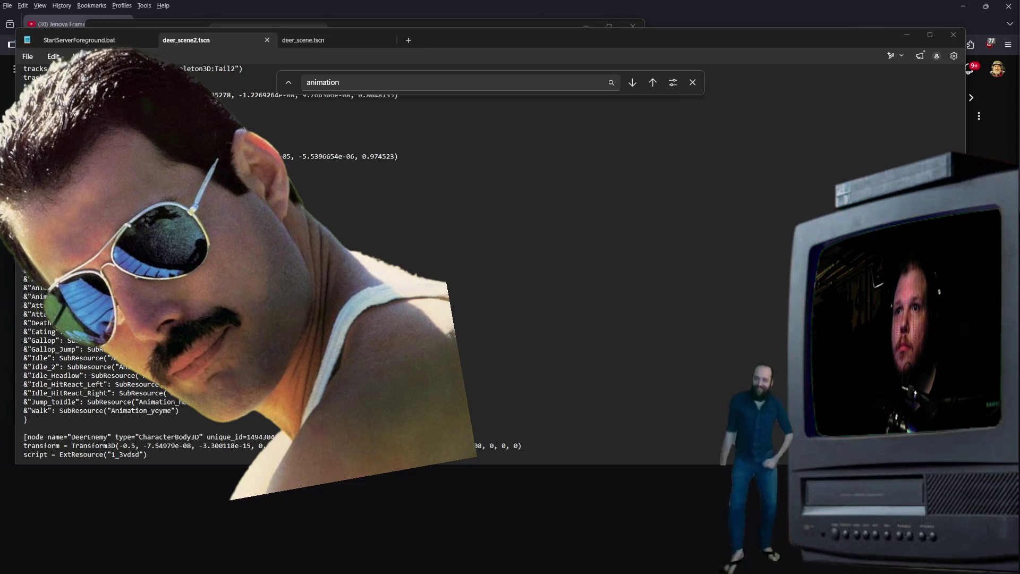
left_click(946, 39)
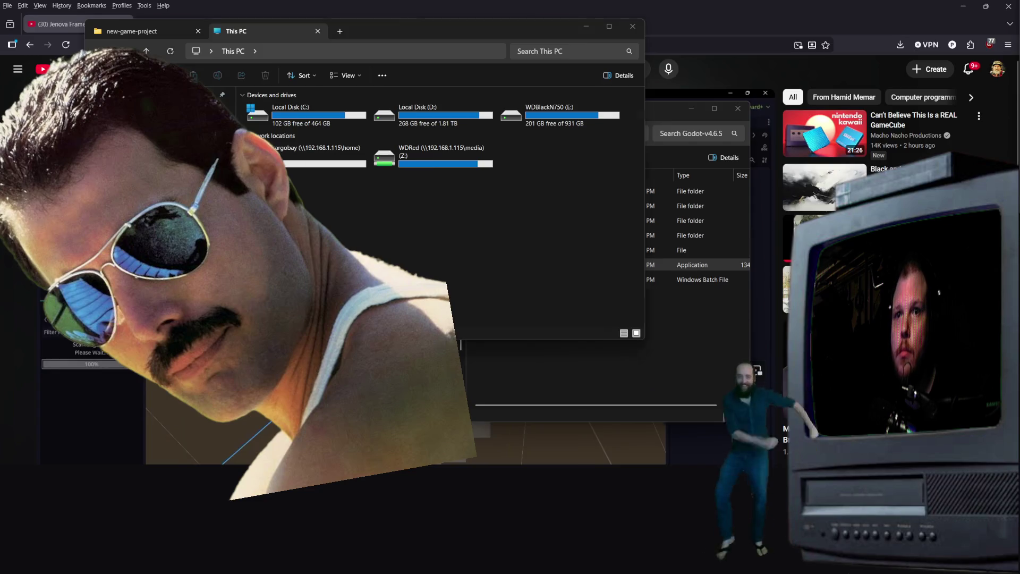
- Launch Godot and open the Signs project with deer_scene2.tscn
double_click(565, 263)
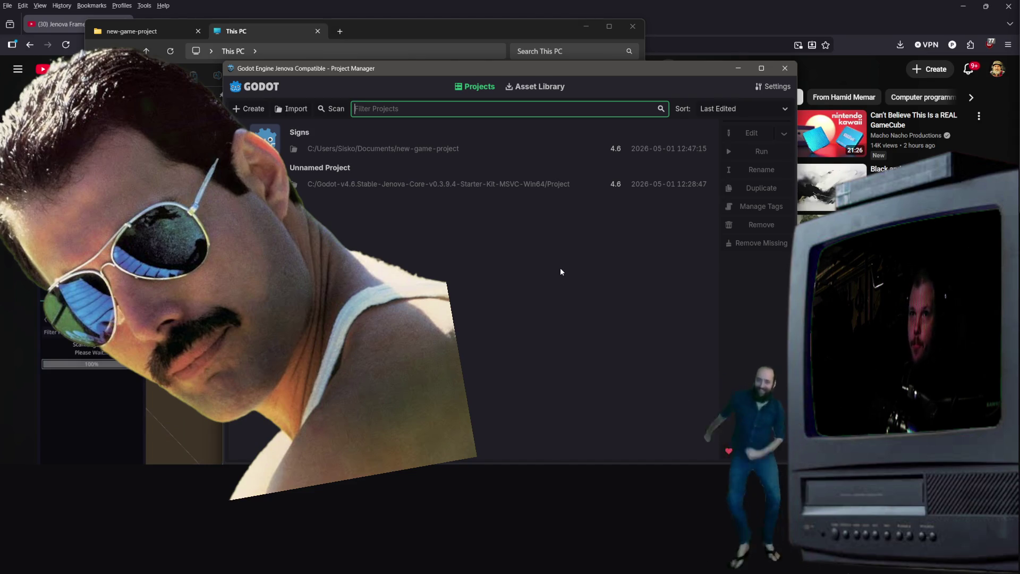
double_click(385, 145)
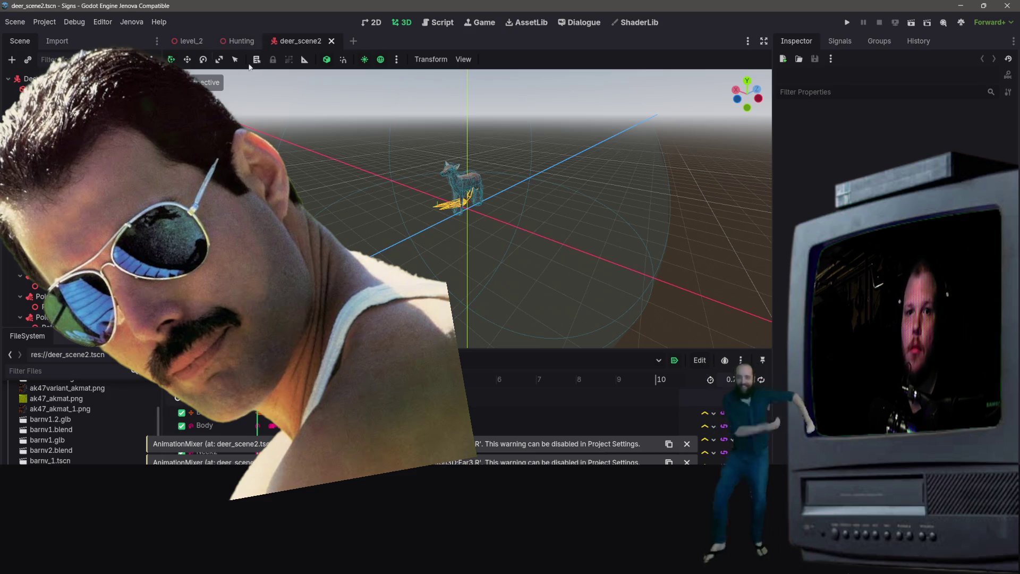
- Look through the Scene and Project menus without choosing anything
left_click(7, 23)
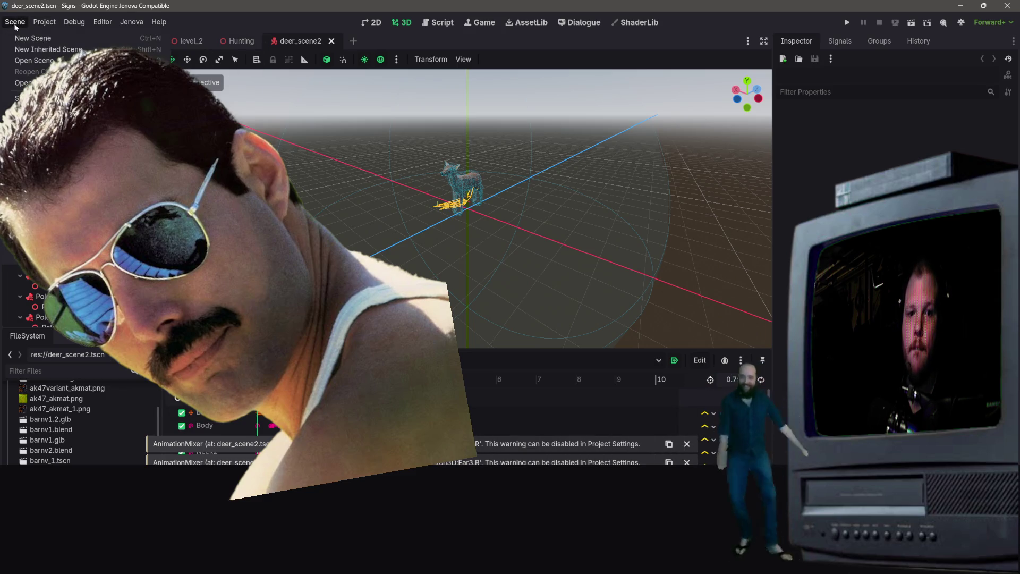
mouse_move(45, 24)
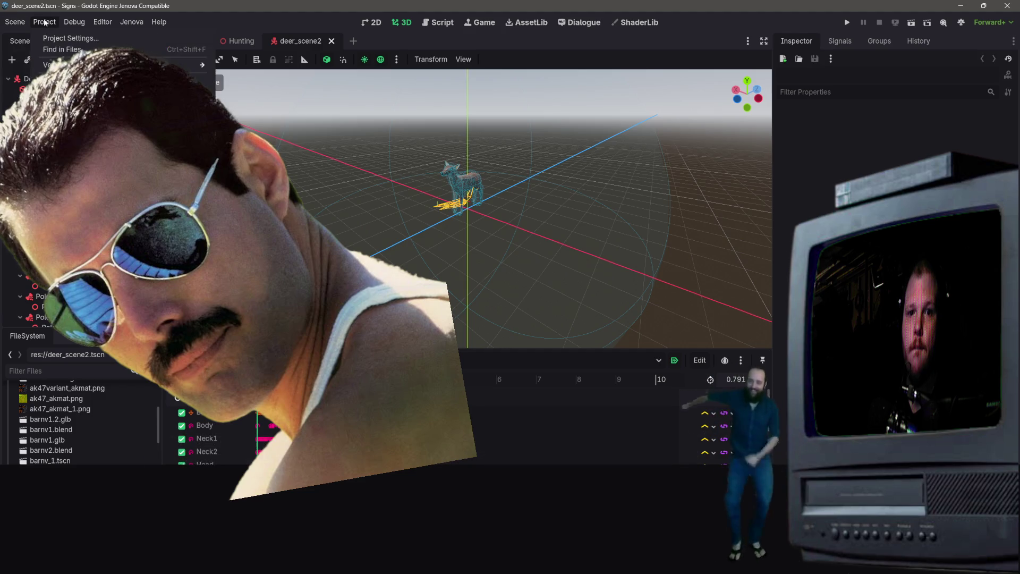
mouse_move(107, 123)
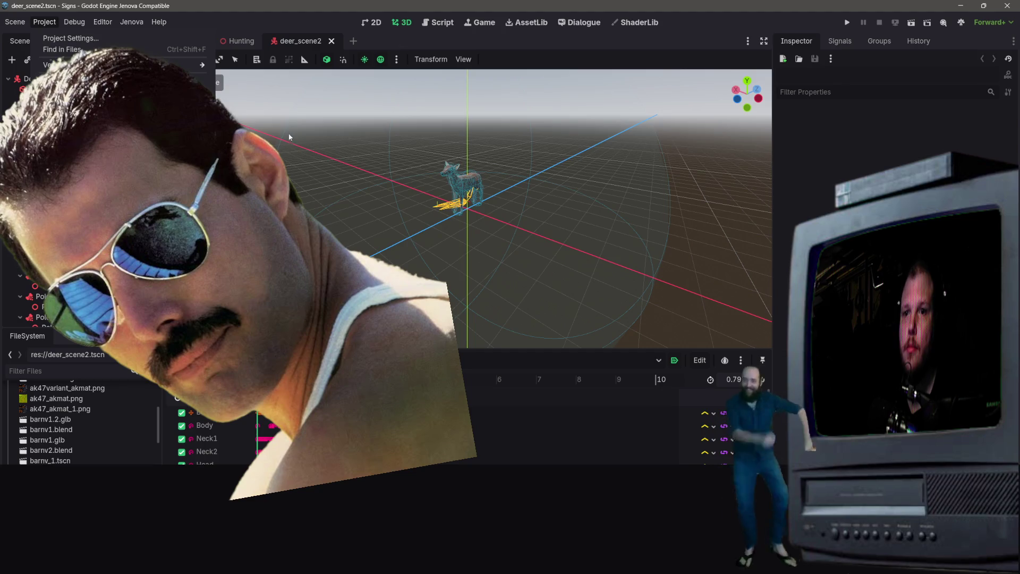
left_click(424, 35)
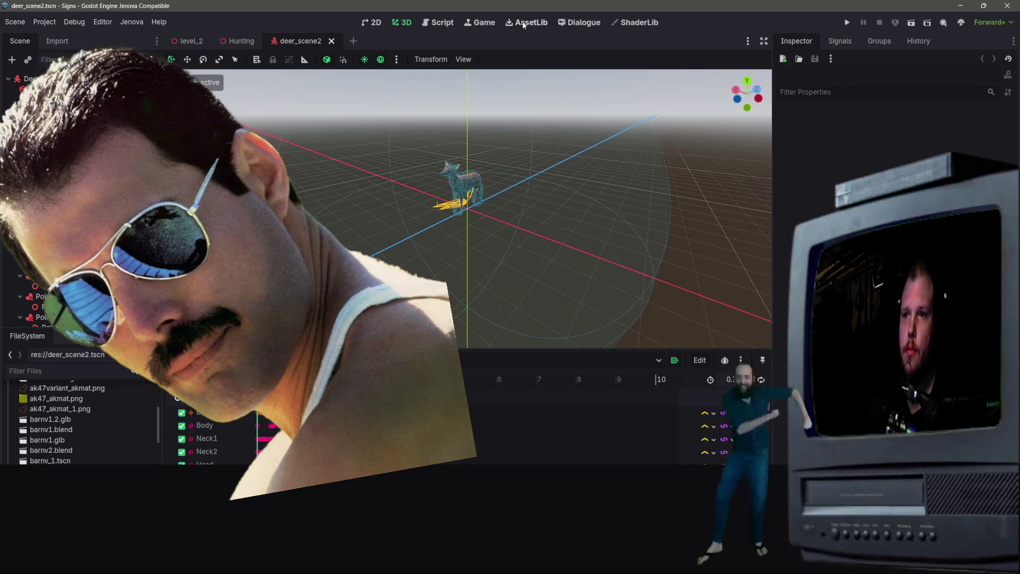
- Open Jenova > Tools > Addon Explorer, then show Output in the bottom panel
left_click(131, 22)
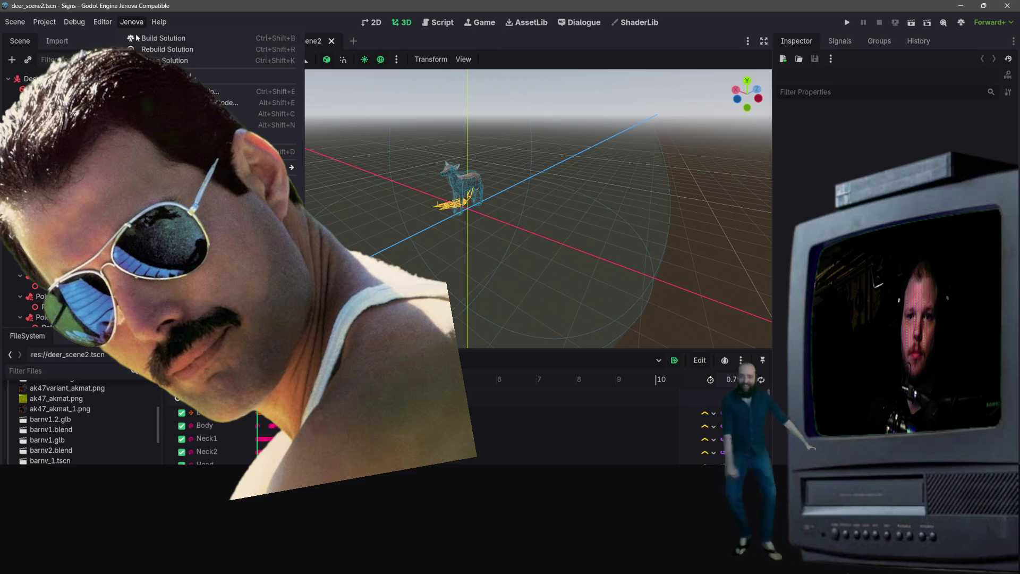
mouse_move(282, 167)
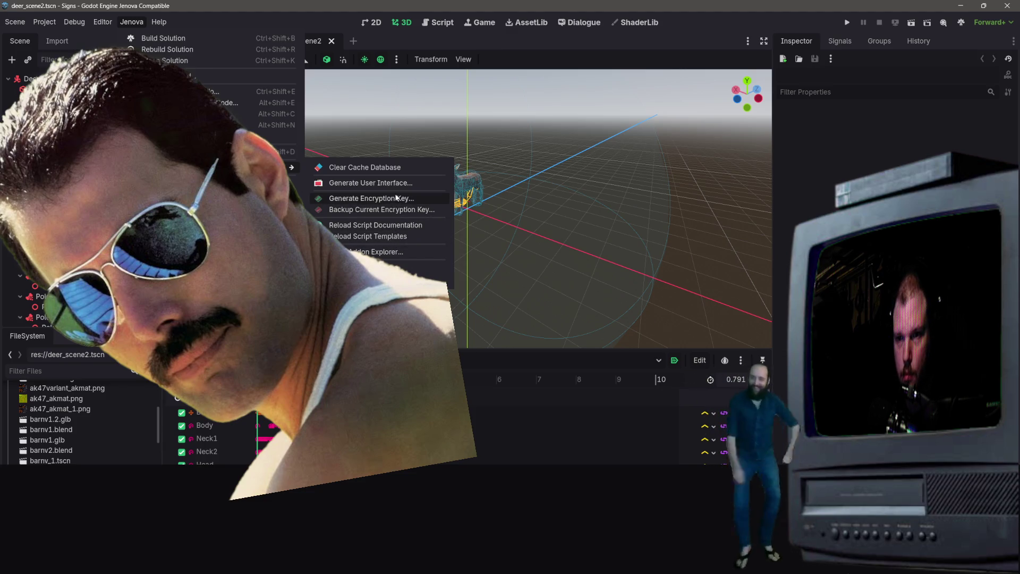
left_click(375, 253)
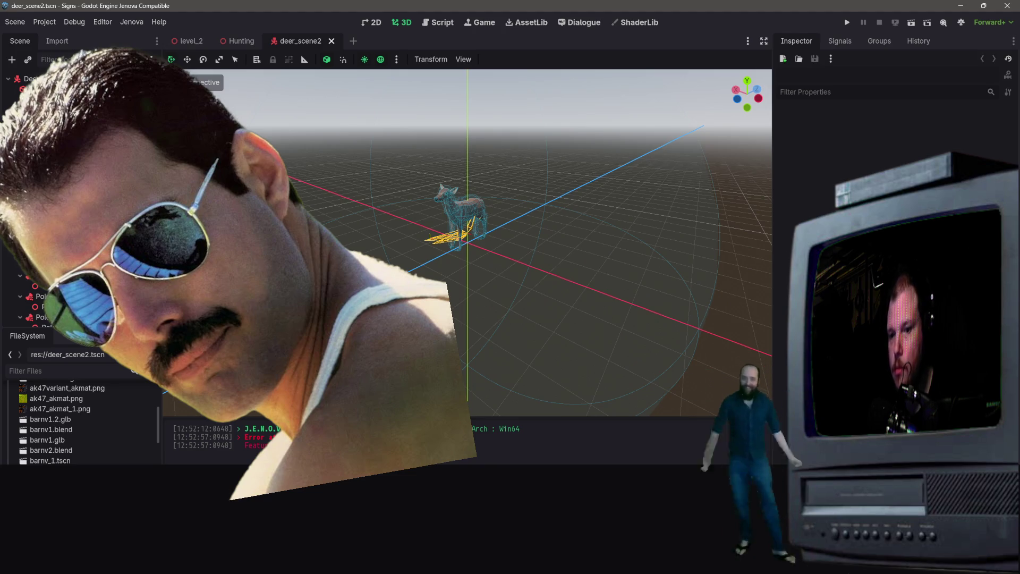
key("alt+n")
key("alt+o")
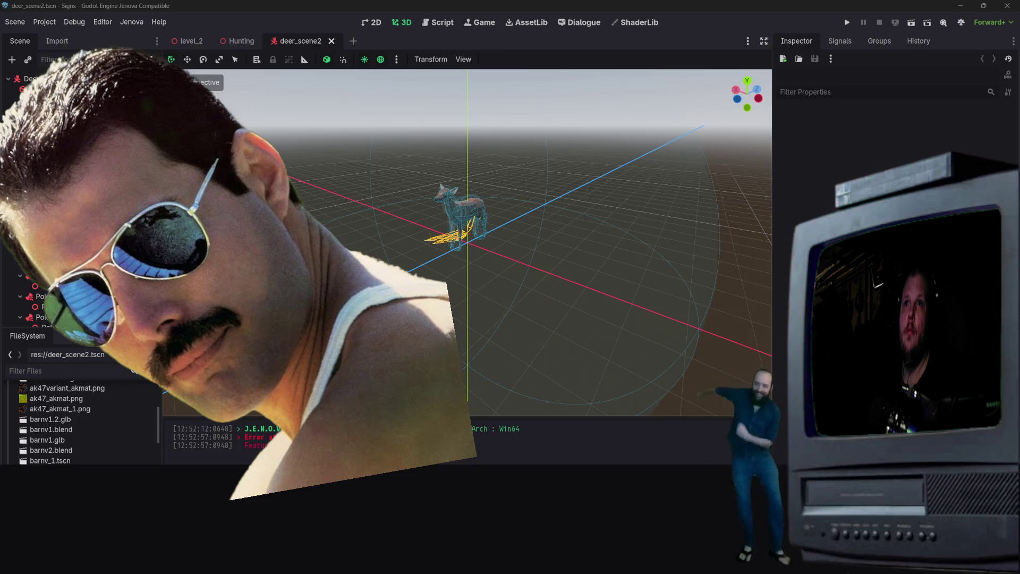
- Start renaming the AnimationPlayer node, then dismiss the text editing options
scroll(79, 239, "down", 2)
right_click(80, 316)
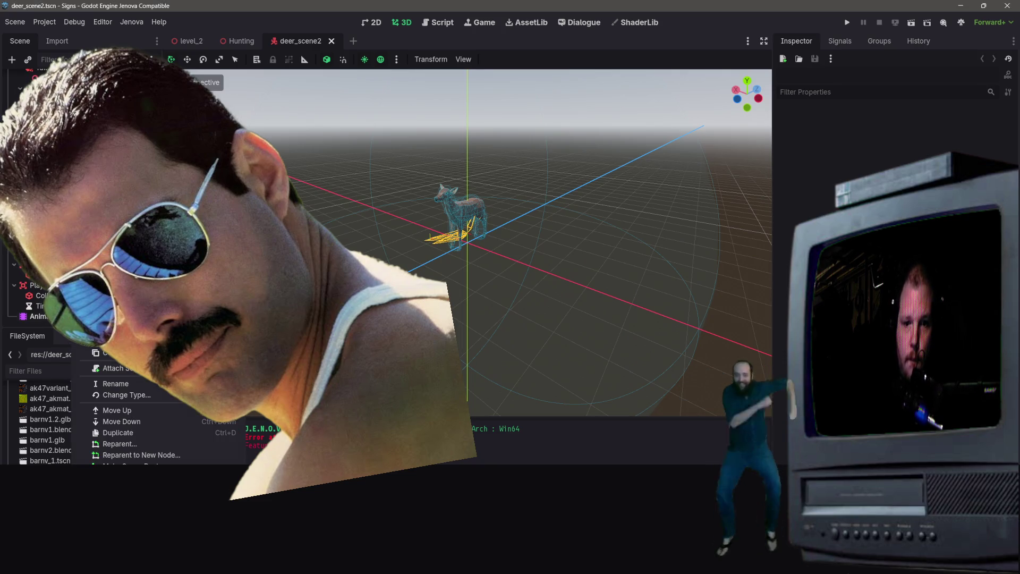
left_click(115, 384)
right_click(70, 338)
left_click(27, 326)
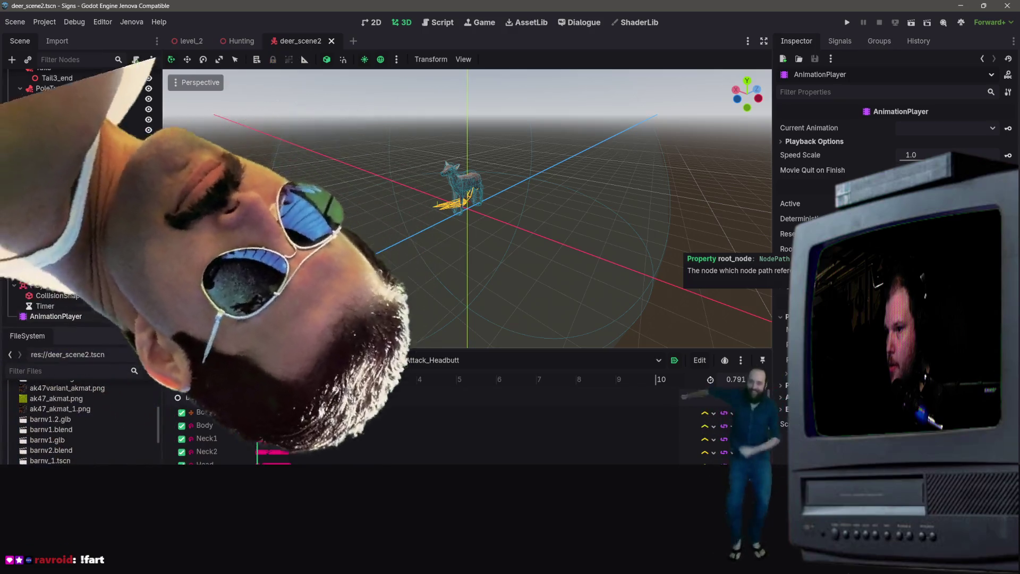
- Decline a root_node track and confirm the skeleton's filtered tracks twice
left_click(1008, 249)
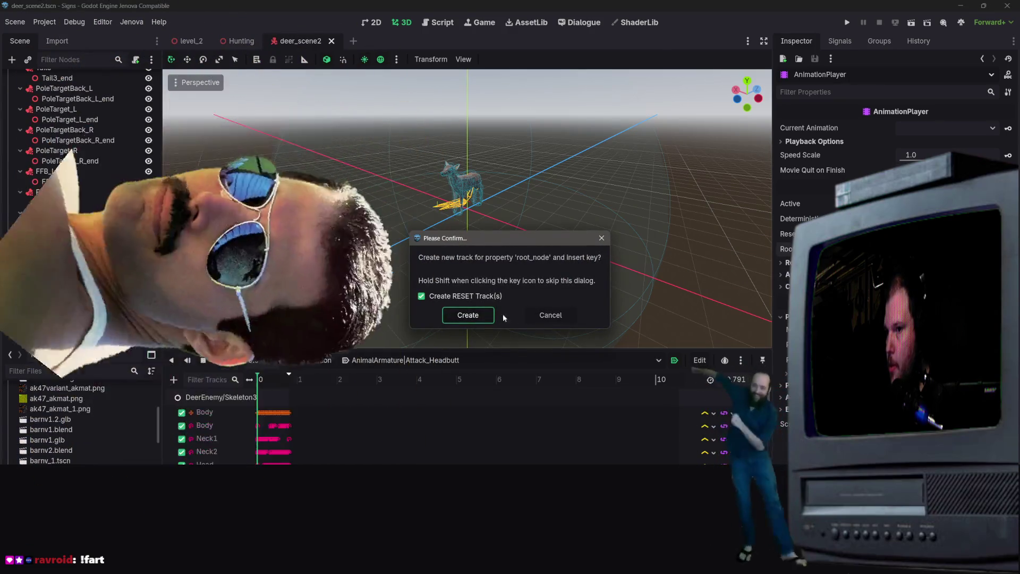
left_click(552, 316)
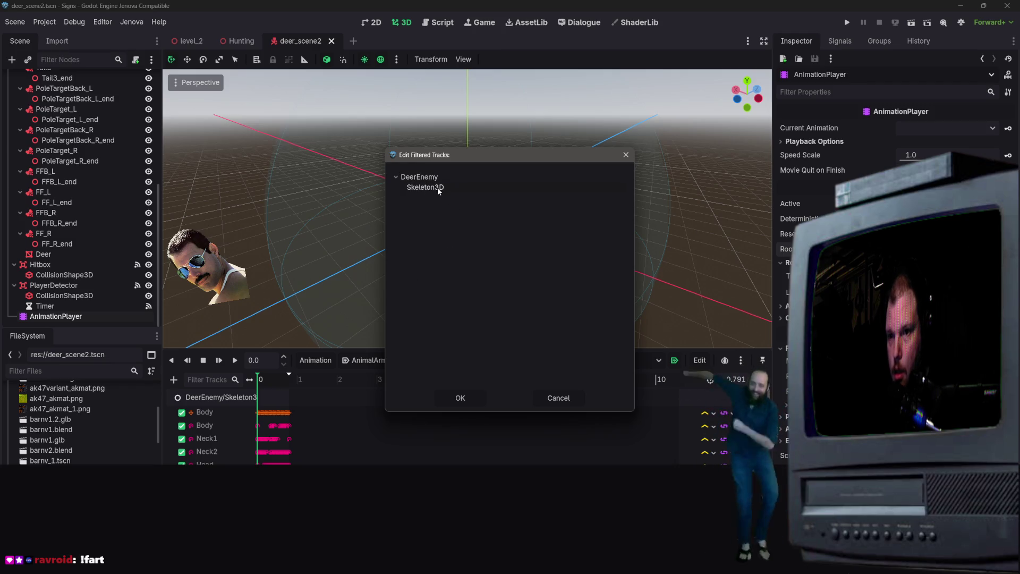
left_click(469, 399)
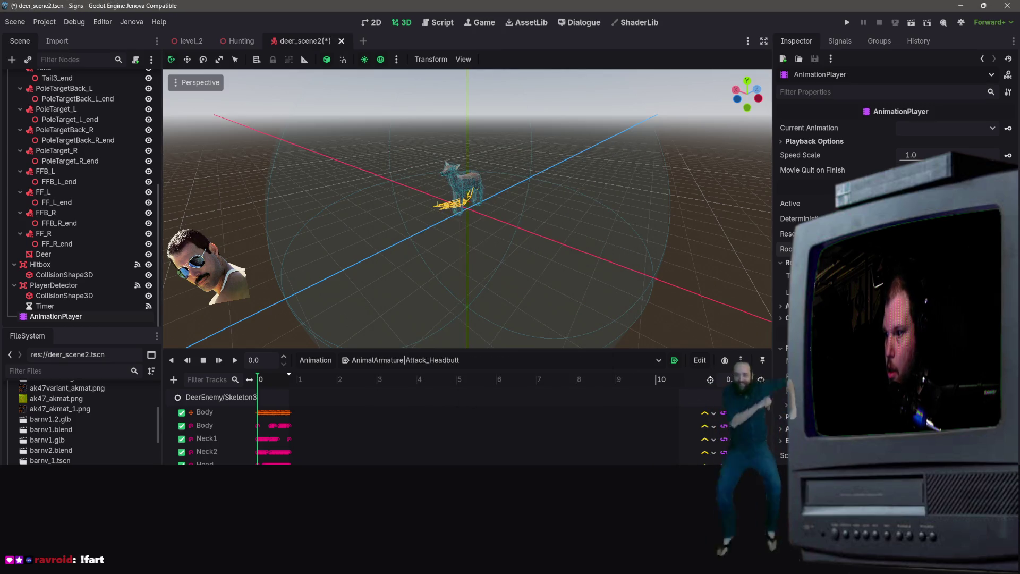
left_click(453, 190)
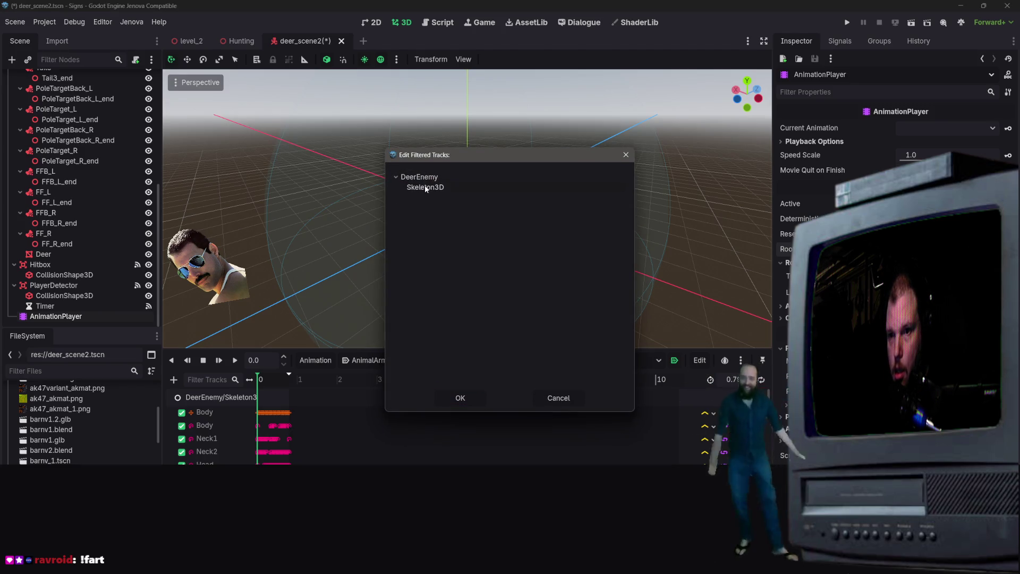
left_click(462, 399)
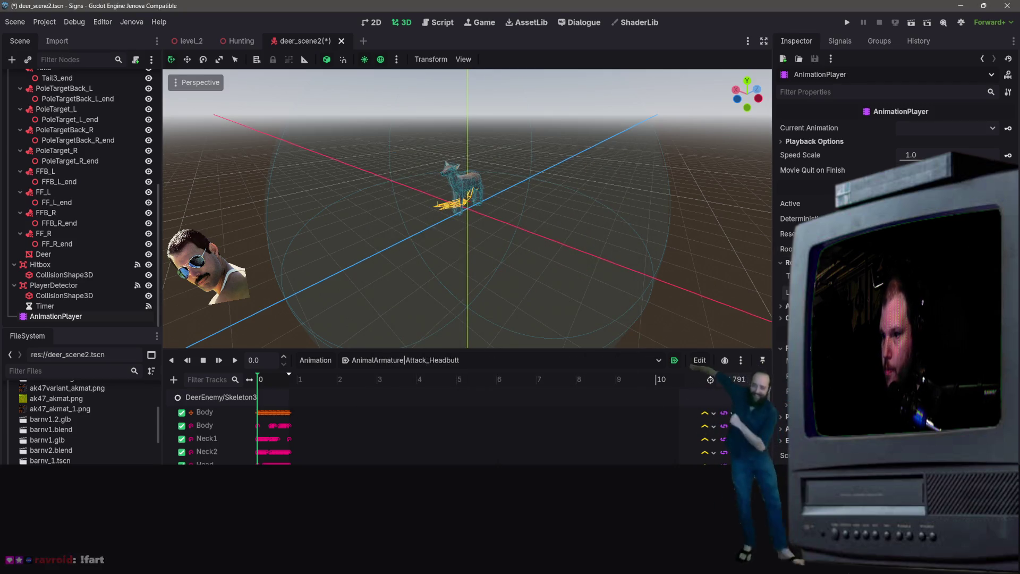
- Select the DeerEnemy/Skeleton3D track group, then the Deer mesh node
scroll(510, 212, "down", 3)
scroll(510, 212, "up", 5)
scroll(372, 426, "down", 2)
scroll(372, 425, "down", 4)
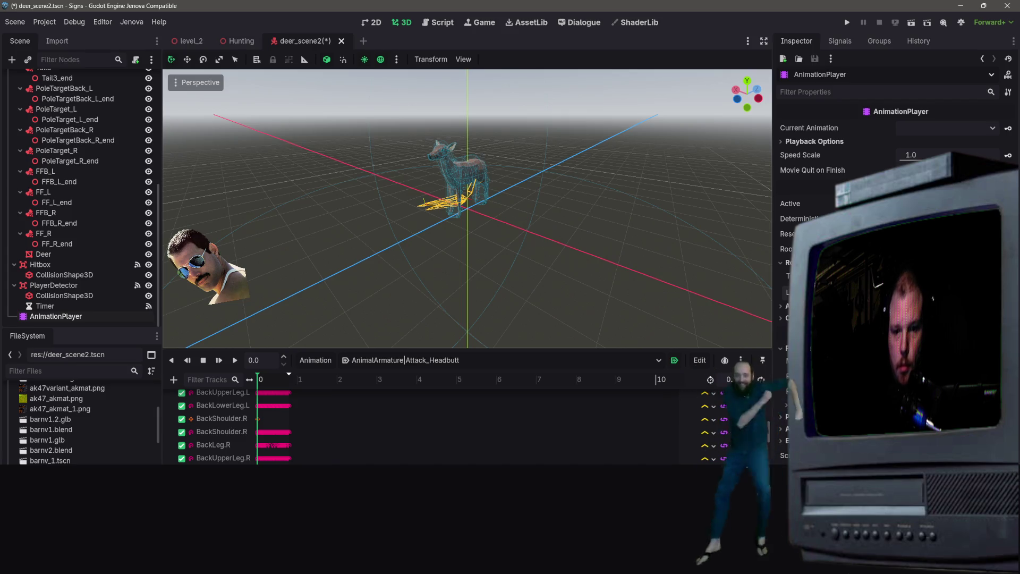
scroll(227, 432, "up", 6)
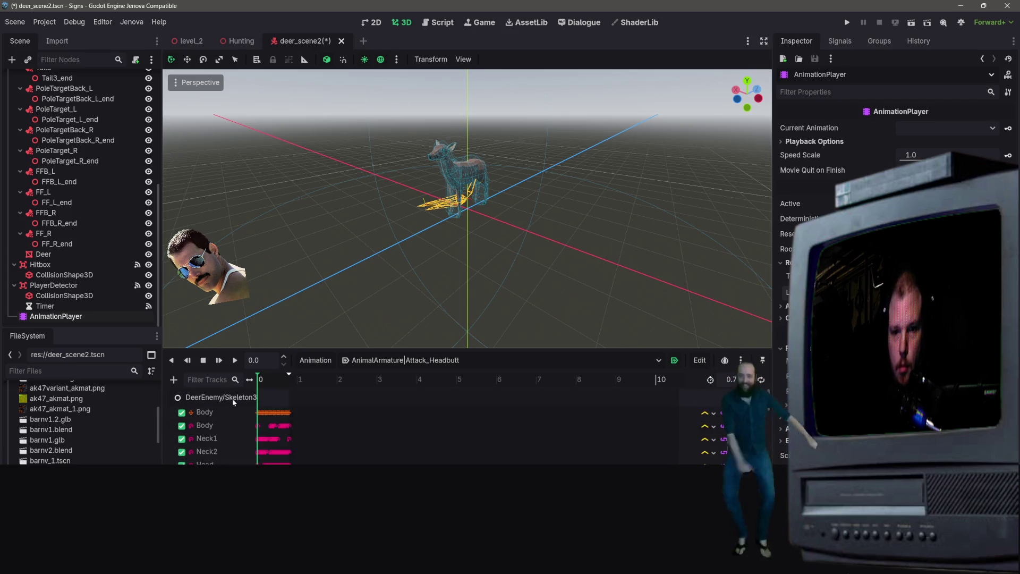
left_click(231, 399)
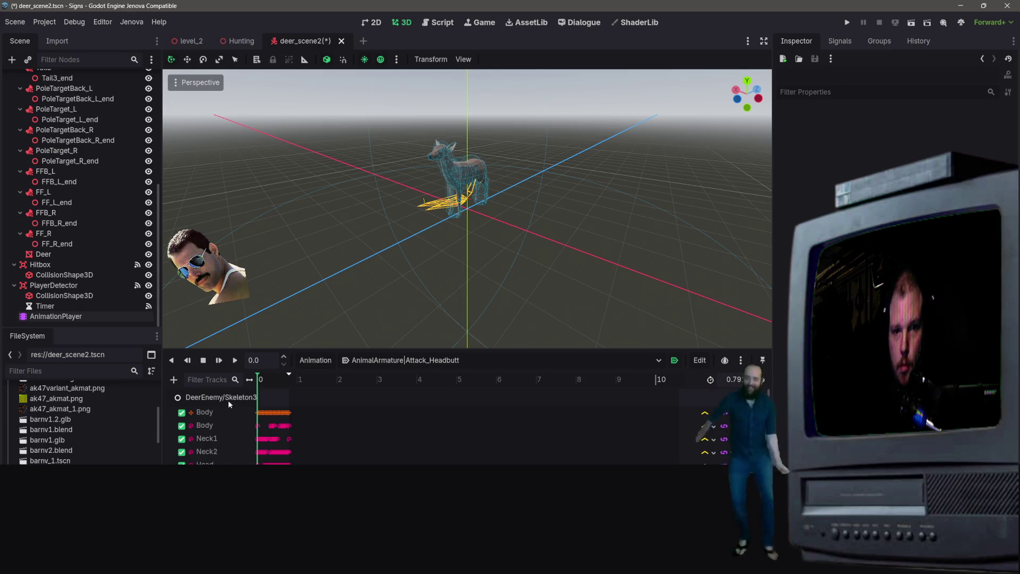
left_click(53, 254)
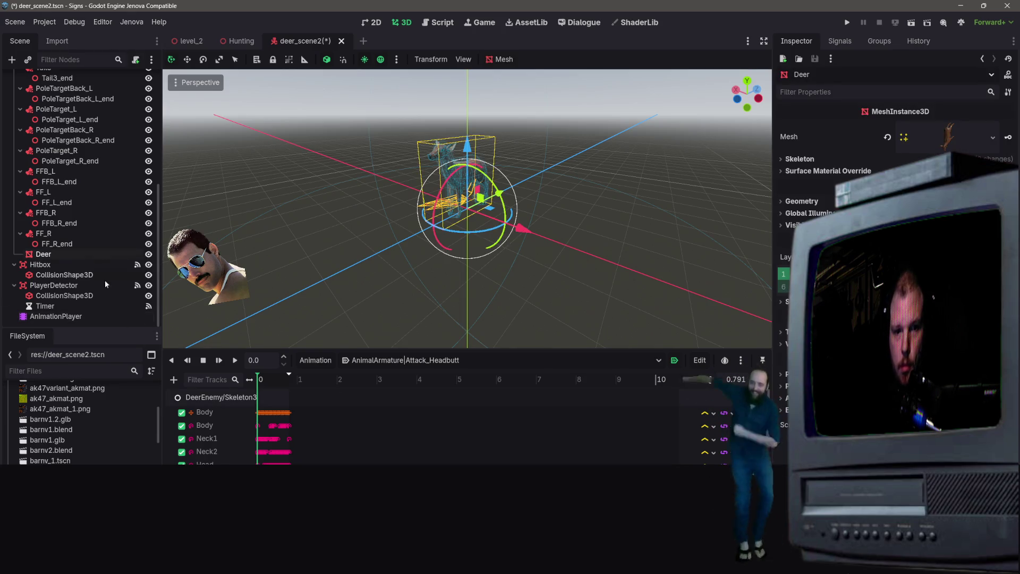
- Resize the FileSystem dock and select the deer.gd script
left_click_drag(158, 206, 176, 76)
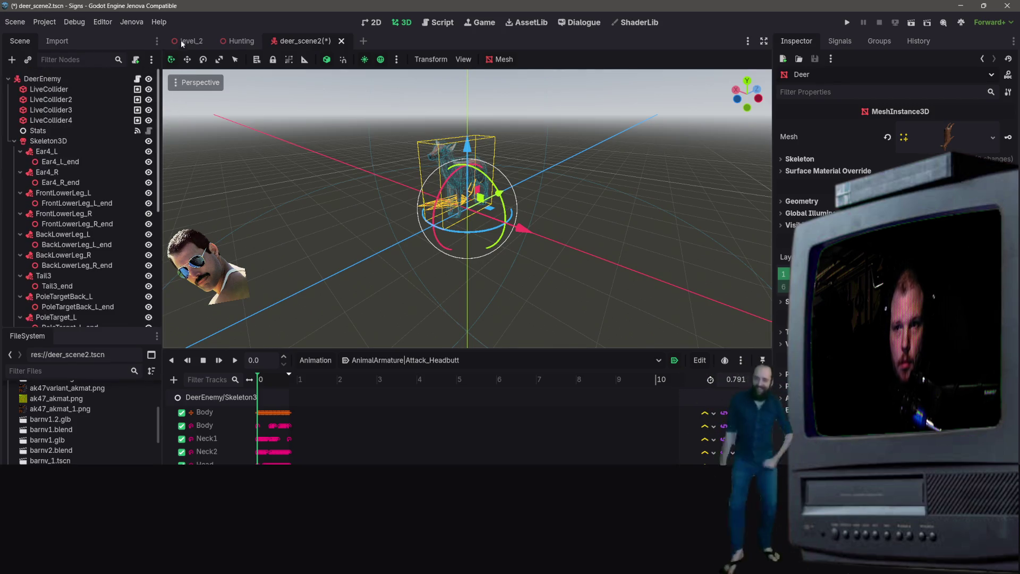
scroll(96, 461, "down", 10)
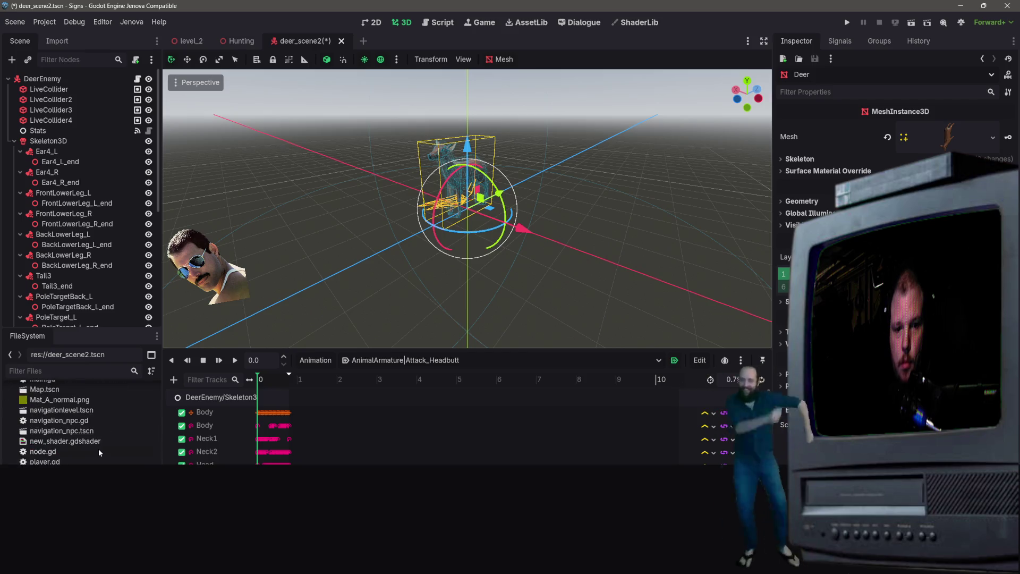
scroll(97, 461, "up", 5)
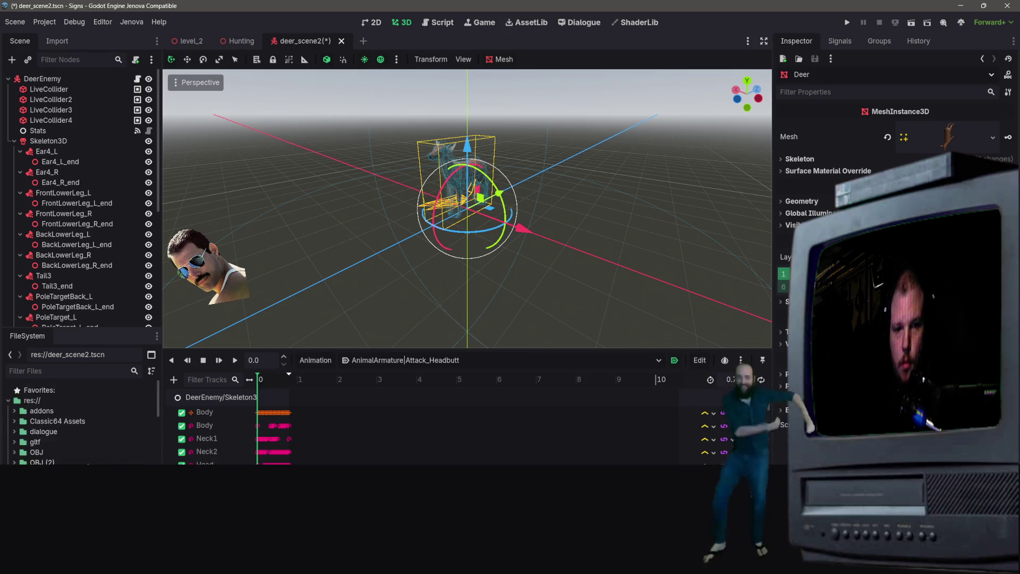
left_click(80, 464)
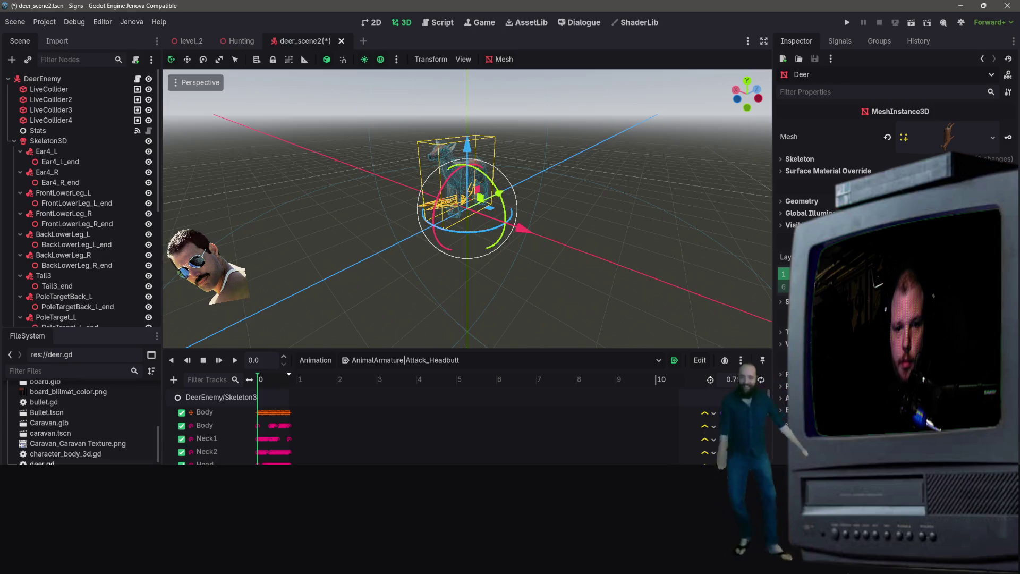
- Expand the OBJ folder and open Deer.glb's Advanced Import Settings
scroll(79, 425, "up", 5)
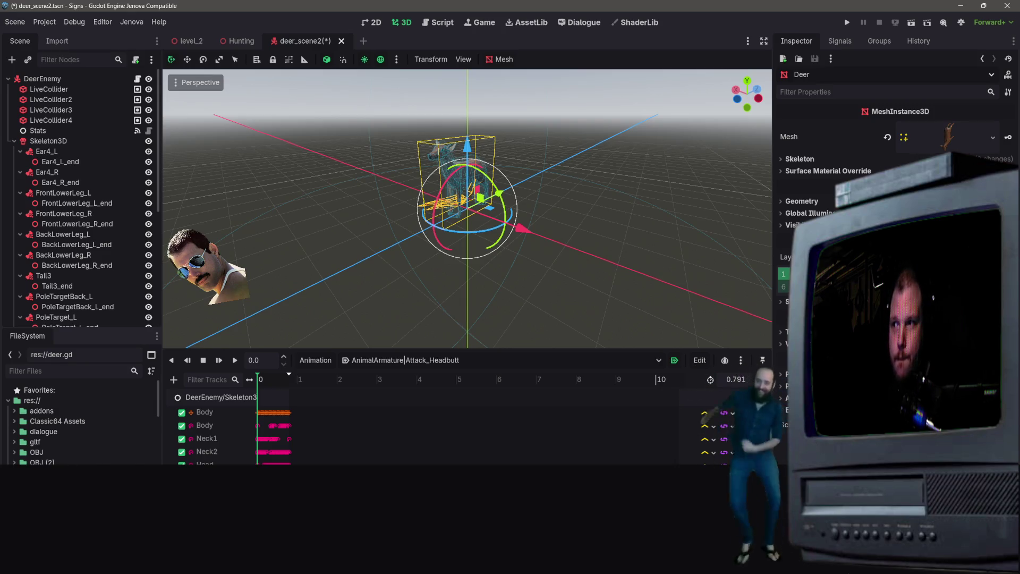
scroll(105, 430, "down", 3)
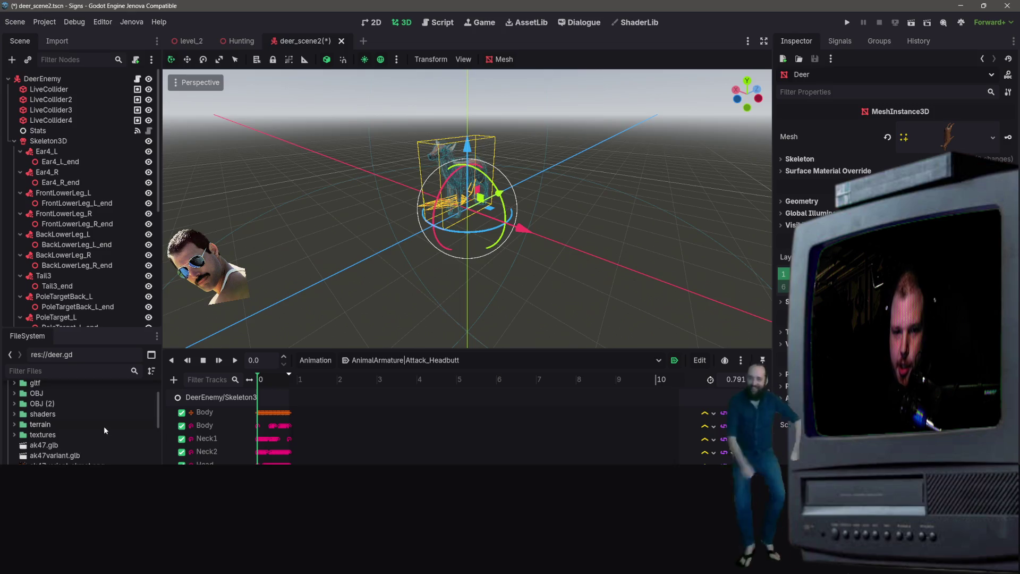
scroll(63, 441, "up", 3)
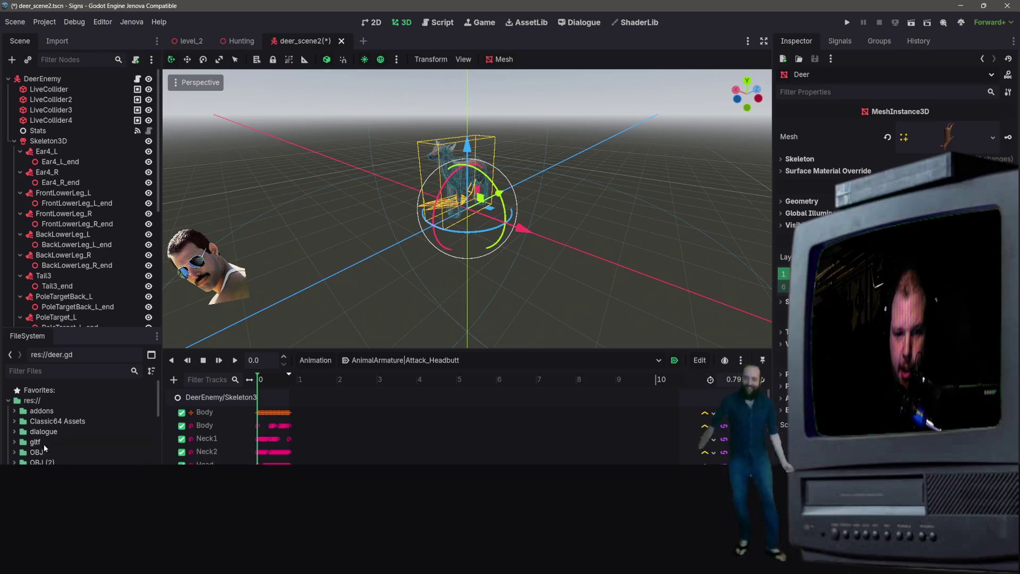
double_click(24, 452)
scroll(32, 425, "down", 2)
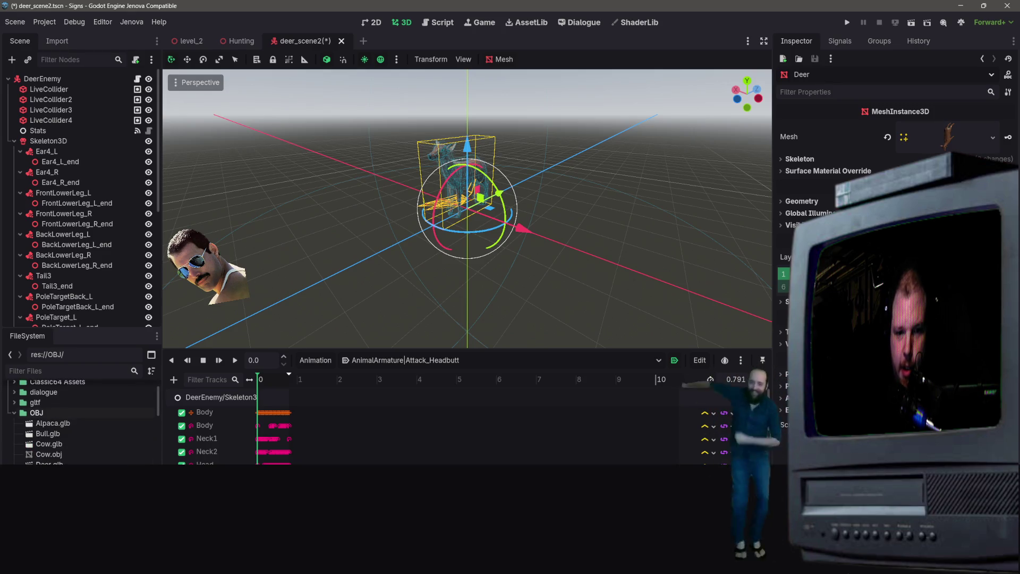
left_click(49, 464)
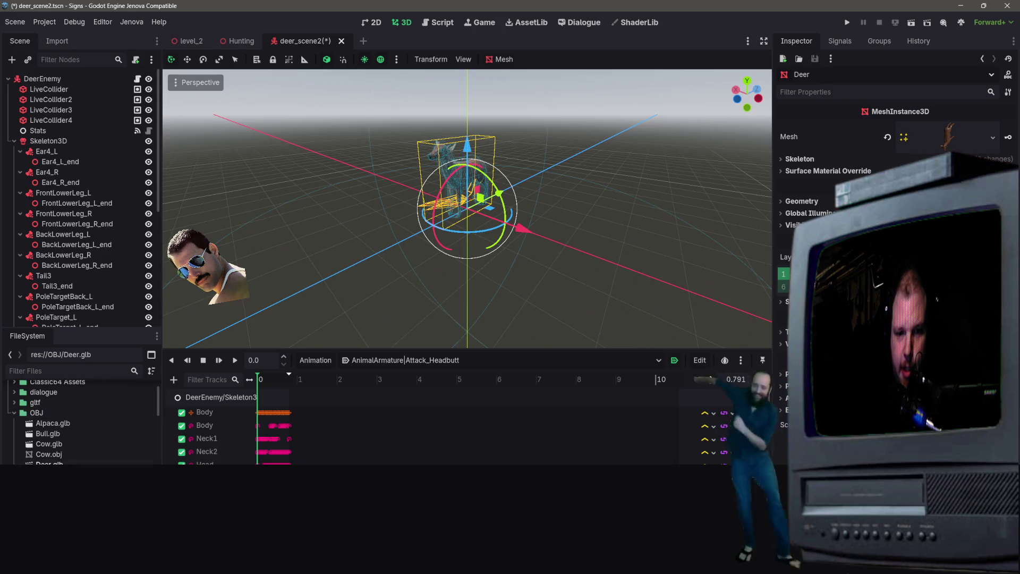
double_click(49, 463)
- Review Deer.glb's import settings for its animations, AnimationPlayer, meshes and materials
scroll(125, 272, "down", 10)
left_click(157, 267)
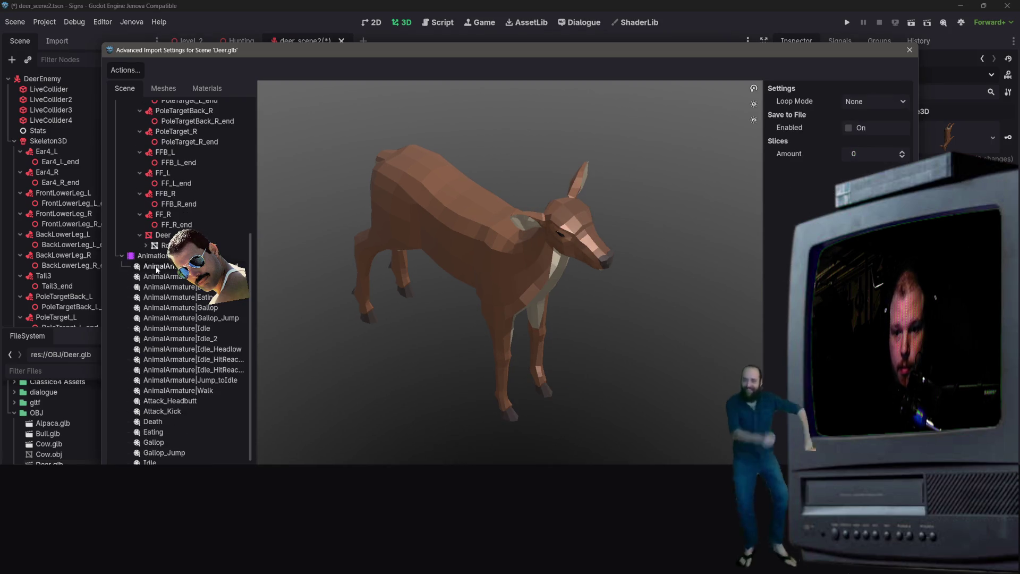
left_click(162, 260)
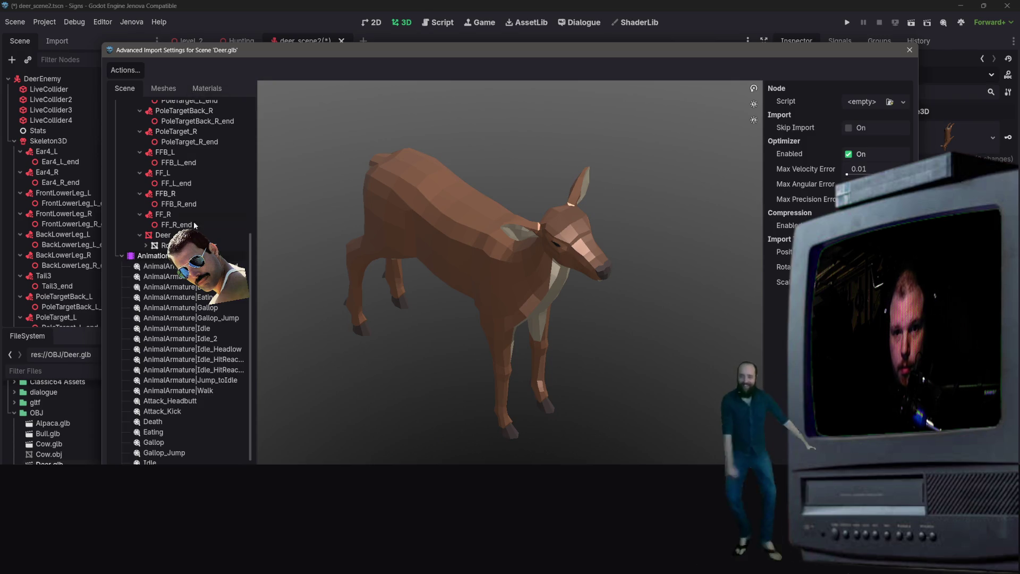
left_click(160, 266)
scroll(164, 459, "down", 2)
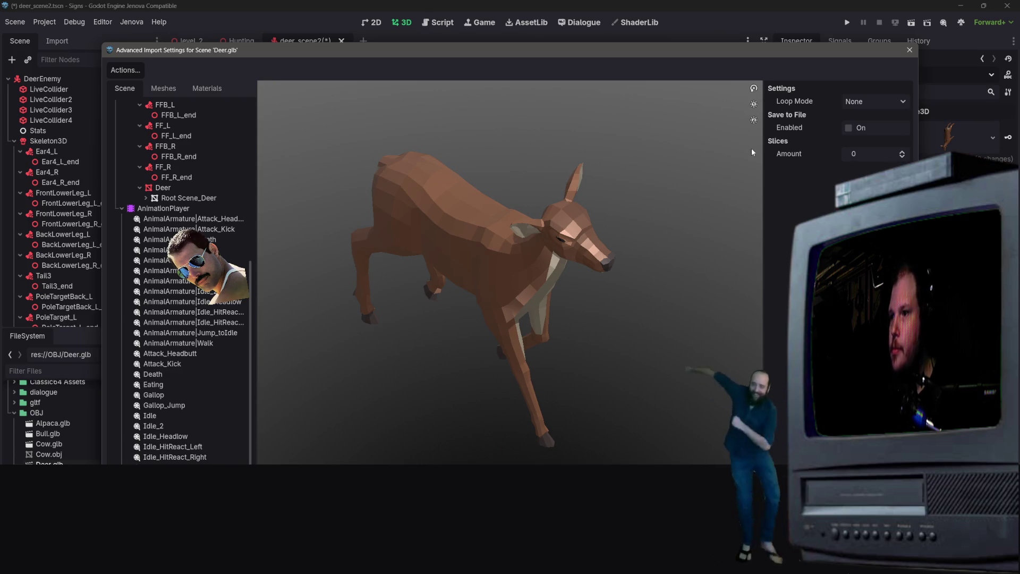
left_click(164, 89)
left_click(217, 88)
left_click(164, 88)
left_click(125, 88)
- Set the animation save paths to a new Animations folder inside OBJ, then reimport Deer.glb
left_click(125, 70)
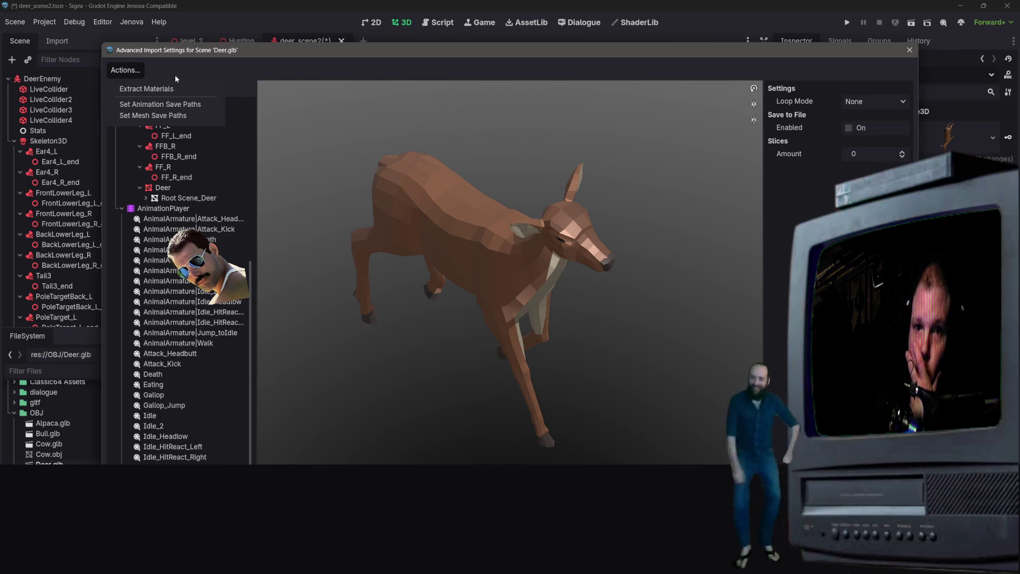
left_click(175, 105)
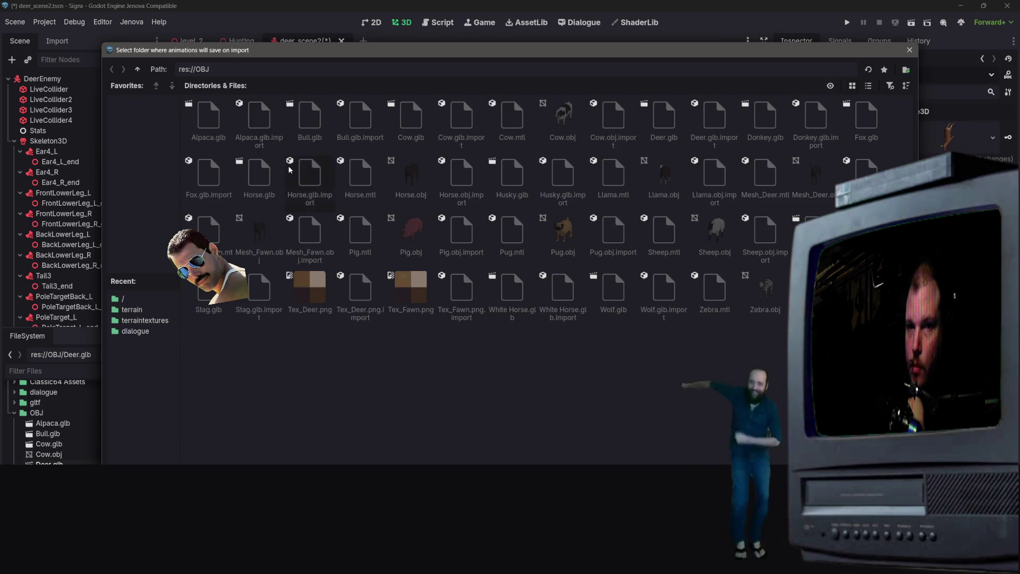
left_click_drag(243, 53, 292, 50)
right_click(387, 372)
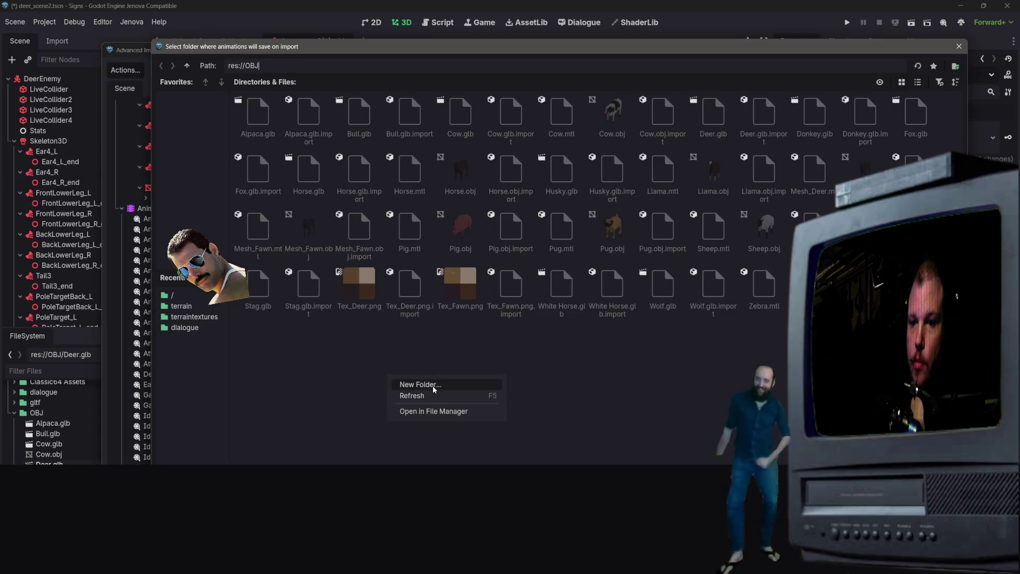
left_click(434, 389)
type("ations")
key("Return")
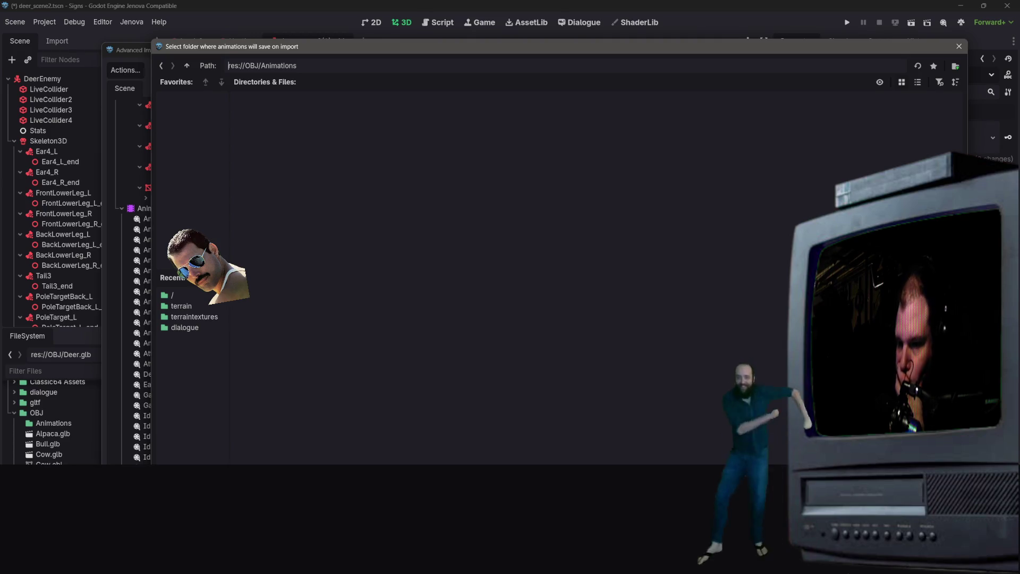
key("Return")
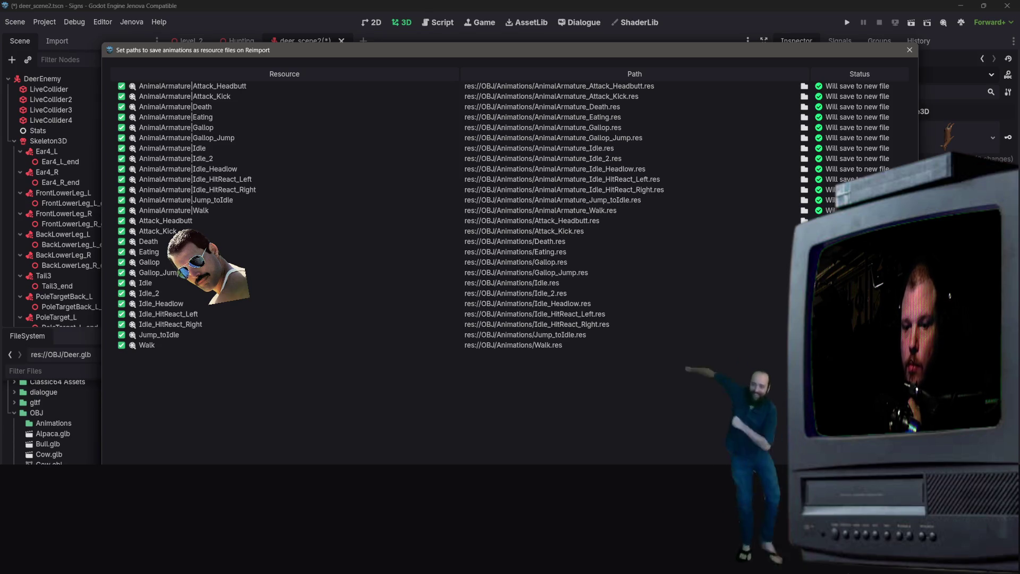
key("Return")
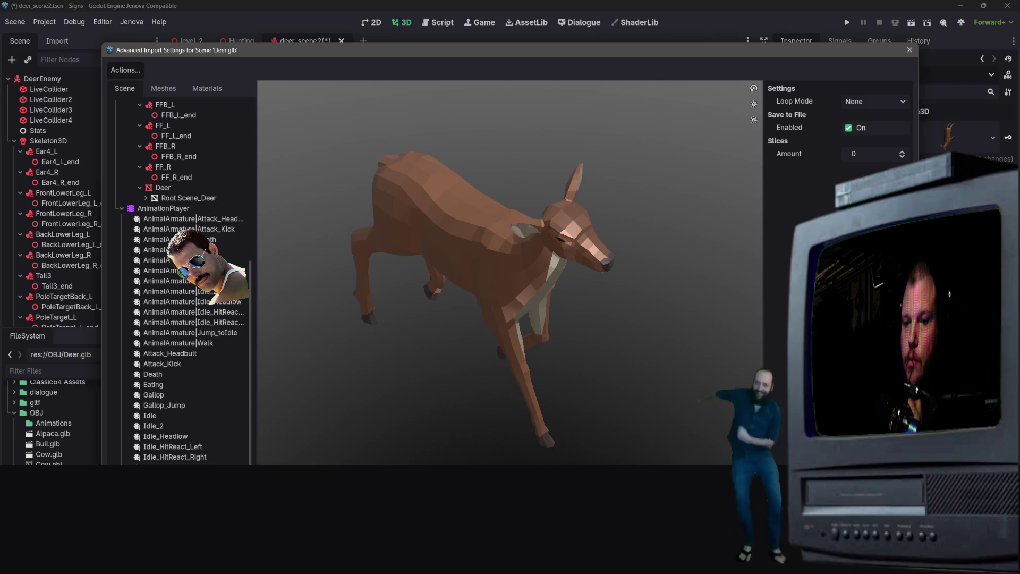
key("Return")
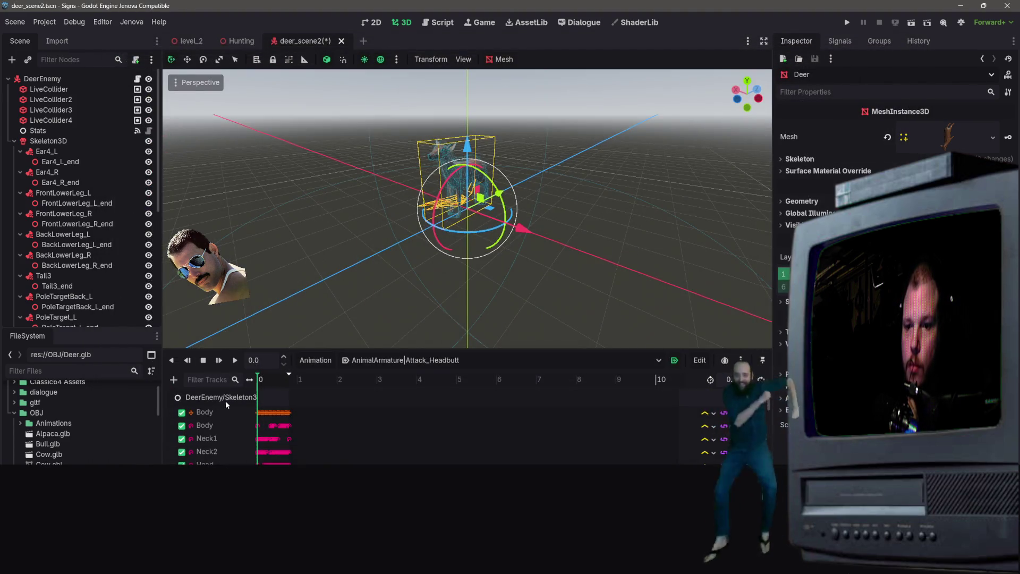
- Open the Manage Animations library editor from the Animation menu
left_click(398, 360)
key("Escape")
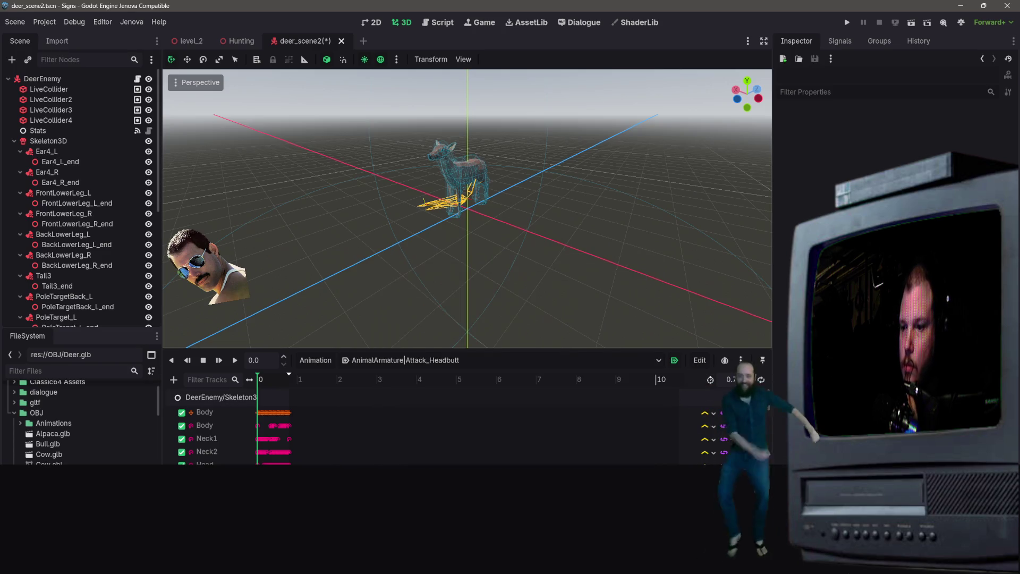
left_click(337, 358)
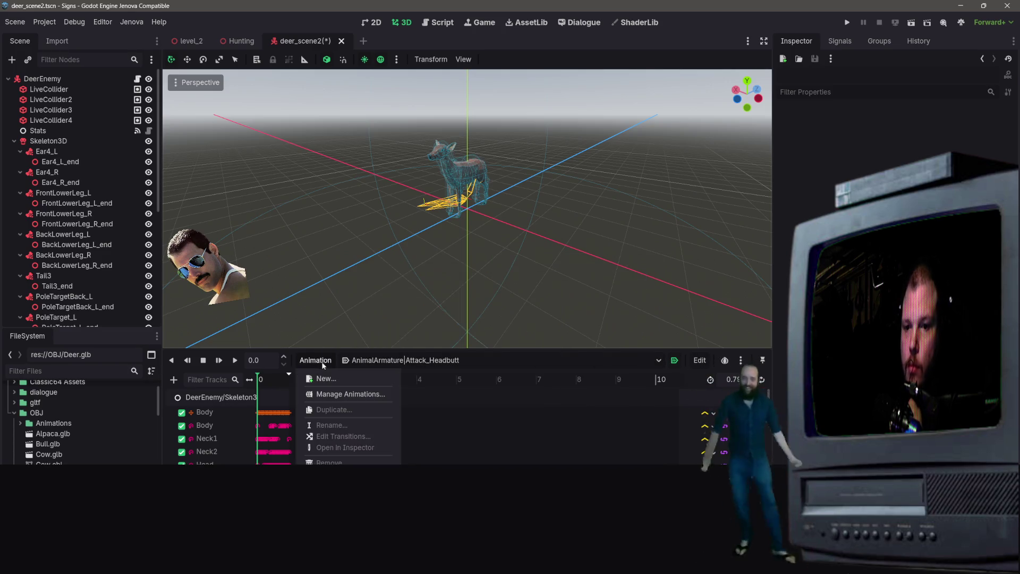
left_click(323, 394)
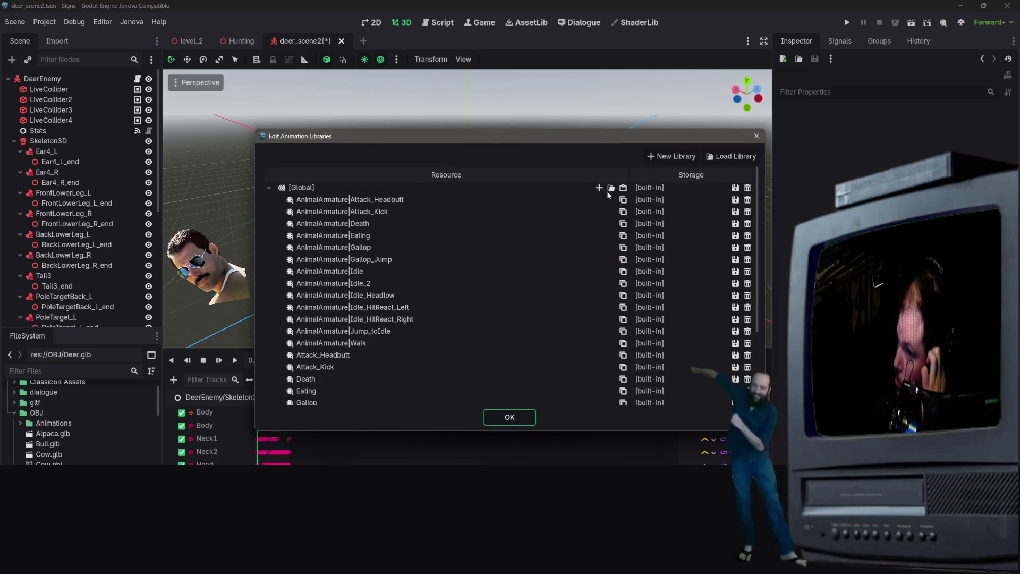
- Browse the Global library's animations, then collapse the Global library
left_click(382, 200)
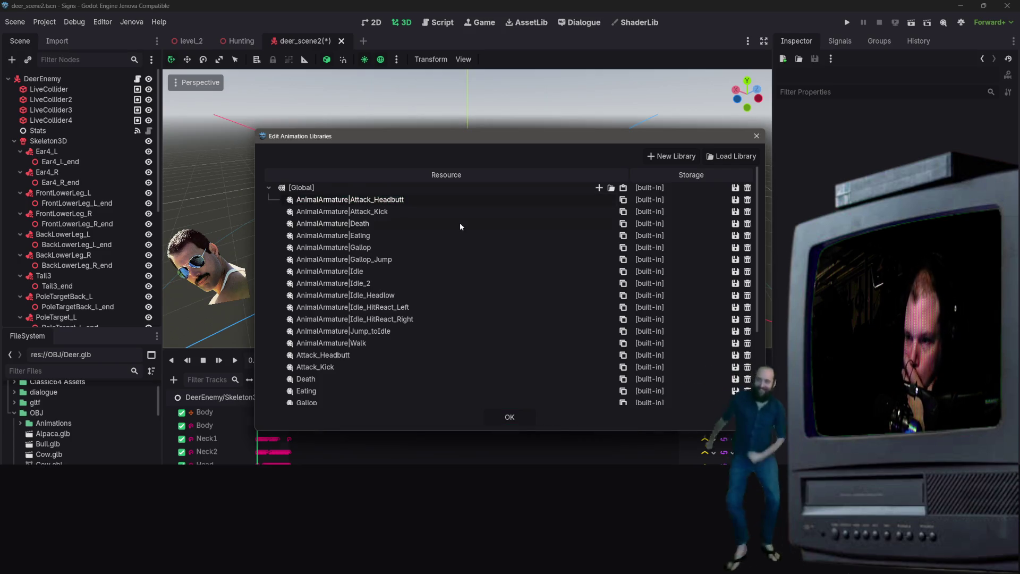
scroll(460, 226, "down", 5)
scroll(439, 319, "up", 5)
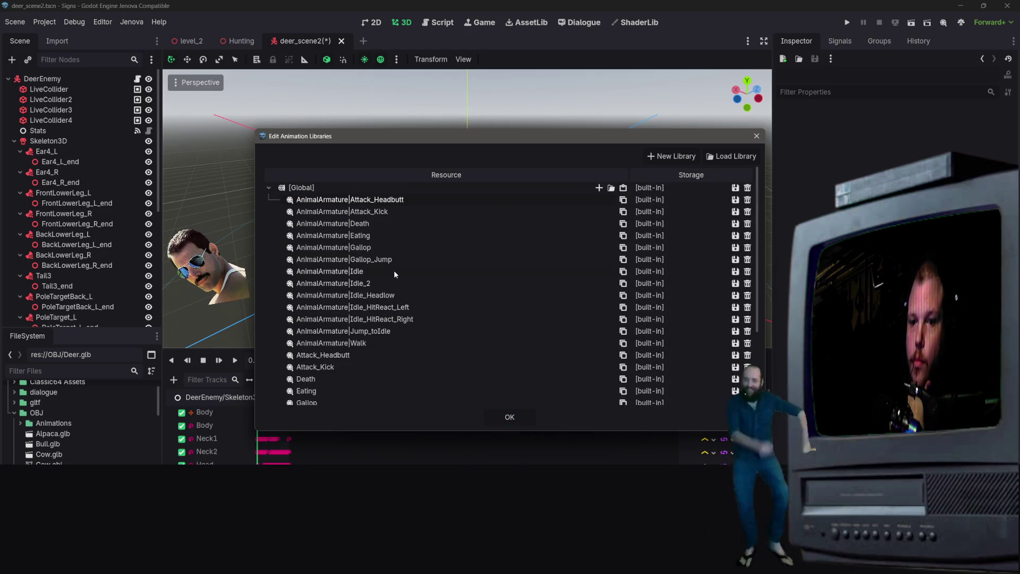
scroll(349, 343, "down", 5)
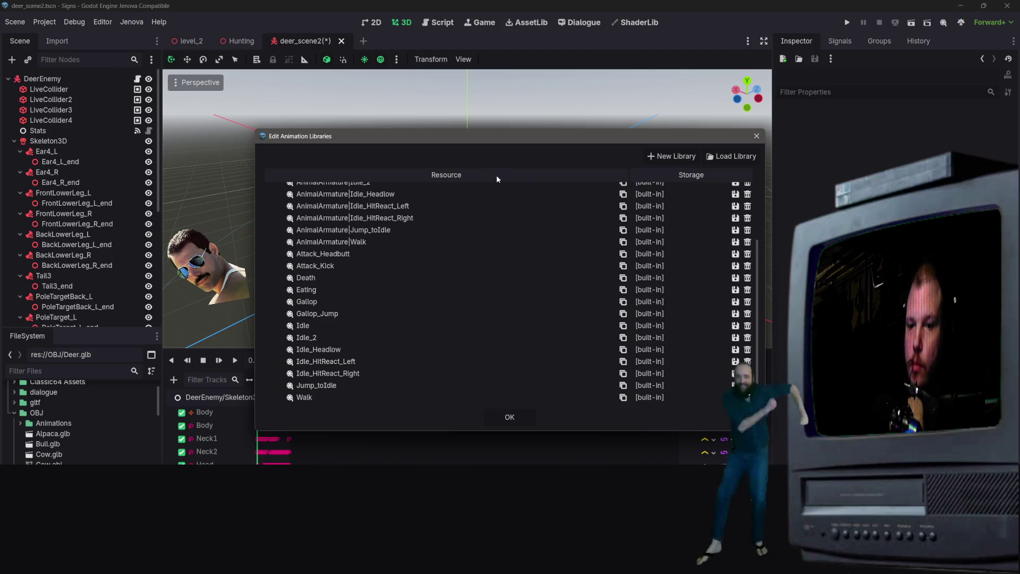
scroll(517, 248, "up", 5)
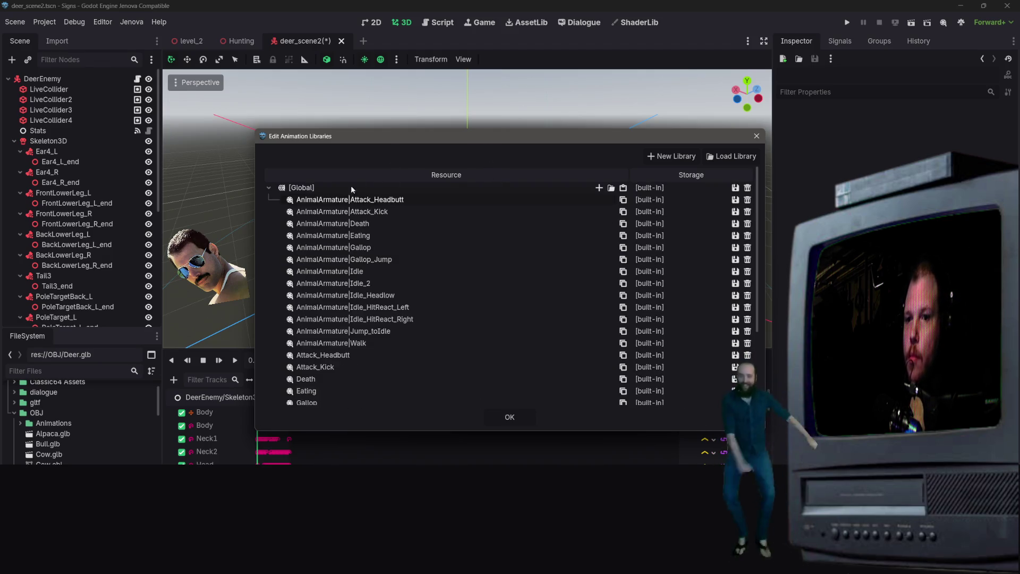
double_click(307, 189)
left_click(268, 186)
left_click(269, 187)
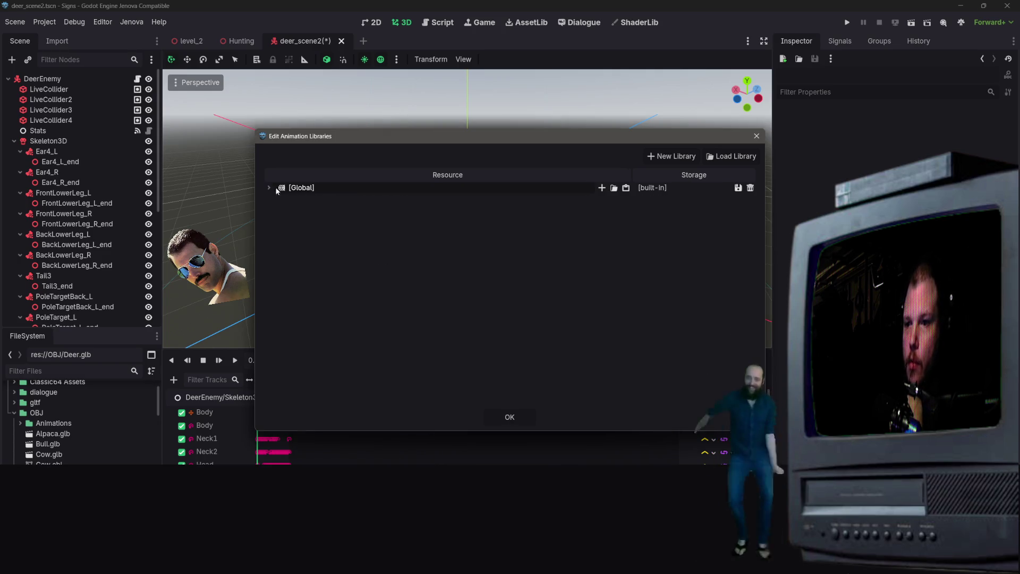
- Add a new animation library named Deer-Anims
left_click(673, 156)
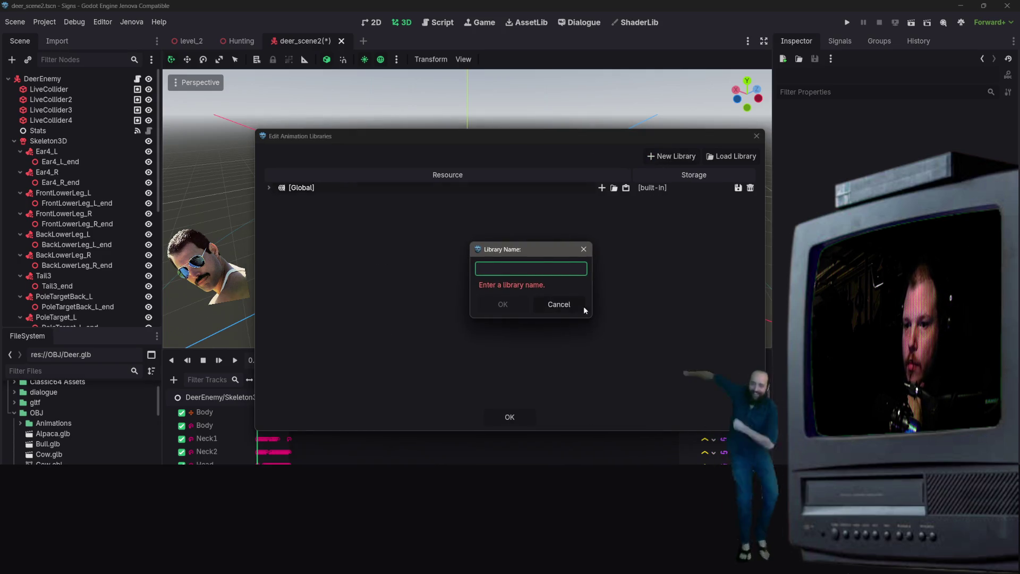
type("Deer")
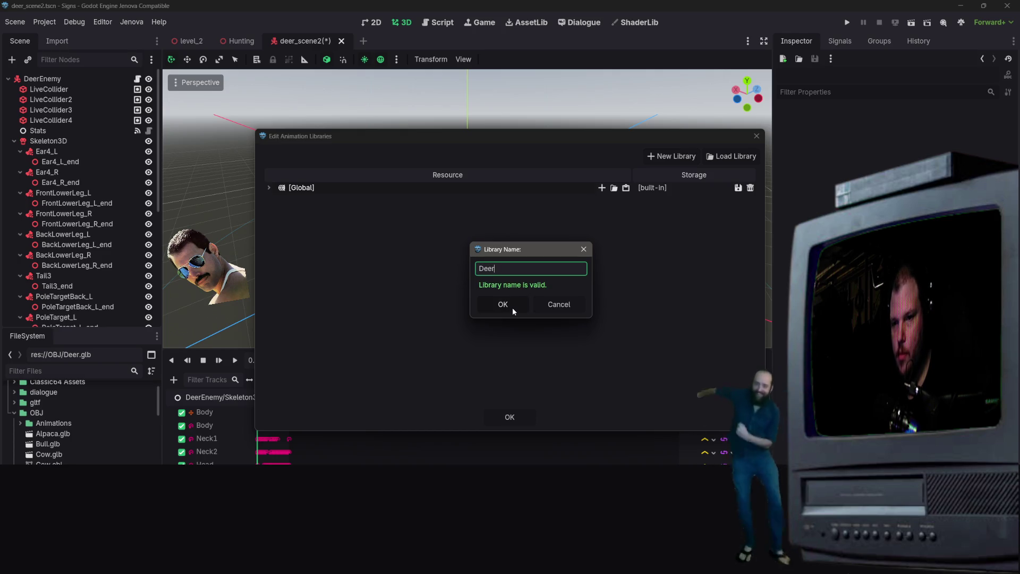
type("_anims")
key("Return")
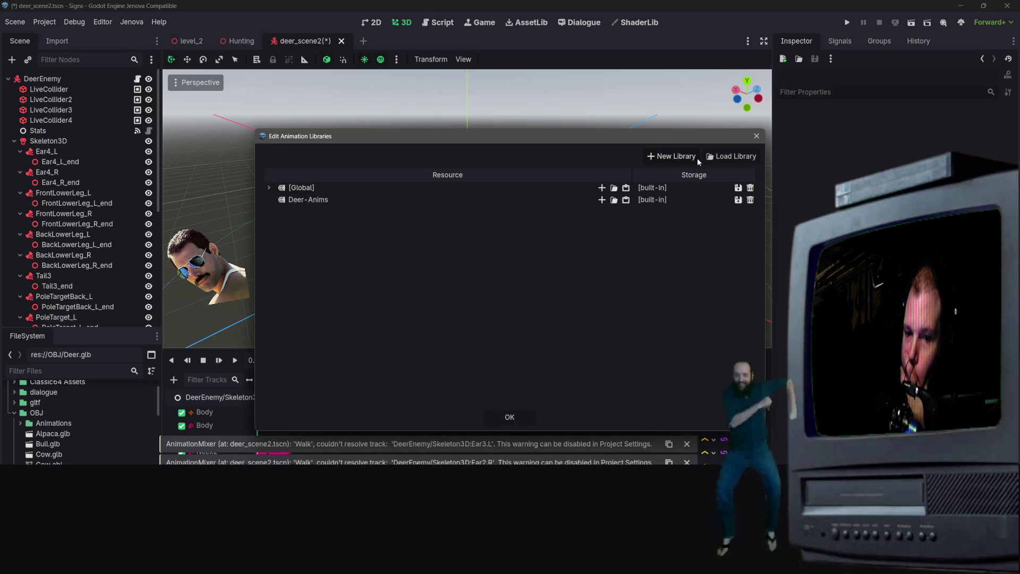
double_click(317, 200)
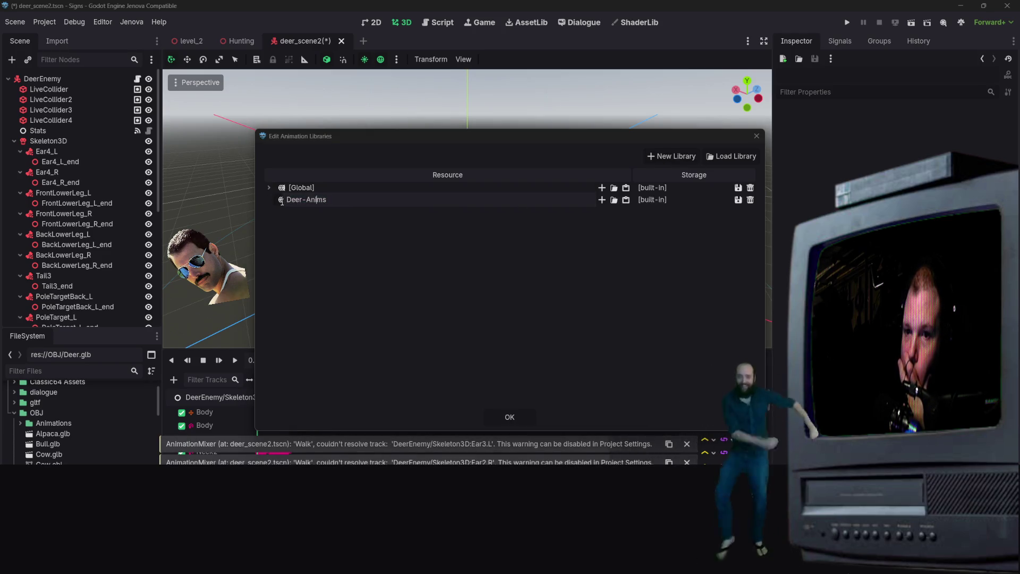
left_click(732, 156)
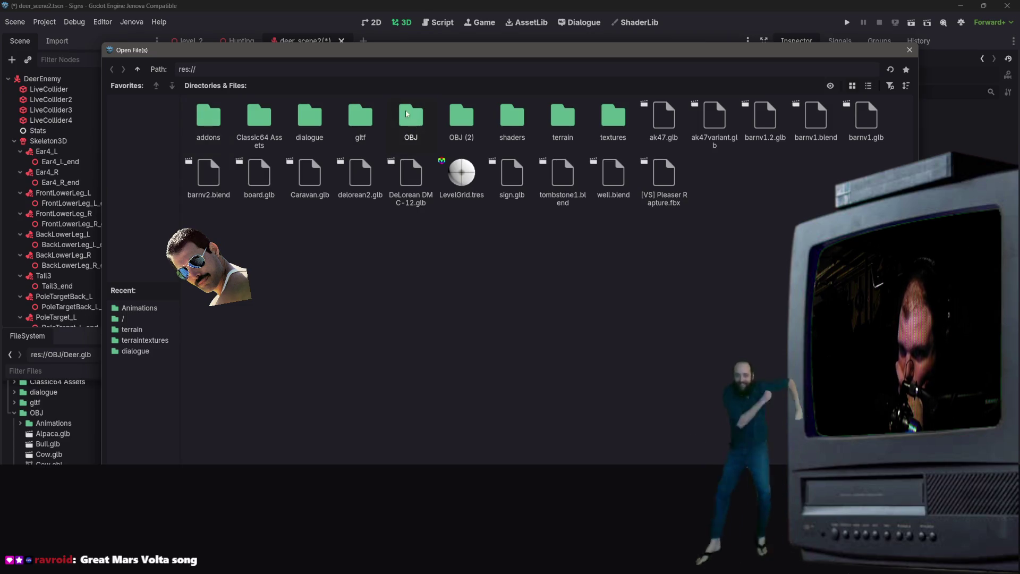
- Try loading res://OBJ/Animations as a library and dismiss the invalid library error
double_click(420, 115)
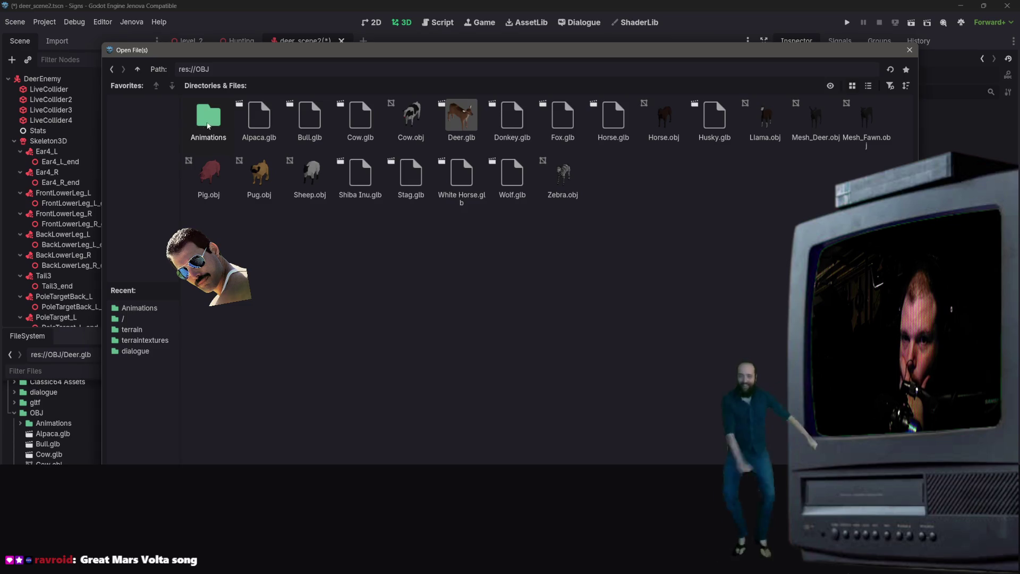
double_click(224, 122)
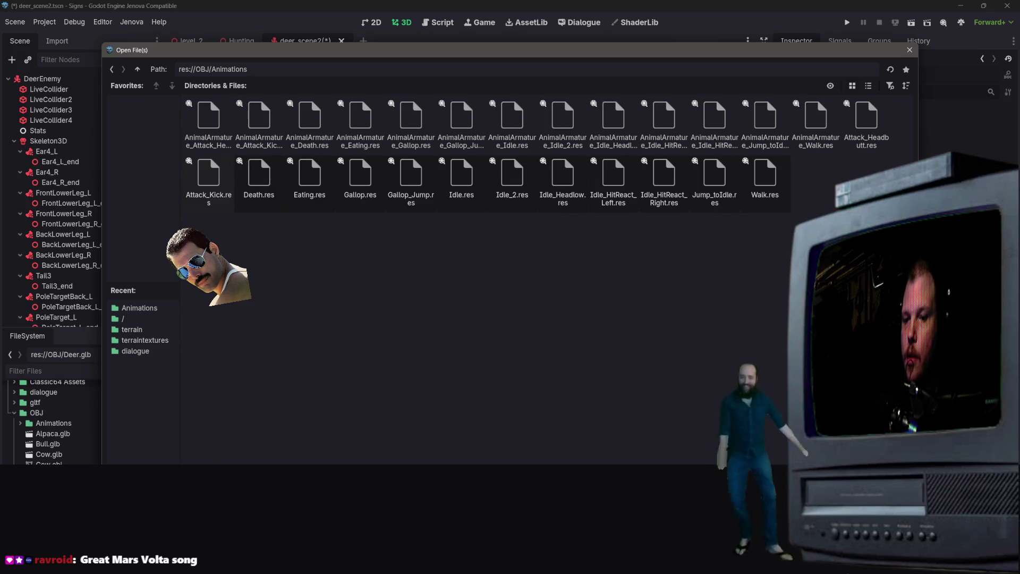
key("Return")
left_click(524, 307)
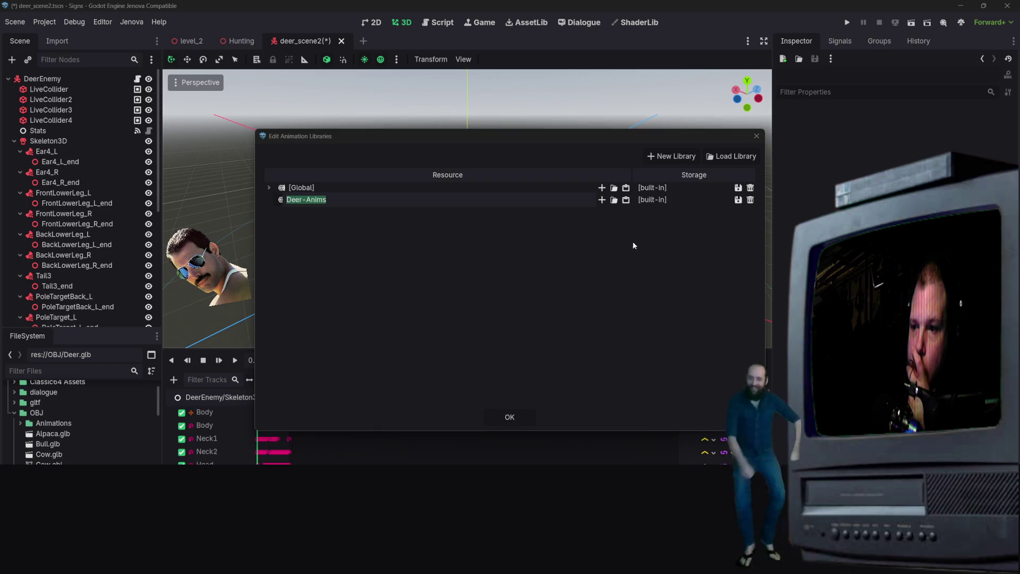
- Load Walk.res into the Deer-Anims library, close the manager and dismiss the track warning
left_click(614, 201)
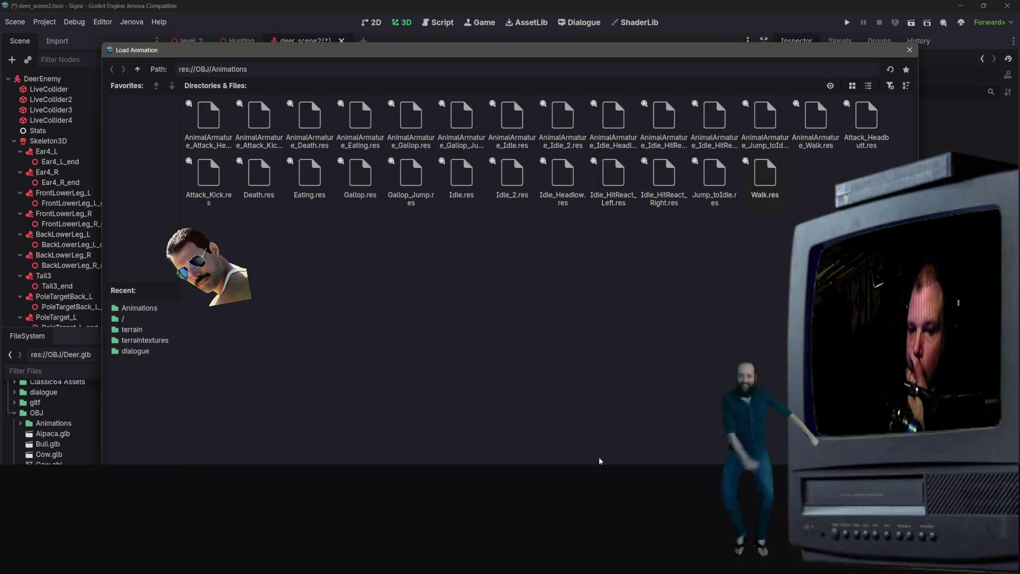
double_click(766, 178)
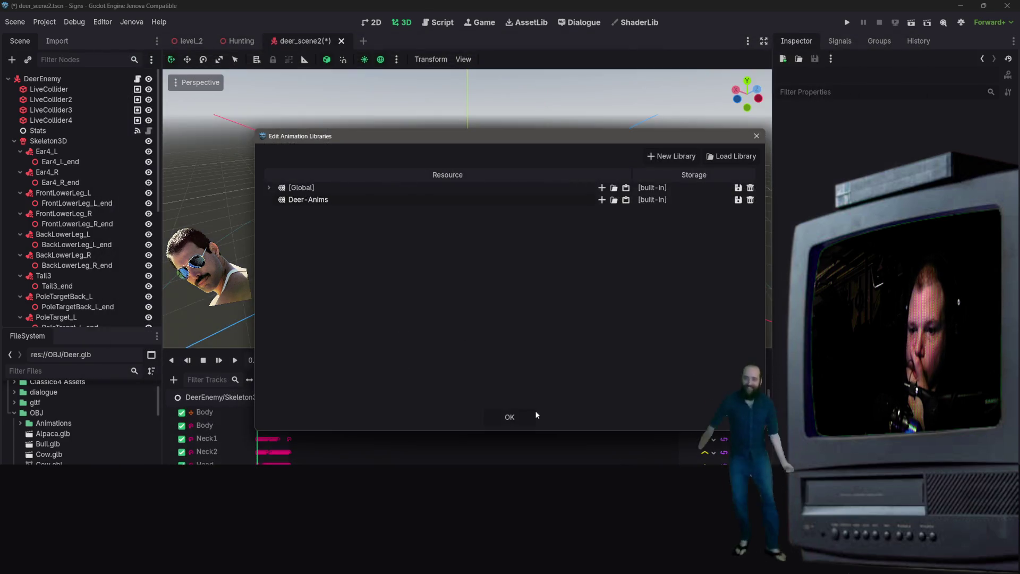
left_click(512, 417)
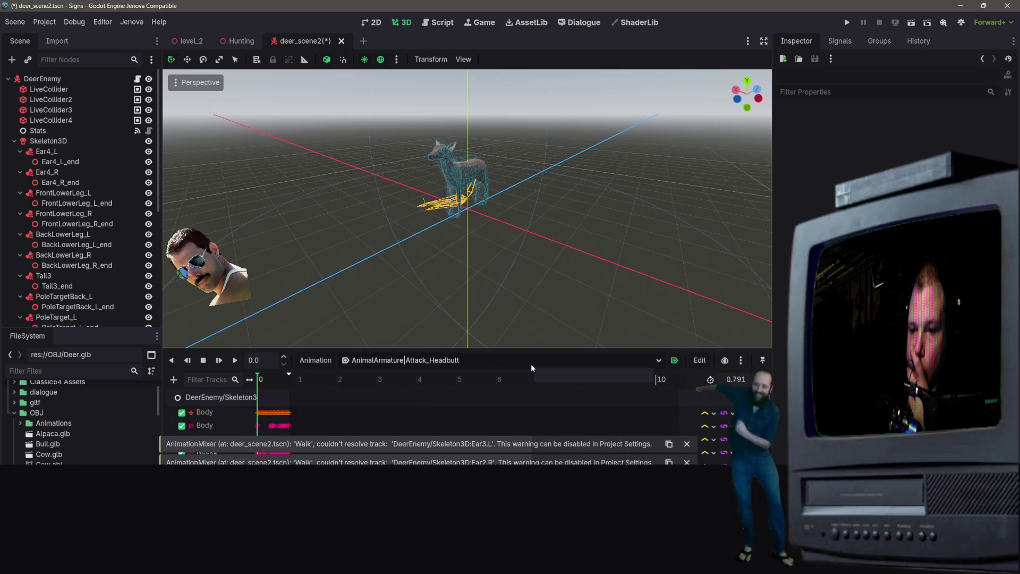
left_click(686, 445)
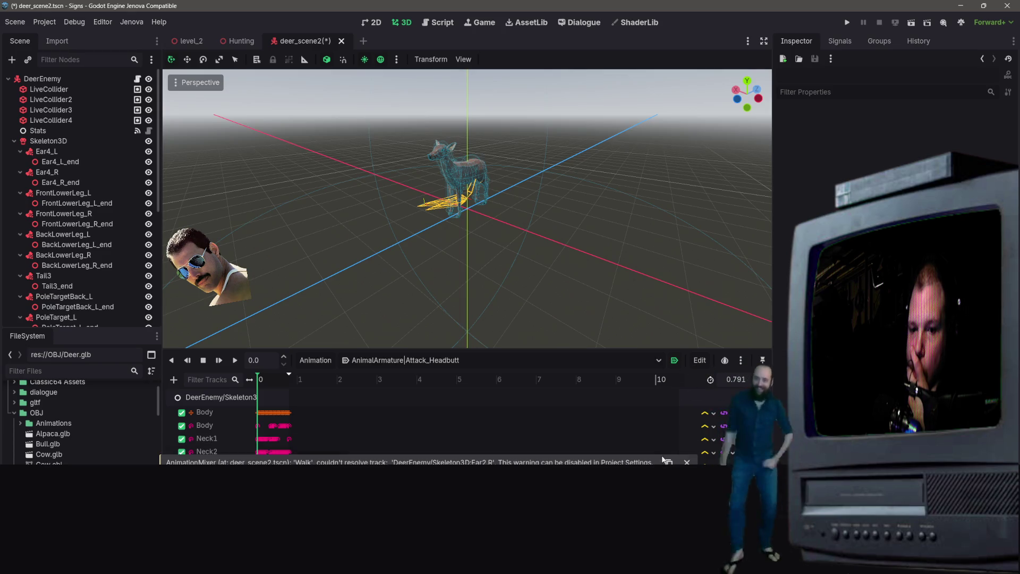
- Switch the editor to Deer-Anims/Walk and widen the track-name column to show full paths
left_click(400, 361)
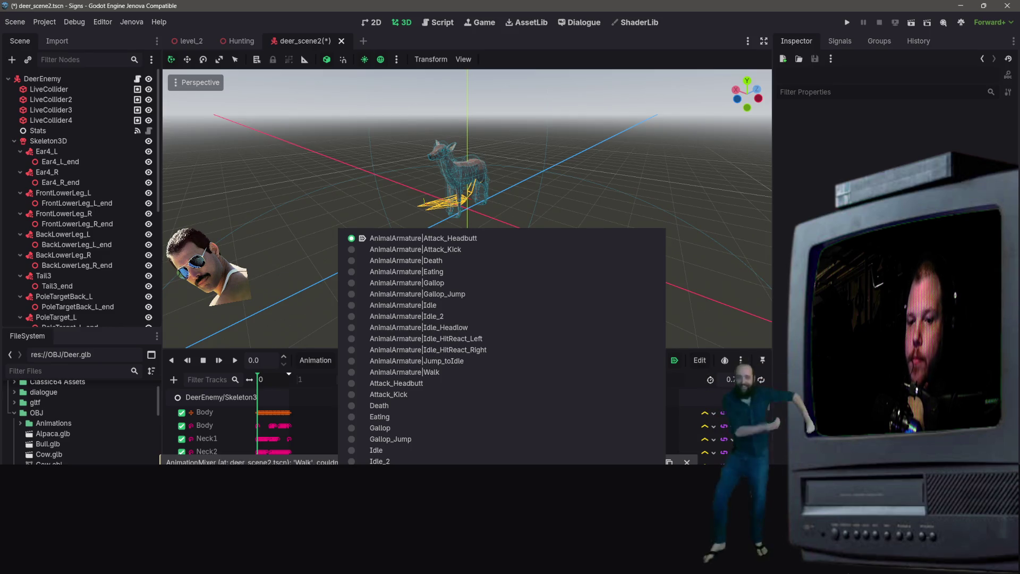
left_click(437, 383)
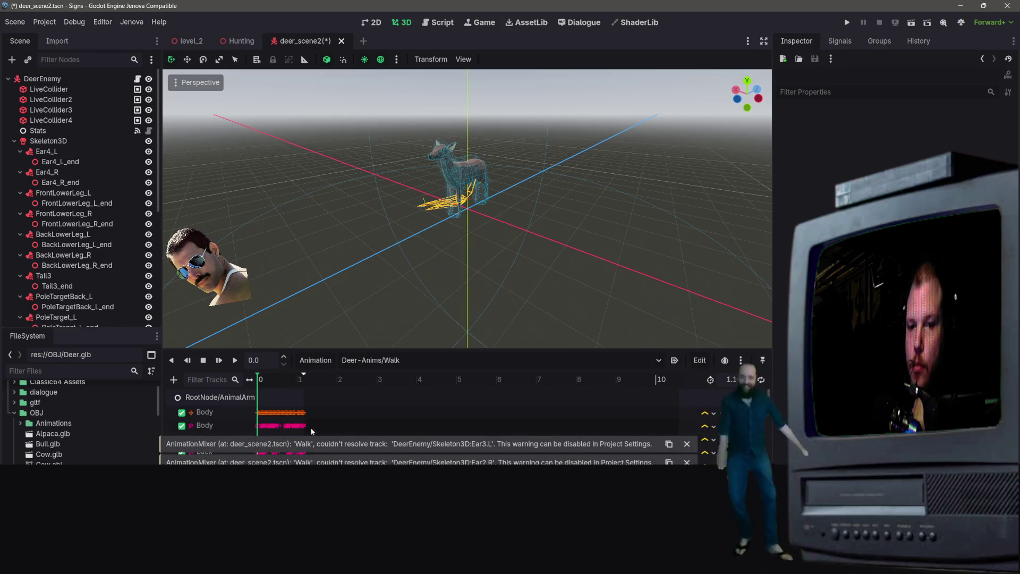
left_click_drag(261, 383, 355, 379)
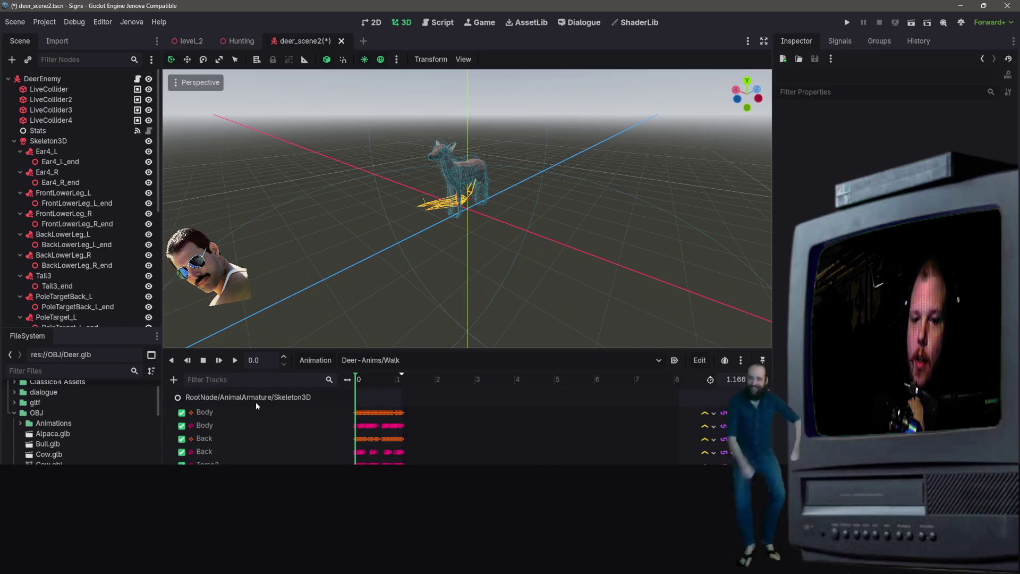
scroll(59, 319, "down", 8)
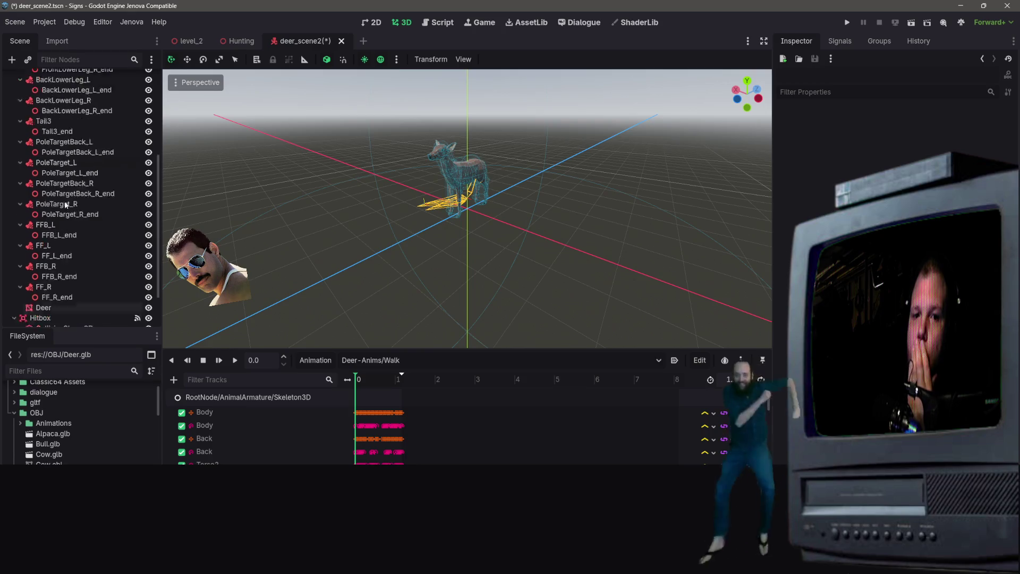
left_click(59, 319)
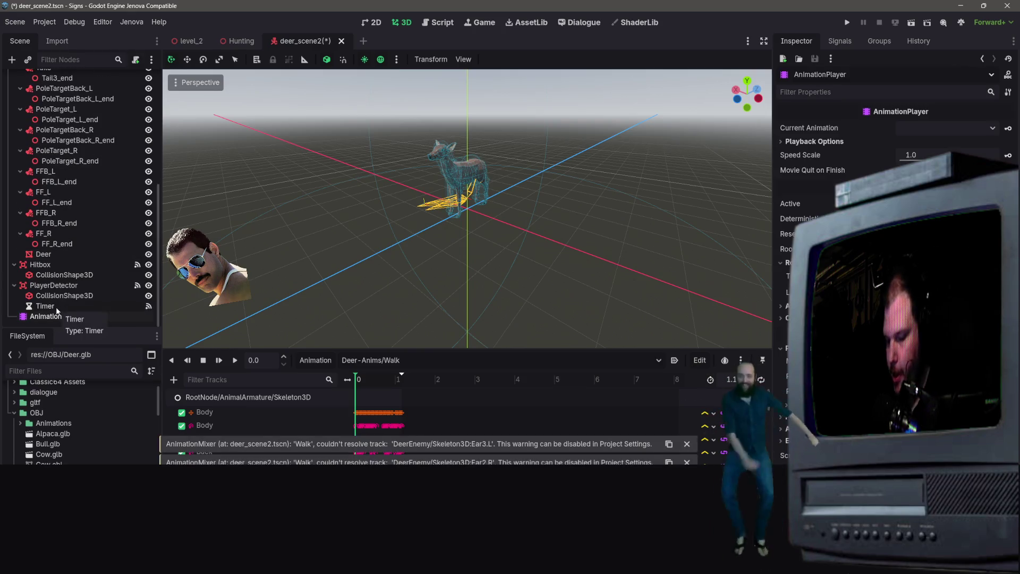
- Delete the AnimationPlayer, add a new one under Timer, and move it to DeerEnemy's root level
key("Delete")
left_click(474, 296)
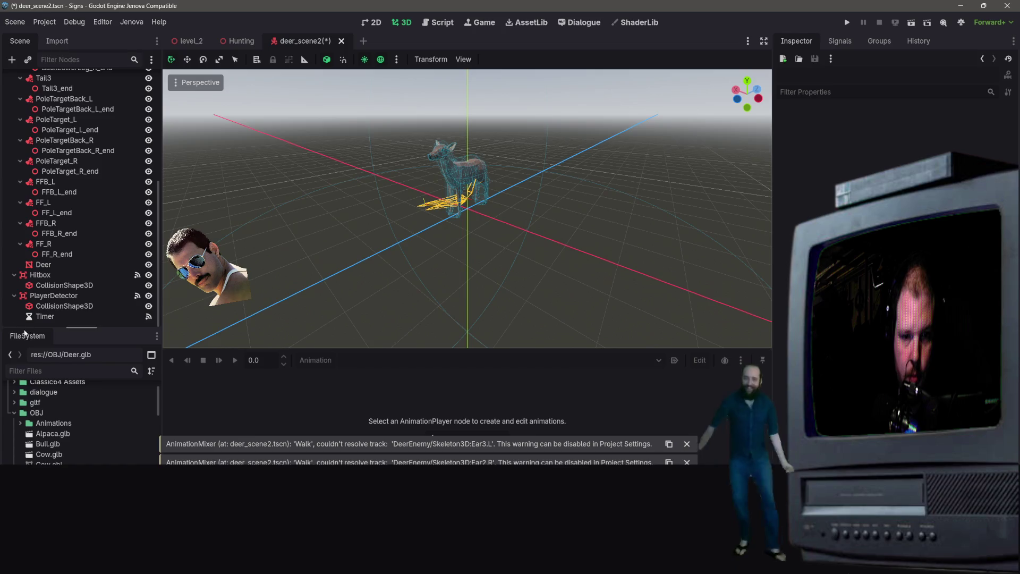
right_click(45, 305)
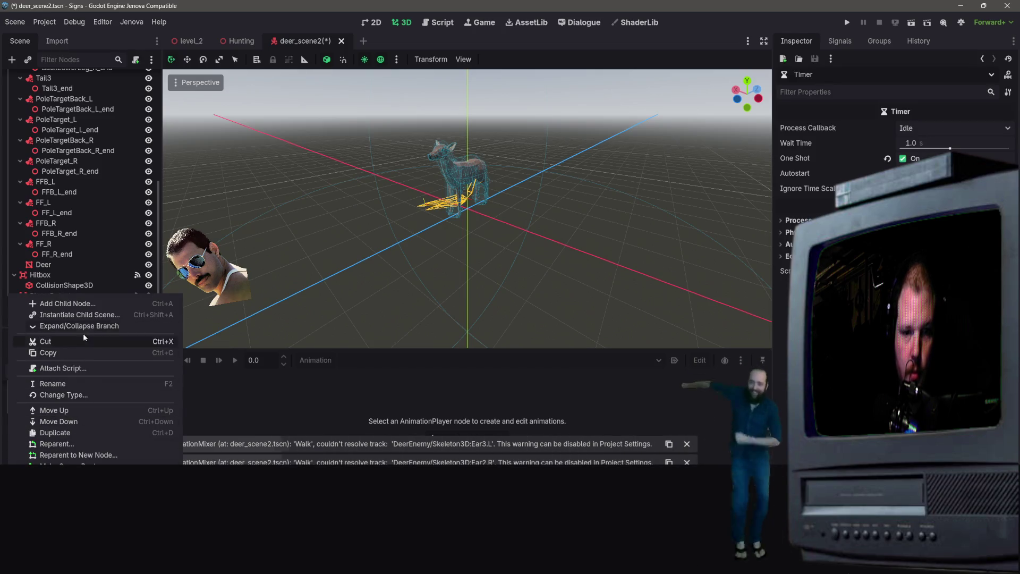
left_click(67, 303)
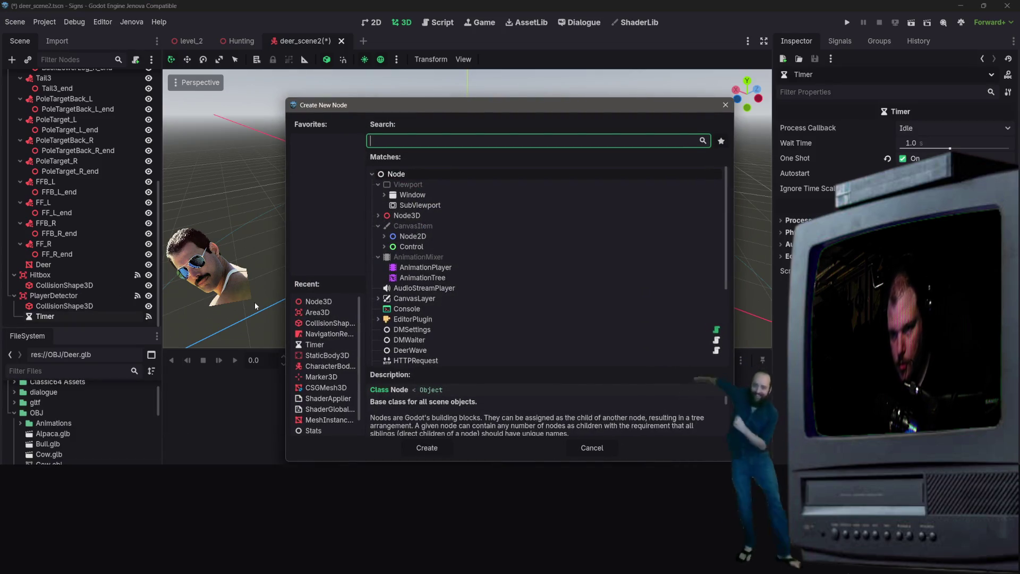
double_click(461, 270)
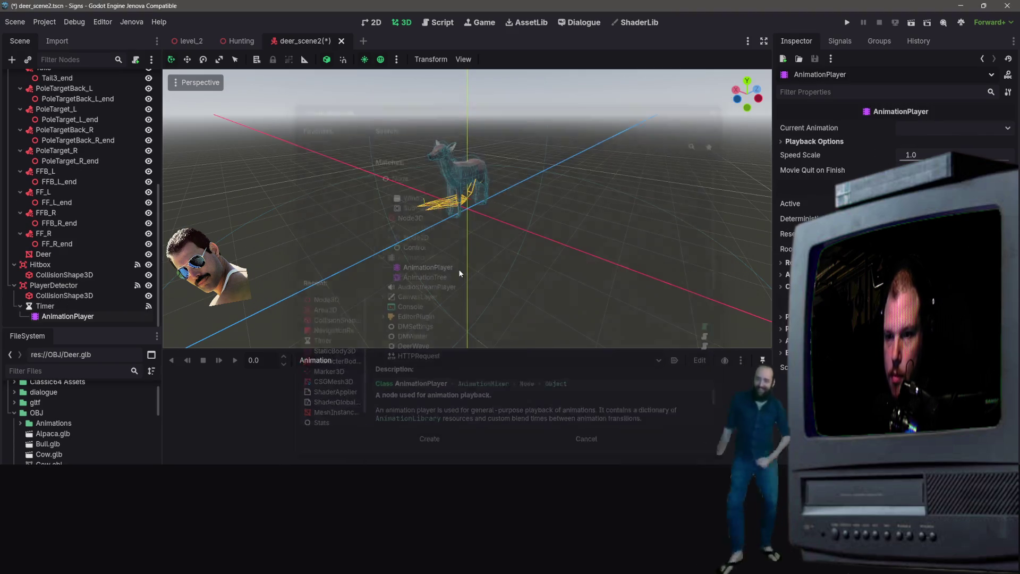
mouse_move(44, 320)
left_mouse_down()
mouse_move(80, 257)
mouse_move(28, 83)
left_mouse_up()
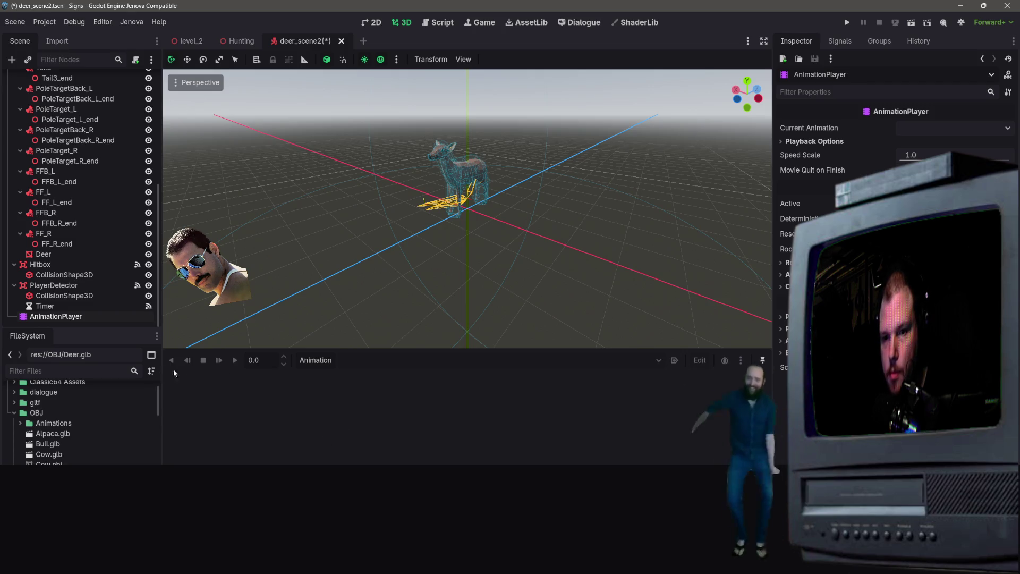
left_click(316, 361)
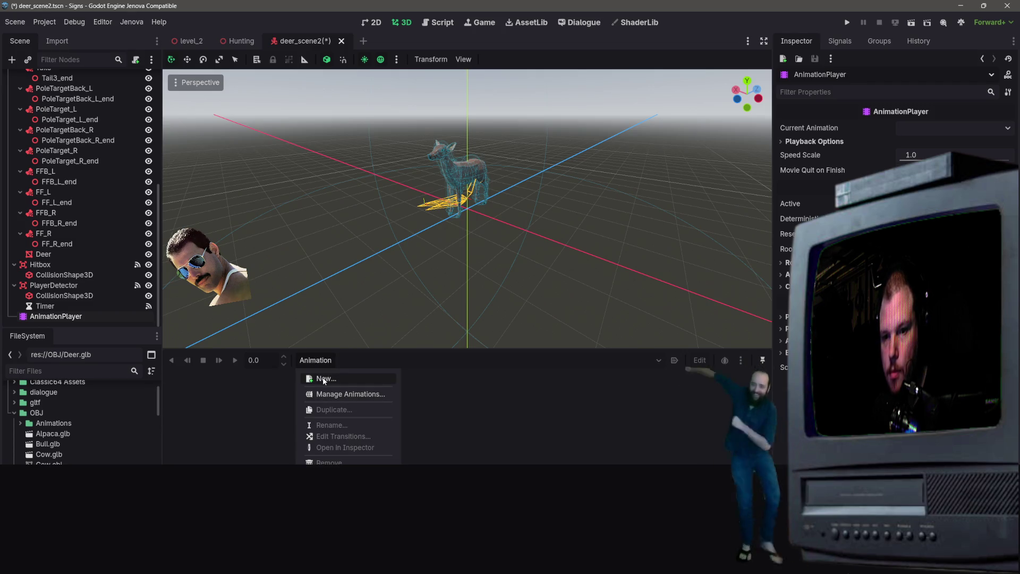
left_click(324, 379)
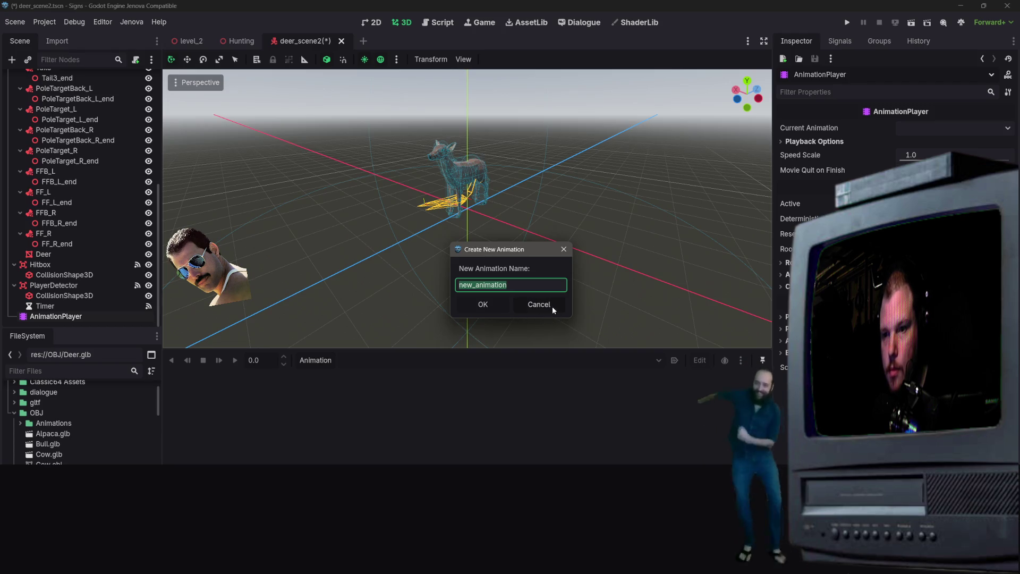
left_click(483, 305)
left_click(319, 361)
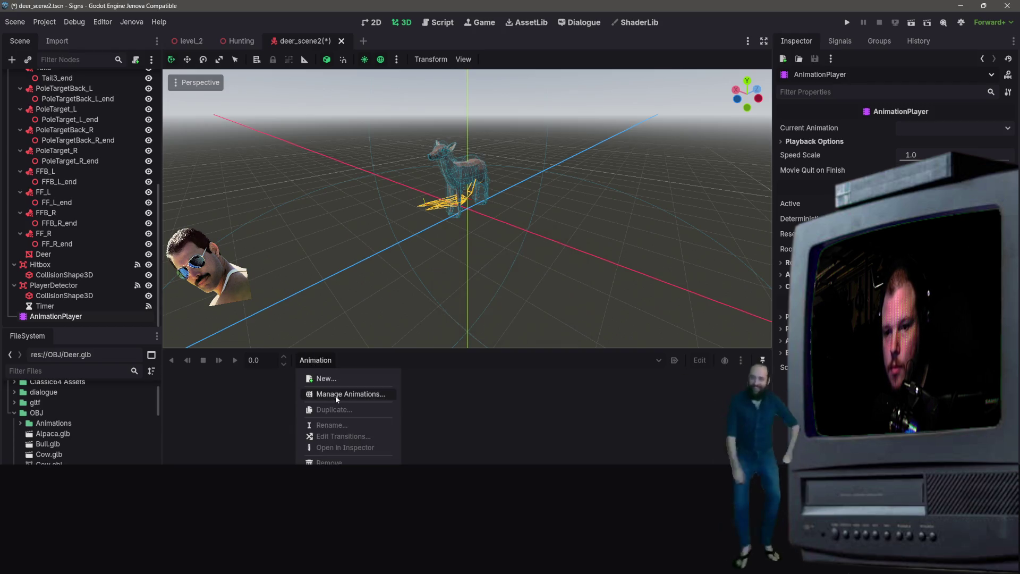
left_click(335, 396)
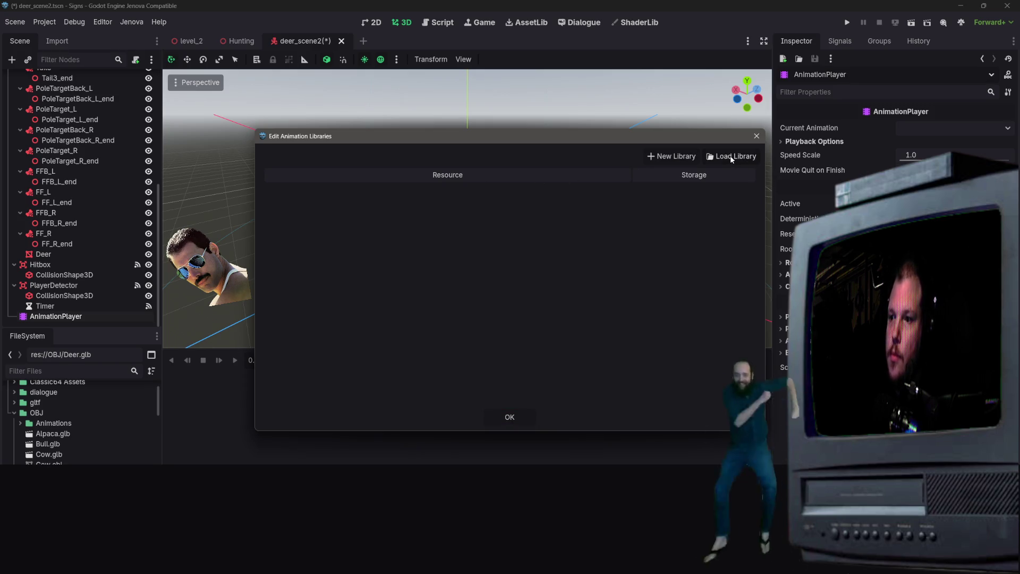
left_click(730, 155)
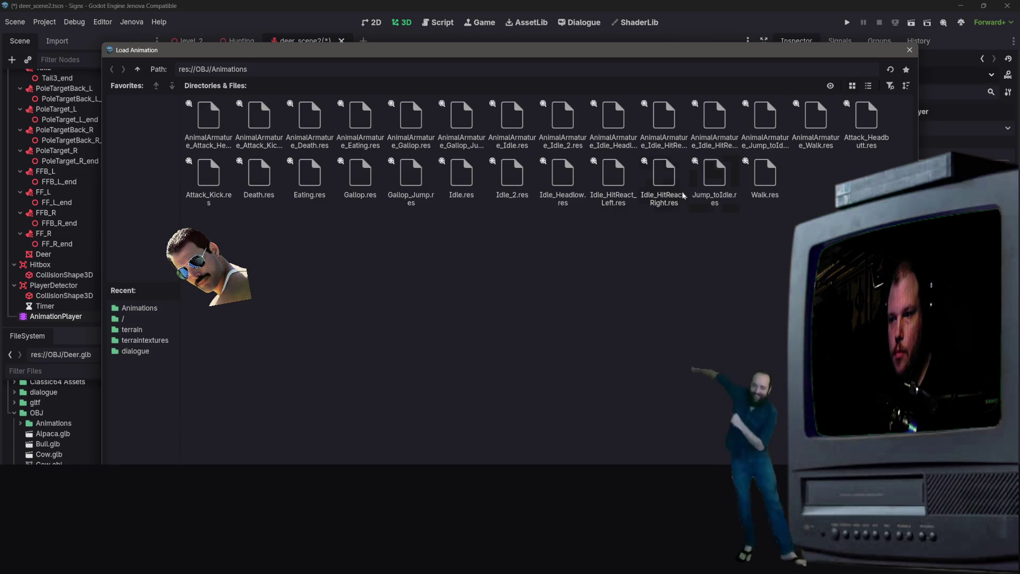
double_click(766, 197)
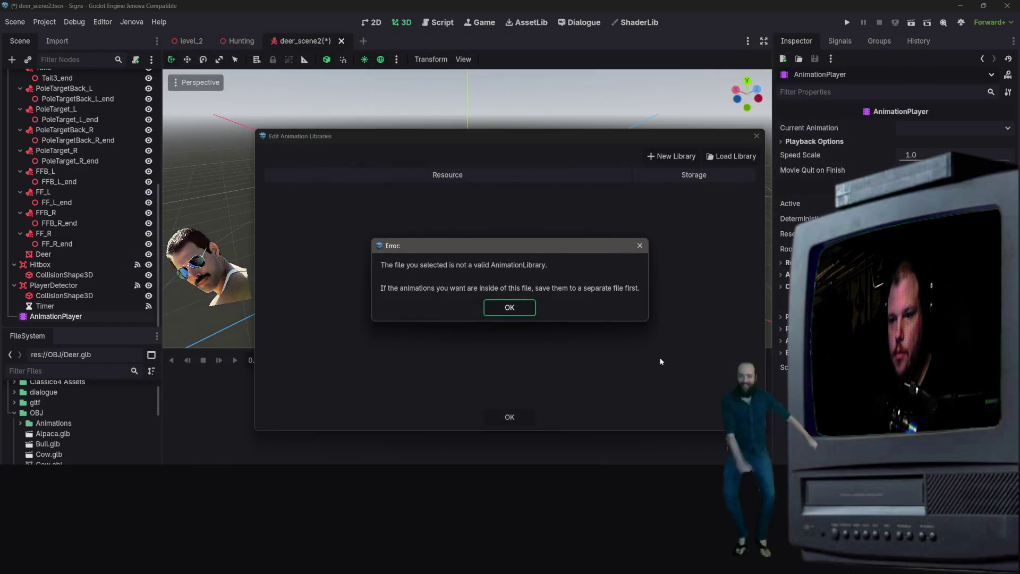
left_click(513, 309)
left_click(757, 136)
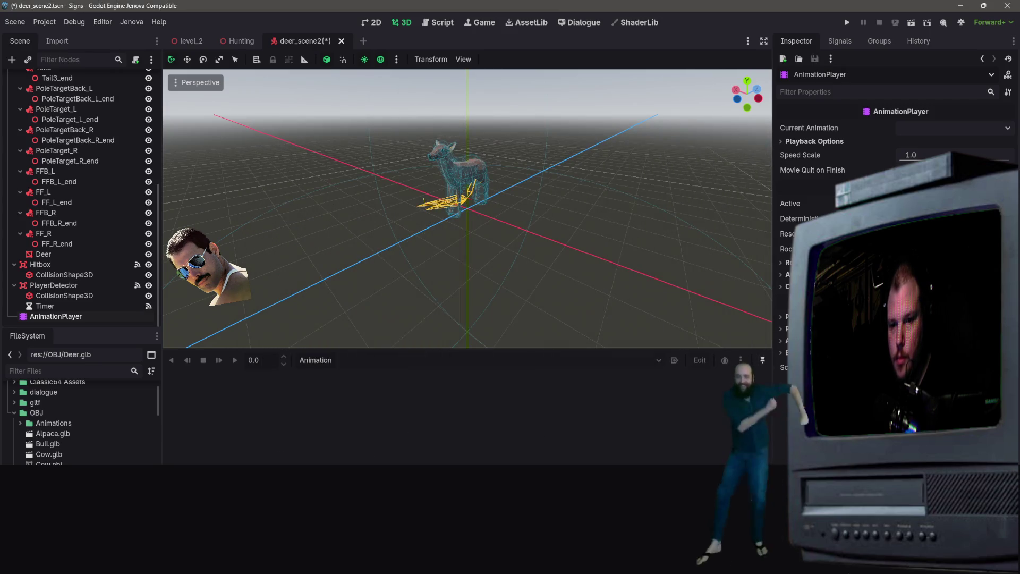
left_click(315, 360)
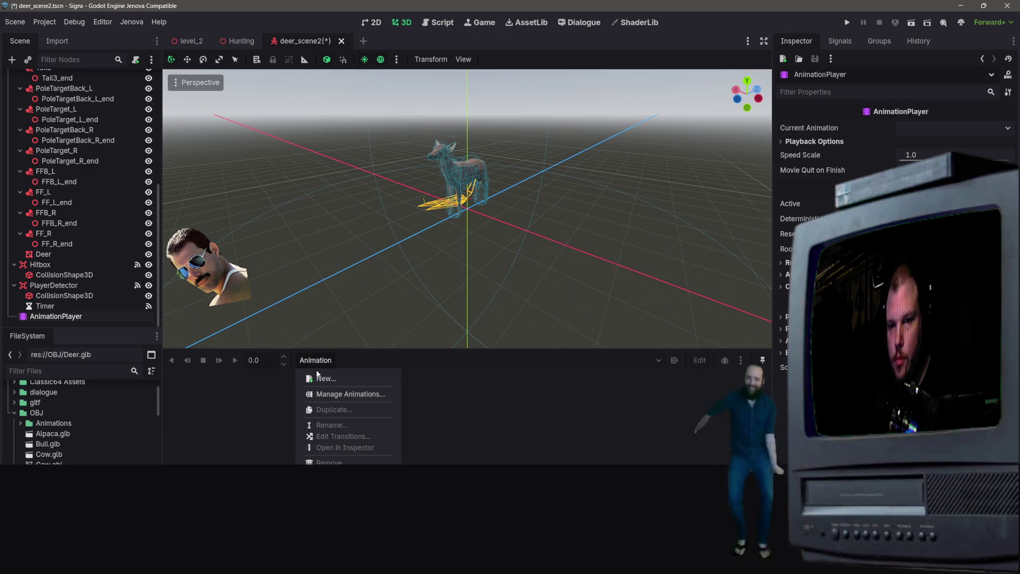
- Create a new animation named Walk and expand OBJ/Animations to list its saved clips
left_click(322, 377)
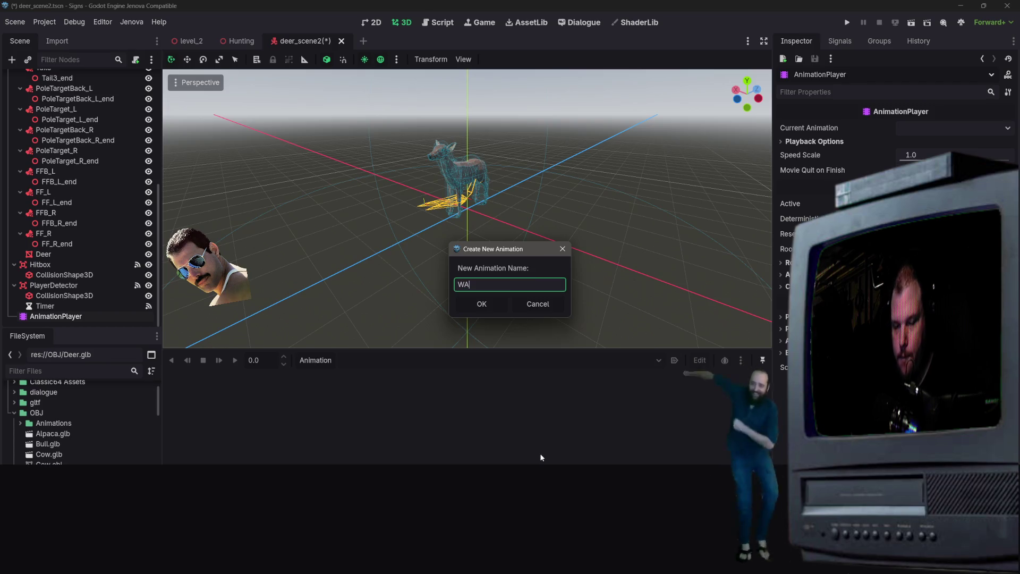
type("lk")
key("Return")
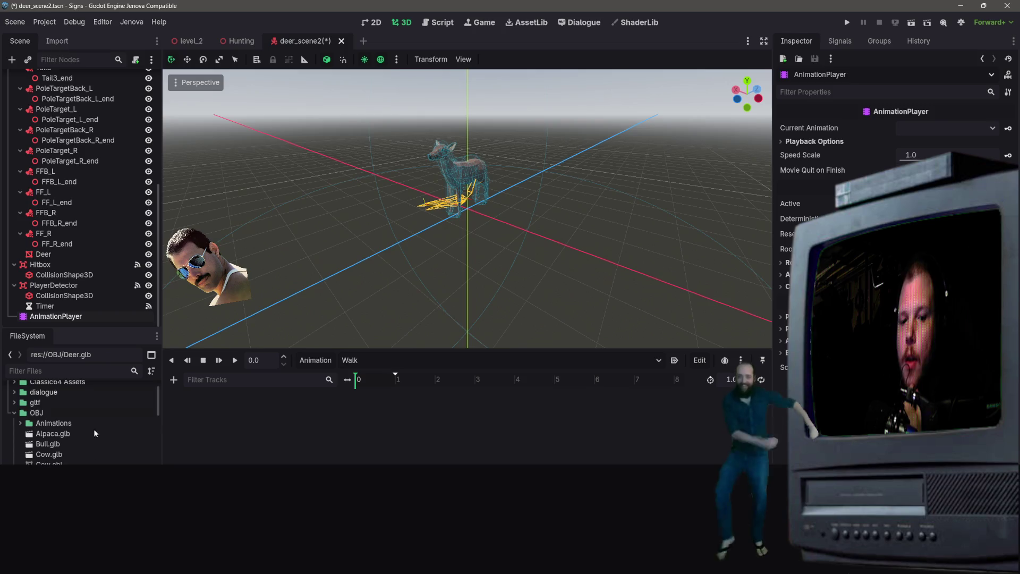
double_click(38, 424)
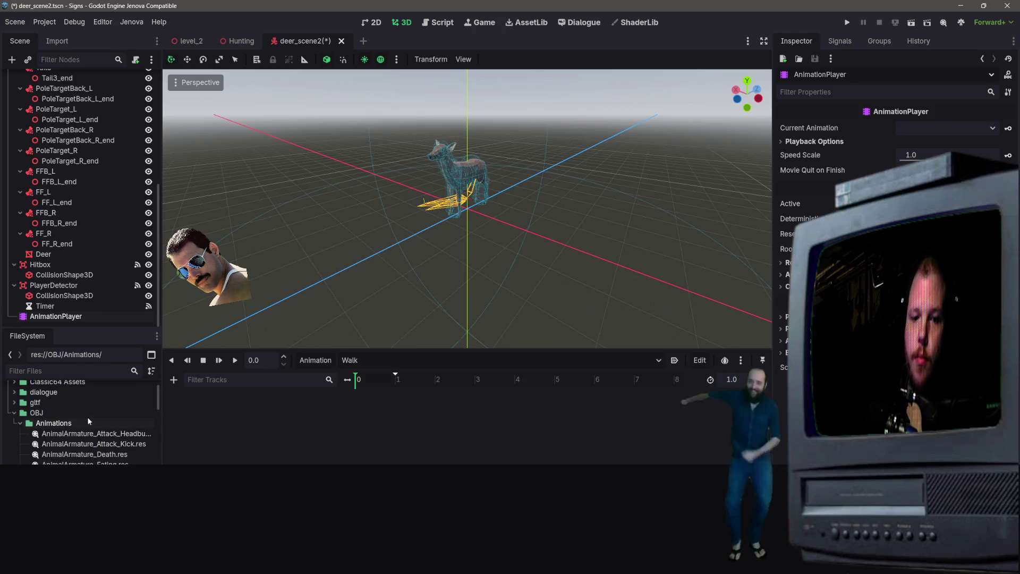
scroll(83, 436, "down", 5)
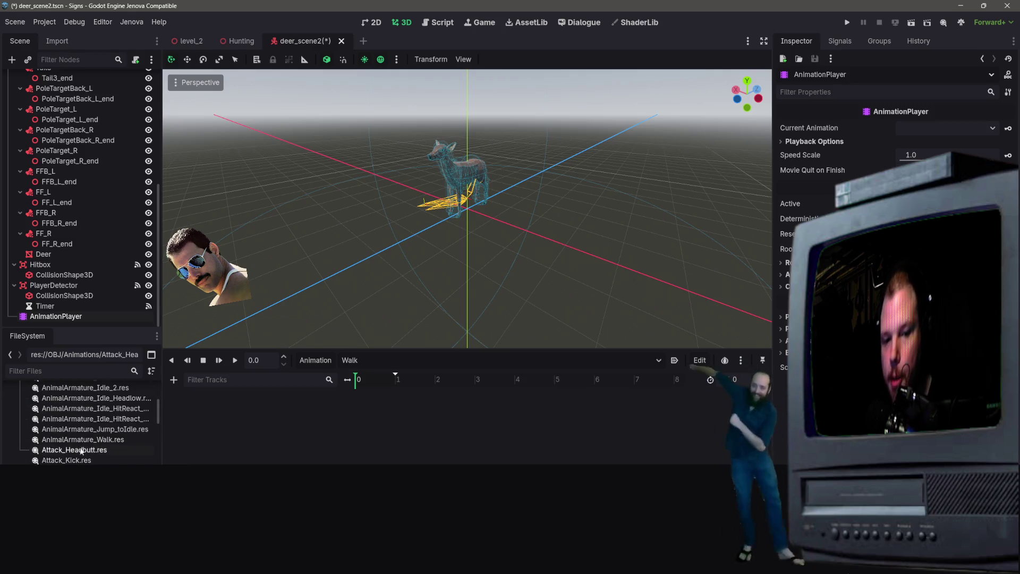
left_click(659, 361)
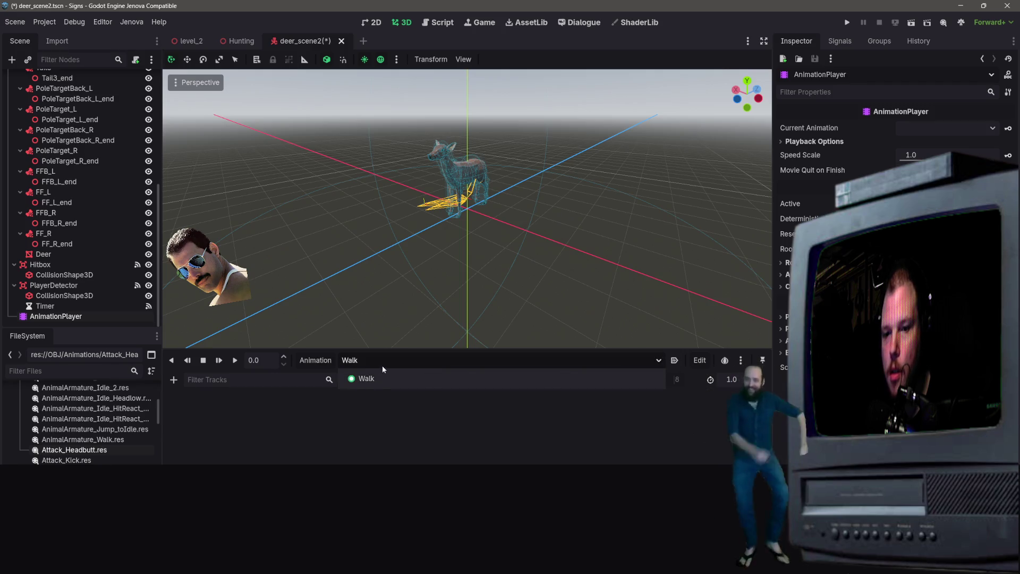
left_click(386, 378)
scroll(83, 419, "down", 3)
scroll(83, 423, "up", 5)
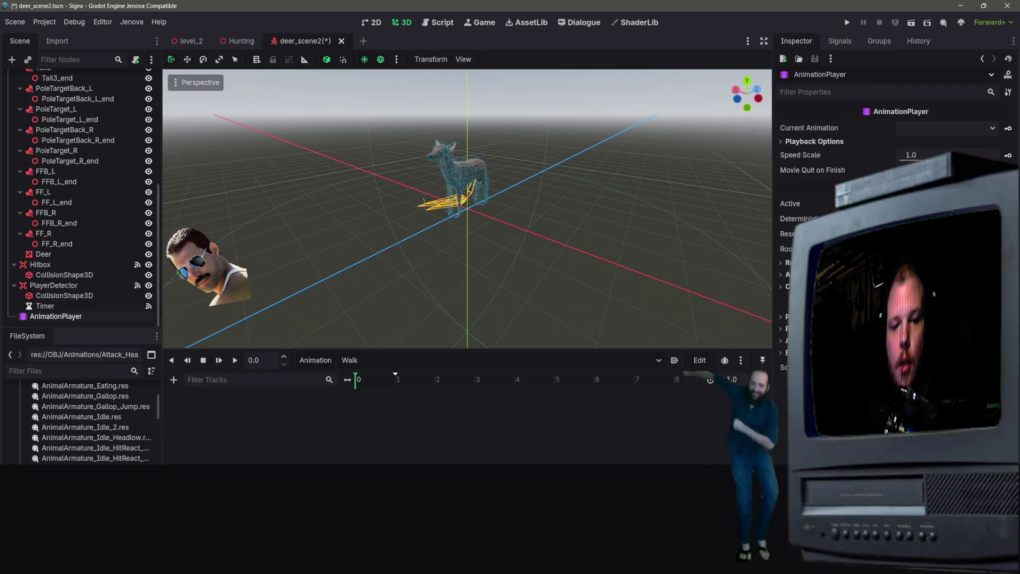
- Try dragging the Attack_Headbutt clip into the timeline and onto the Skeleton3D node
mouse_move(85, 414)
left_mouse_down()
mouse_move(160, 372)
mouse_move(437, 431)
mouse_move(450, 455)
left_mouse_up()
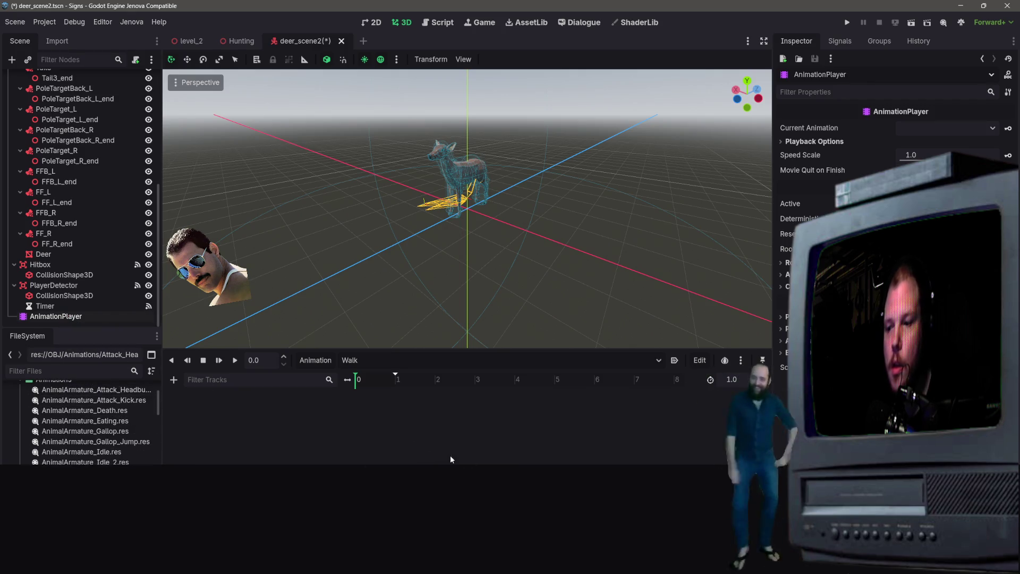
scroll(74, 420, "down", 5)
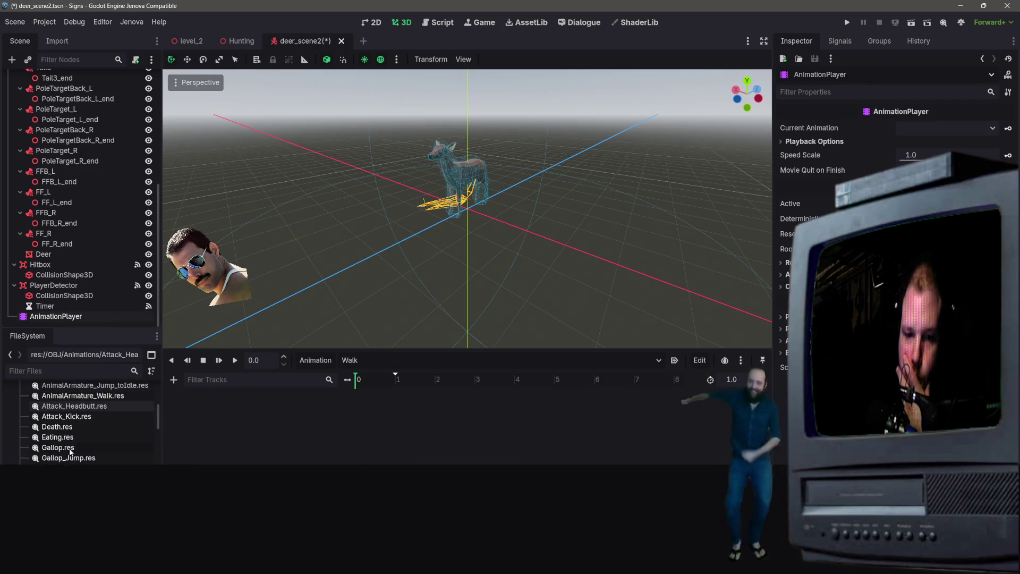
right_click(73, 416)
left_click(57, 411)
mouse_move(57, 408)
left_mouse_down()
mouse_move(385, 376)
mouse_move(351, 395)
mouse_move(369, 385)
mouse_move(185, 412)
mouse_move(255, 394)
left_mouse_up()
scroll(80, 186, "up", 10)
mouse_move(63, 414)
left_mouse_down()
mouse_move(64, 199)
mouse_move(52, 140)
left_mouse_up()
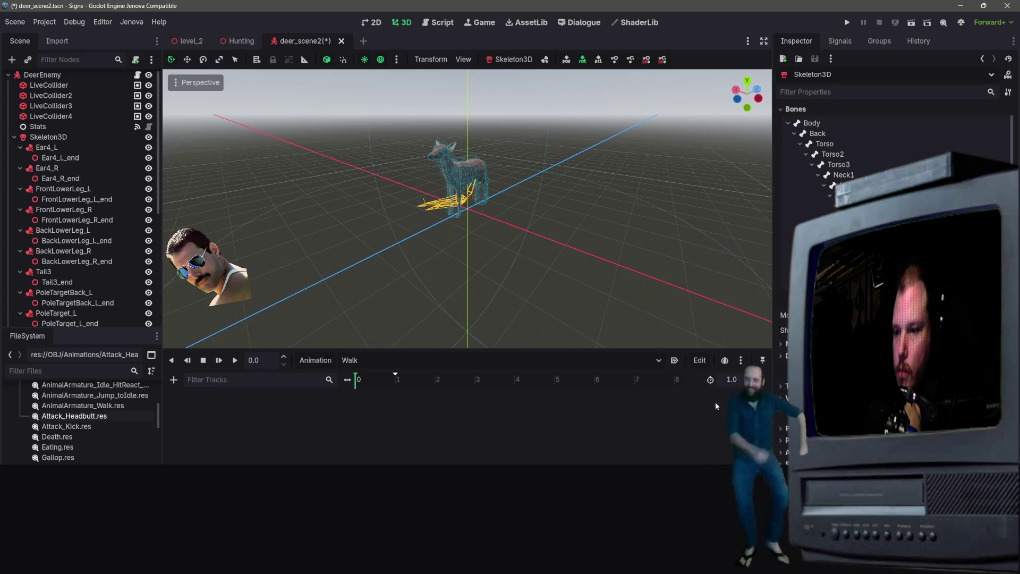
- Check the animation Edit menu unused, then reparent AnimationPlayer under the Timer node
left_click(701, 360)
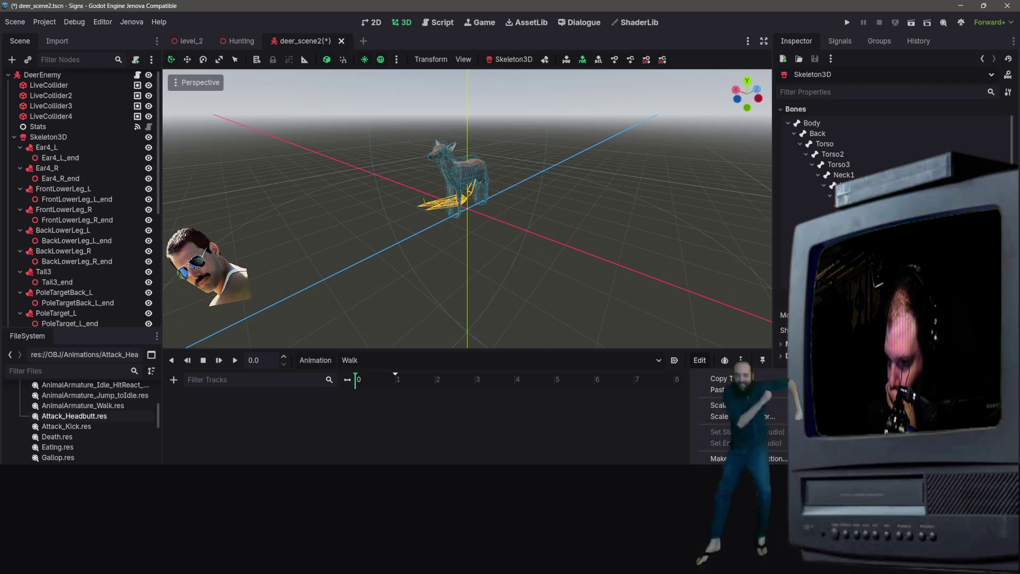
left_click(595, 455)
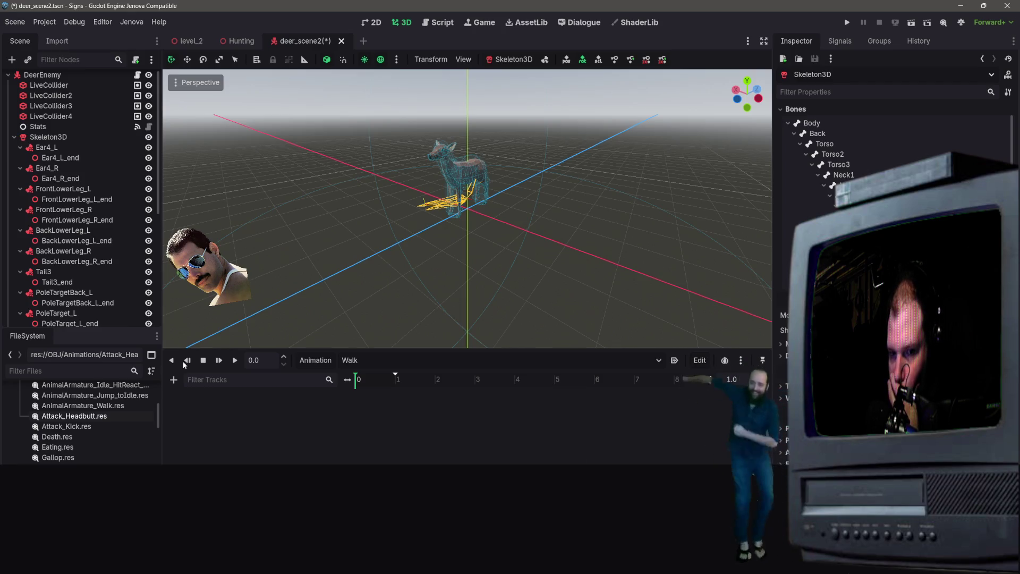
scroll(107, 300, "down", 5)
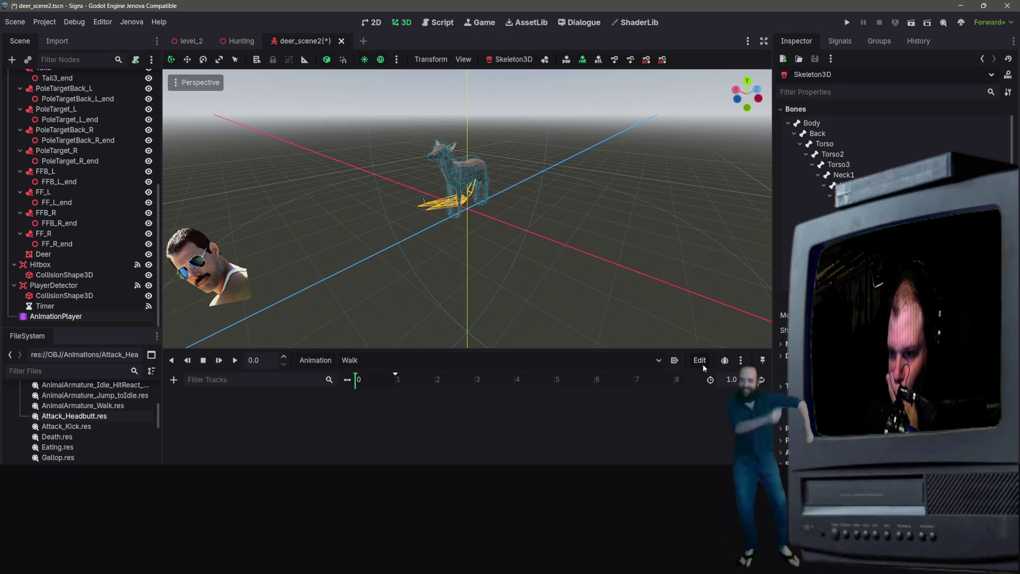
left_click_drag(58, 316, 47, 306)
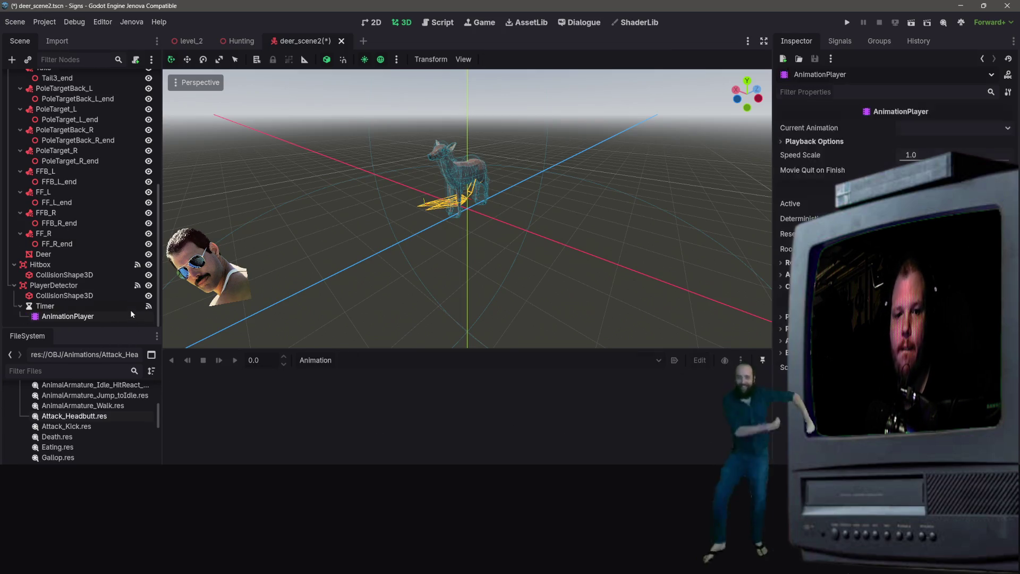
- Restore AnimationPlayer showing Deer-Anims/Walk, then open and cancel Save Branch as Scene
right_click(43, 316)
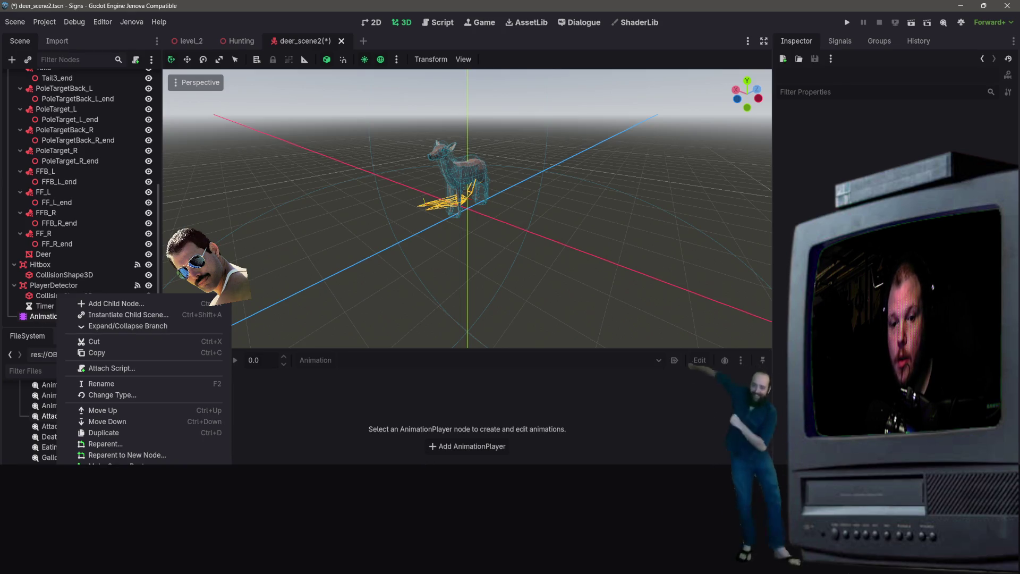
left_click(40, 317)
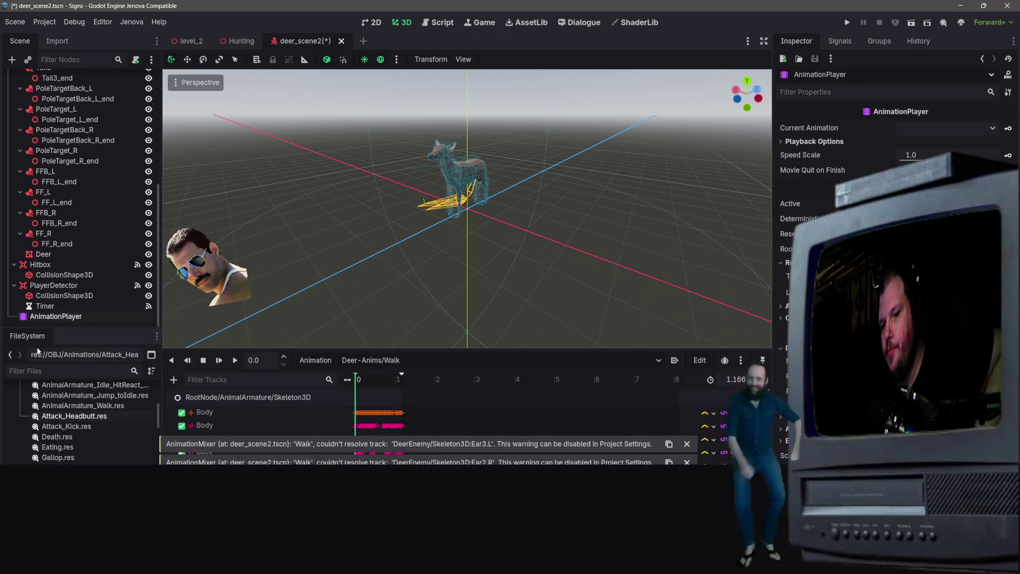
right_click(82, 319)
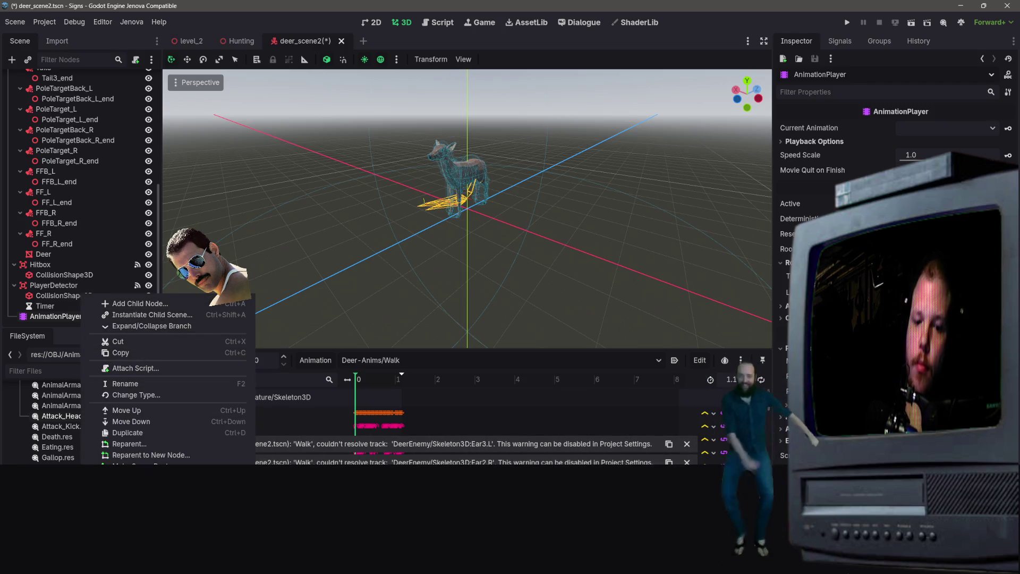
left_click(143, 482)
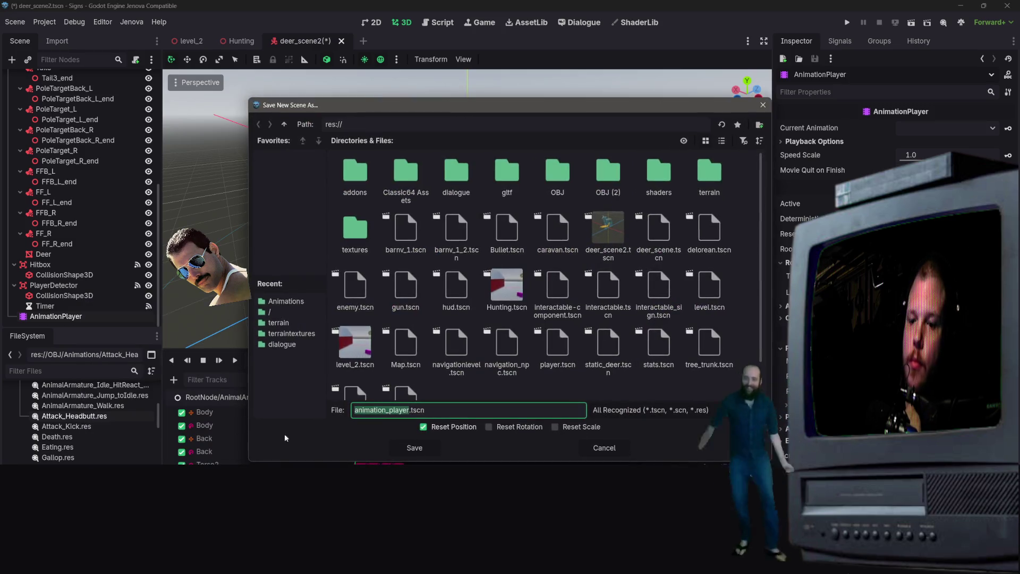
left_click(434, 444)
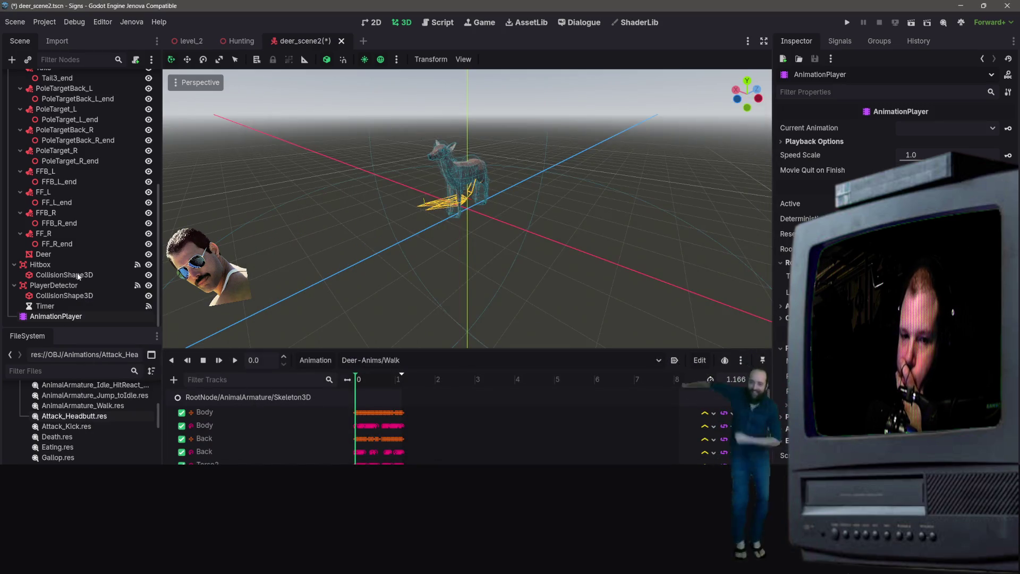
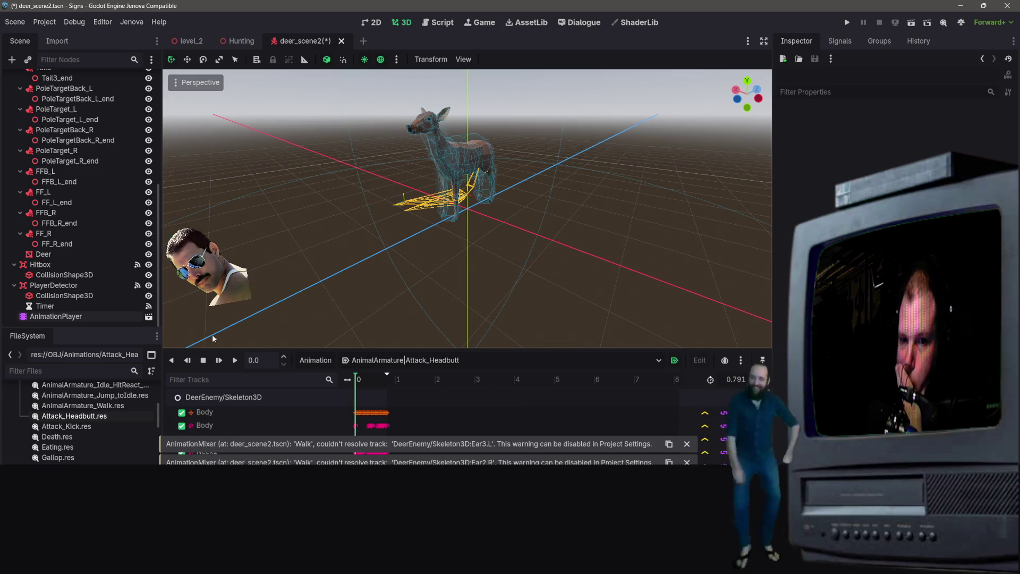
- Open the deer's AnimationPlayer as its own scene and set its current animation to Walk
left_click(148, 318)
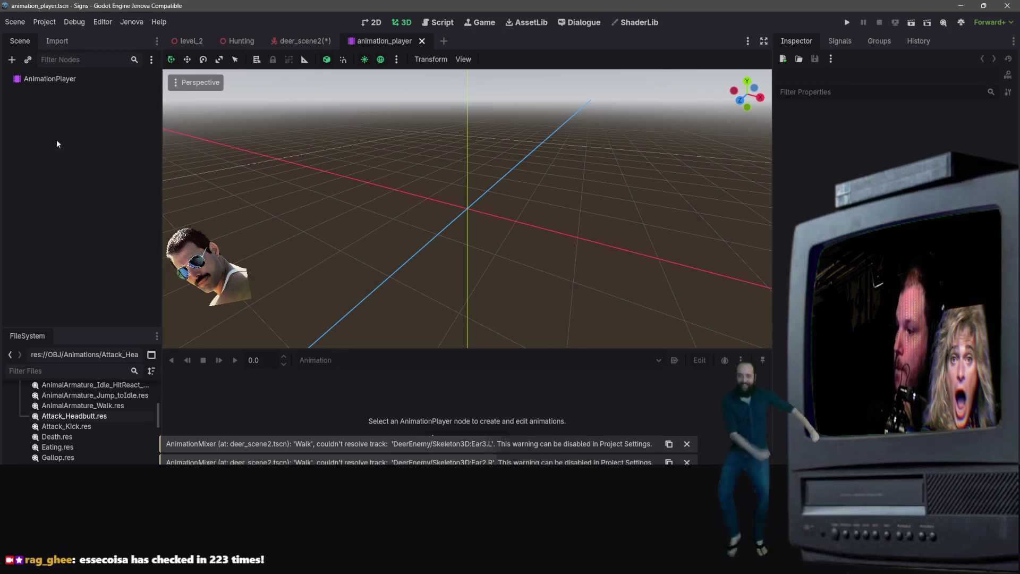
left_click(48, 80)
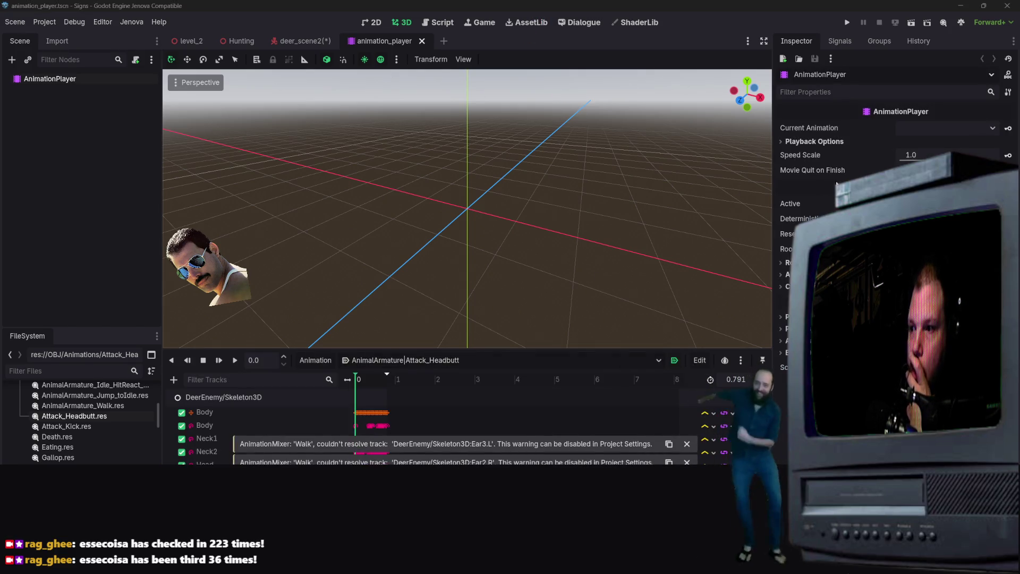
left_click(814, 142)
left_click(993, 128)
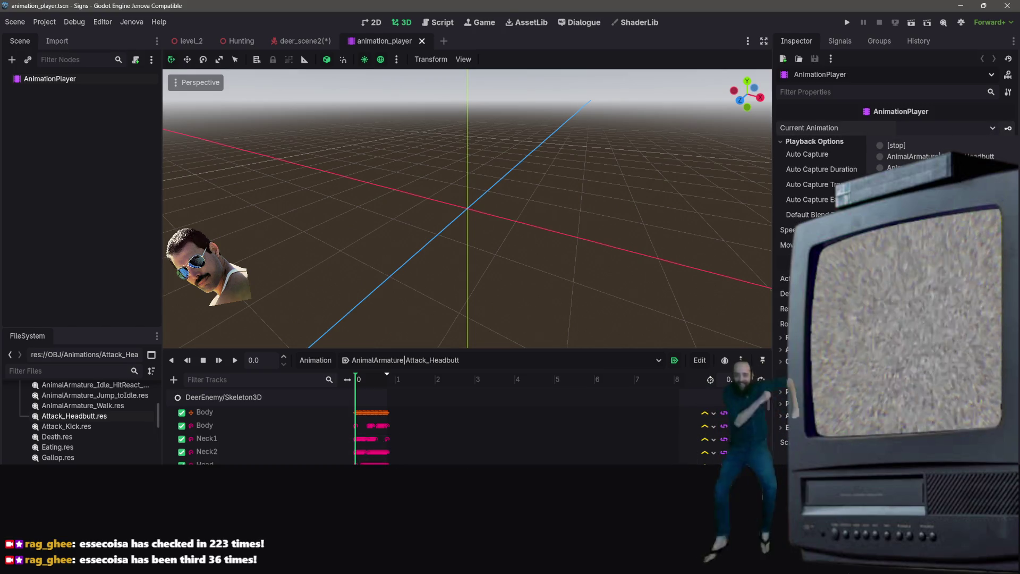
left_click(914, 313)
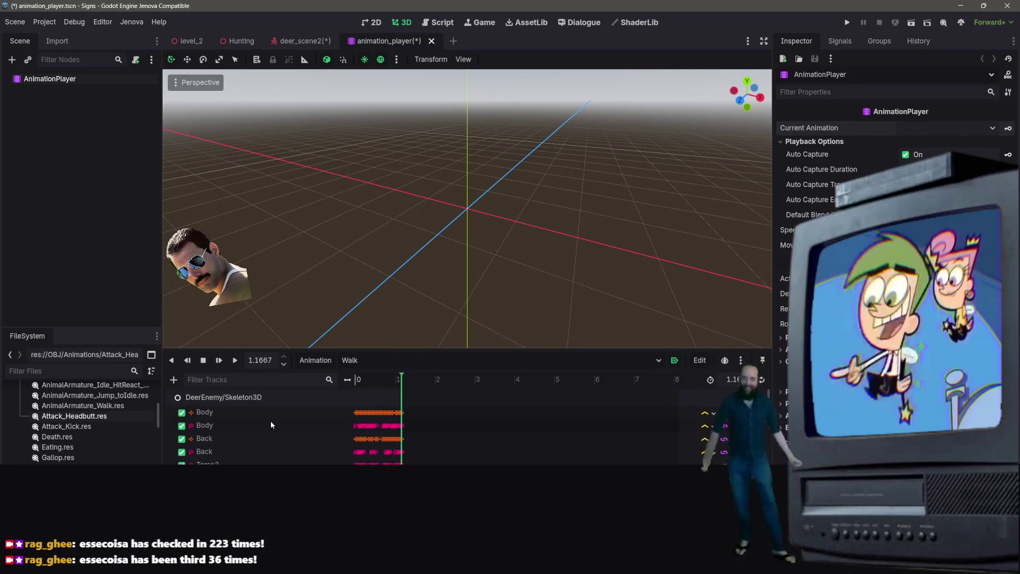
- Look over the Add Track types for the DeerEnemy/Skeleton3D tracks, then close the animation_player tab
left_click(269, 397)
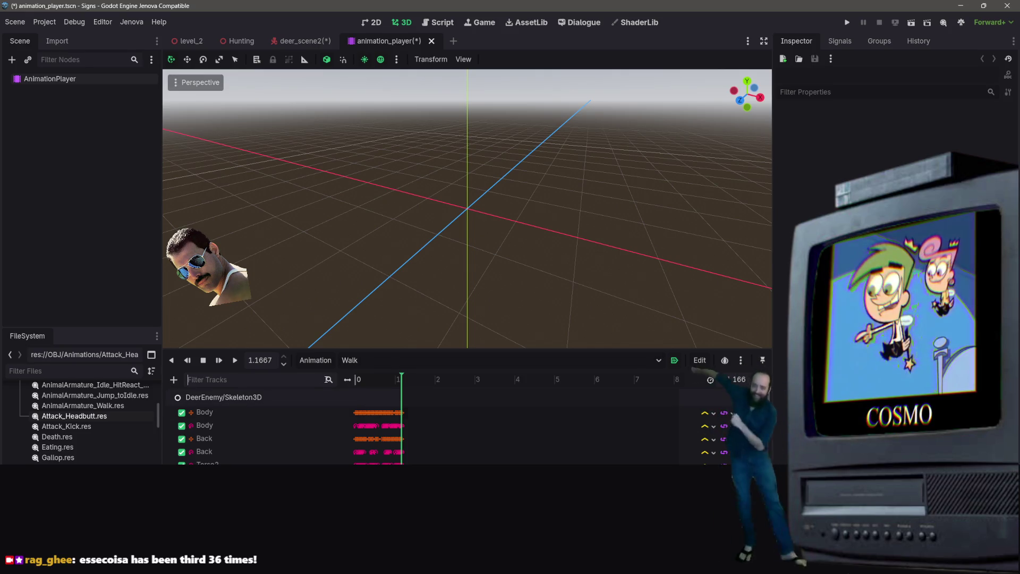
left_click(173, 380)
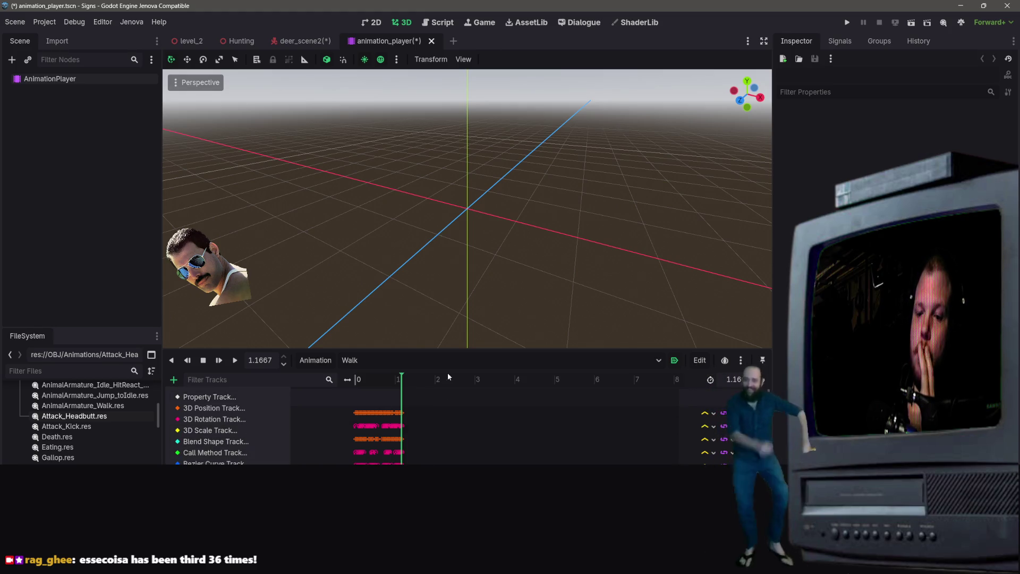
left_click(434, 436)
scroll(295, 448, "down", 5)
scroll(295, 451, "down", 1)
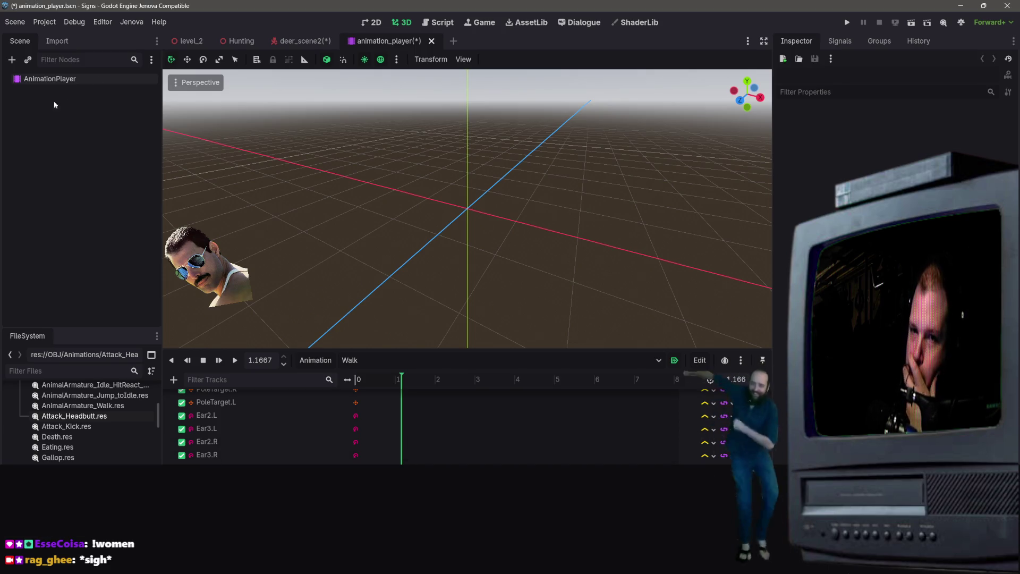
left_click(431, 41)
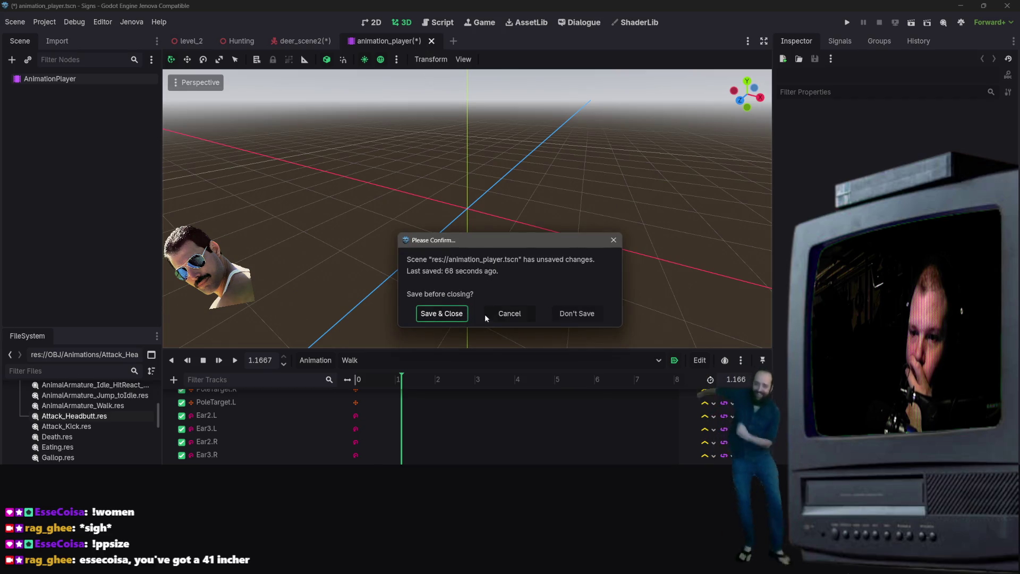
- Save and close animation_player.tscn, then select the AnimationPlayer node in deer_scene2
left_click(430, 314)
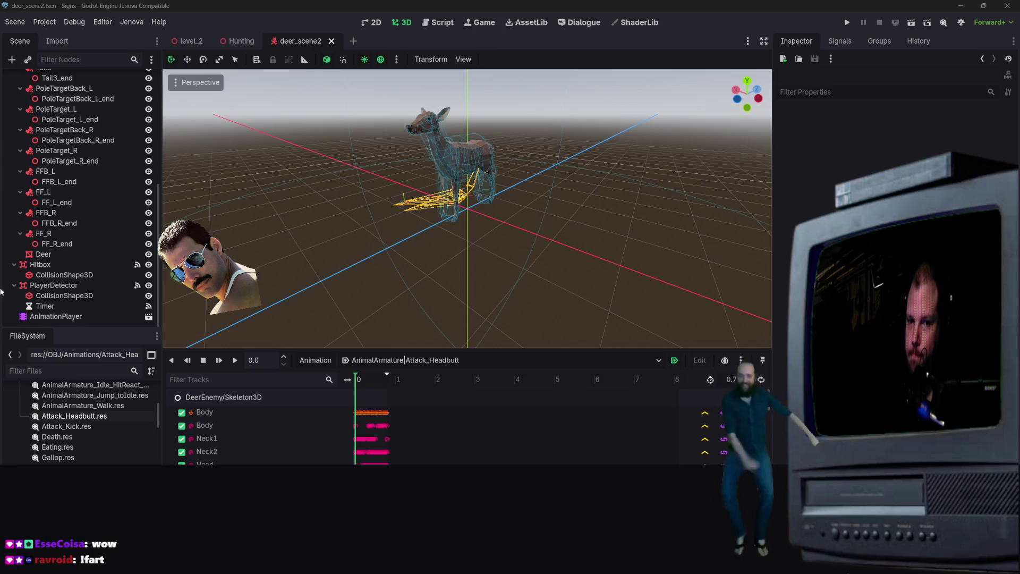
left_click(48, 316)
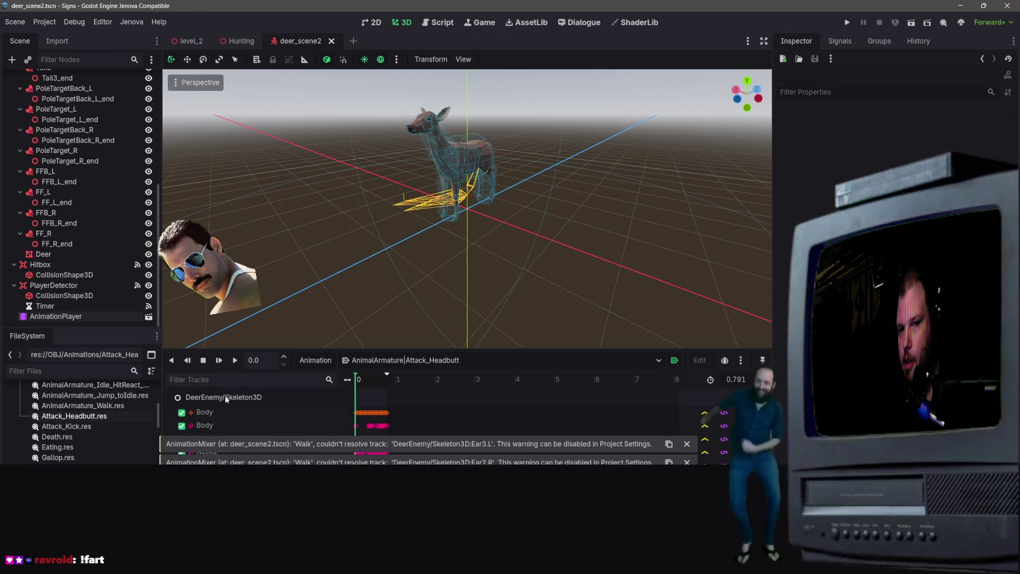
scroll(255, 399, "down", 2)
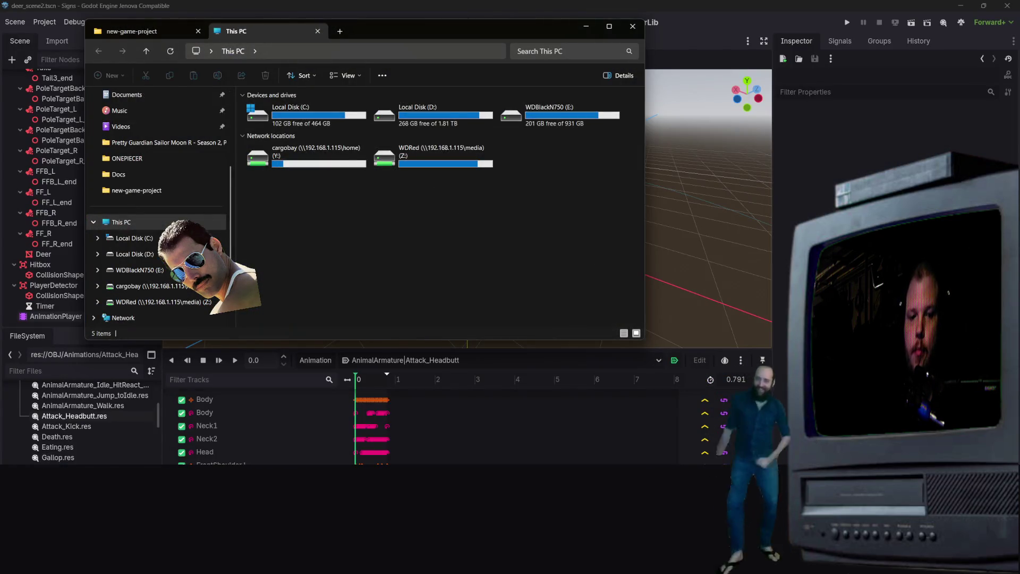
- Launch Notepad and read through deer_scene.tscn, marking the Stats node's parent path
key("super")
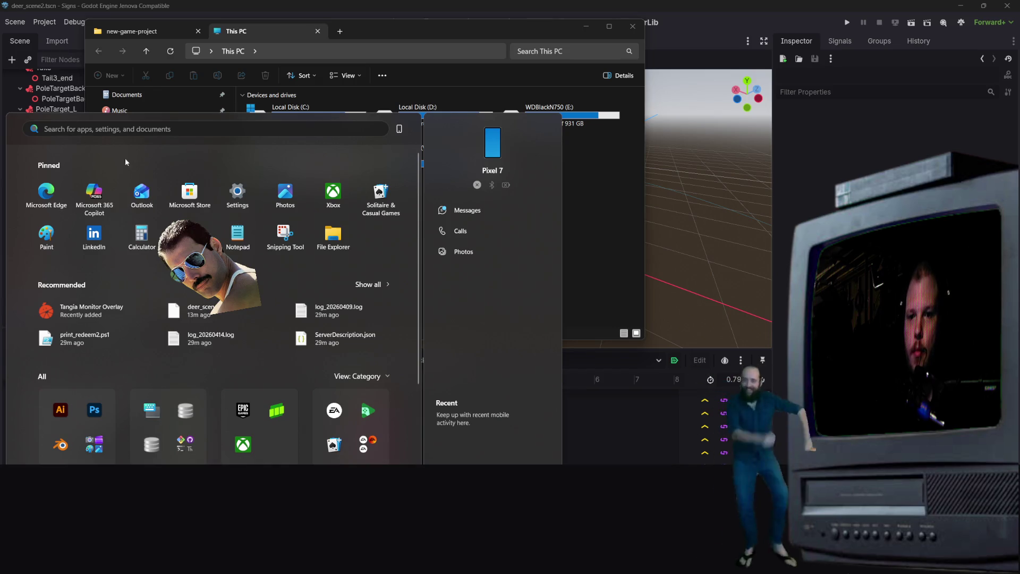
left_click(238, 234)
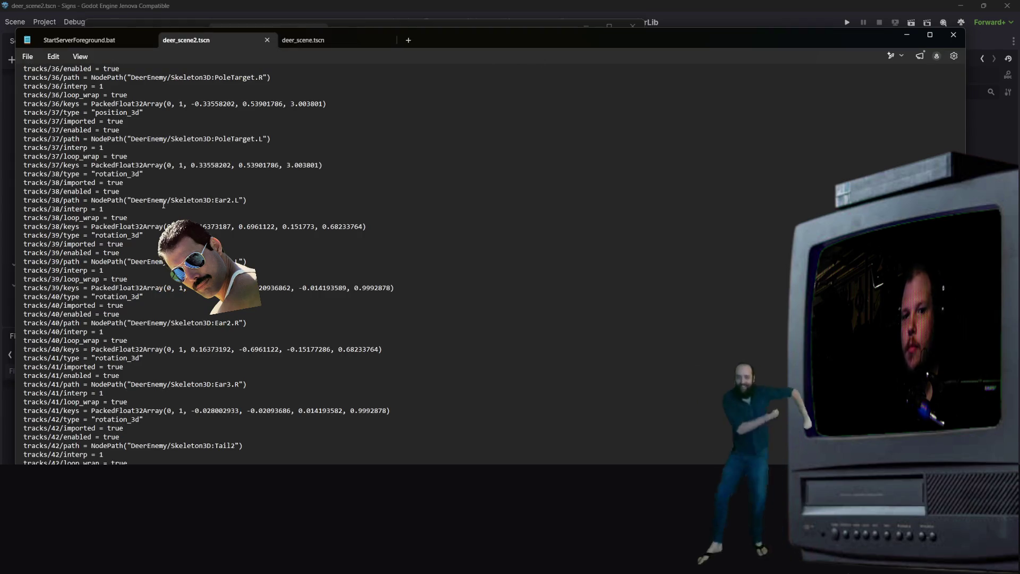
left_click(324, 37)
mouse_move(186, 332)
left_mouse_down()
mouse_move(200, 332)
mouse_move(152, 341)
mouse_move(264, 331)
left_mouse_up()
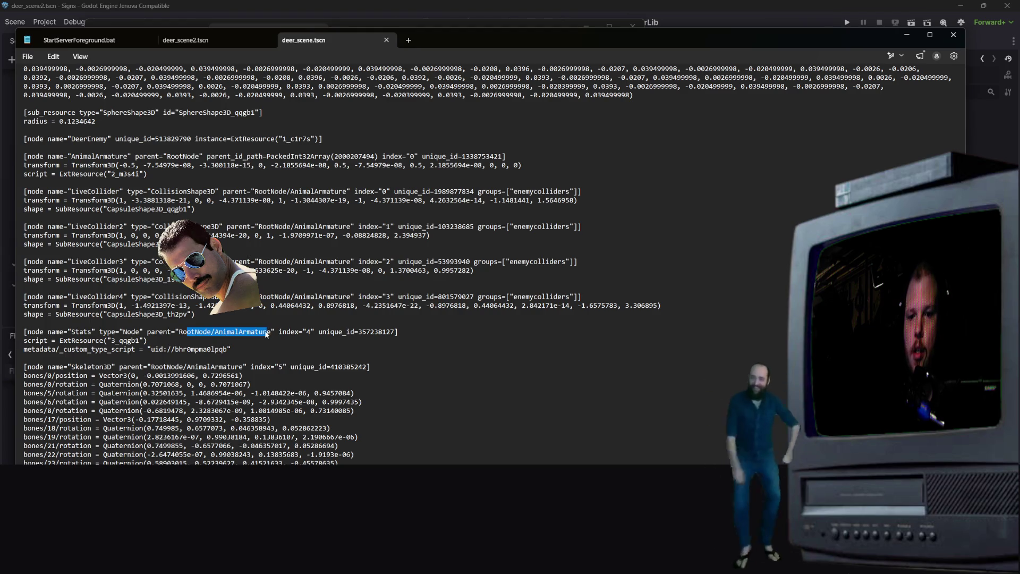
scroll(266, 334, "down", 6)
scroll(266, 334, "up", 20)
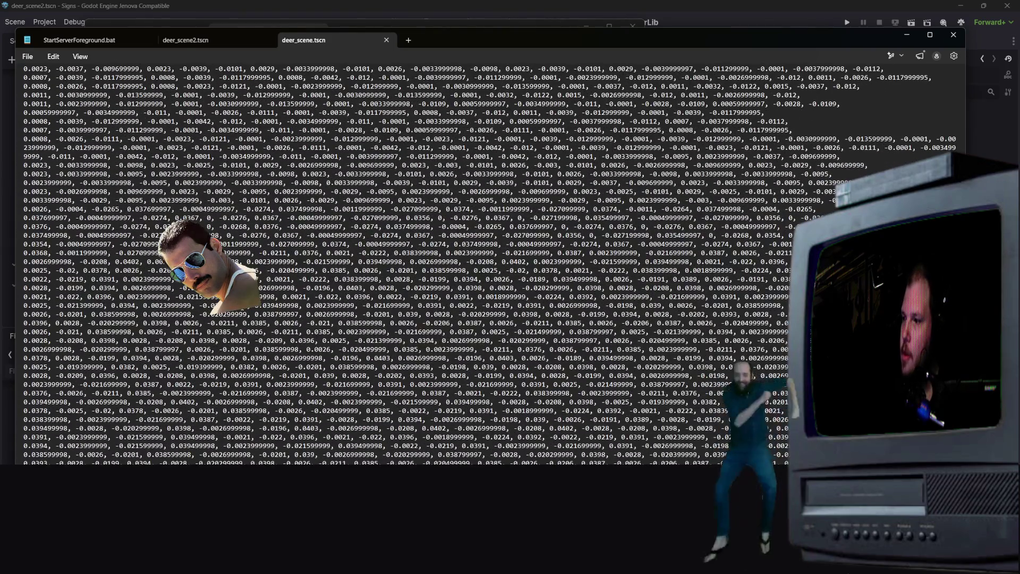
scroll(287, 83, "down", 10)
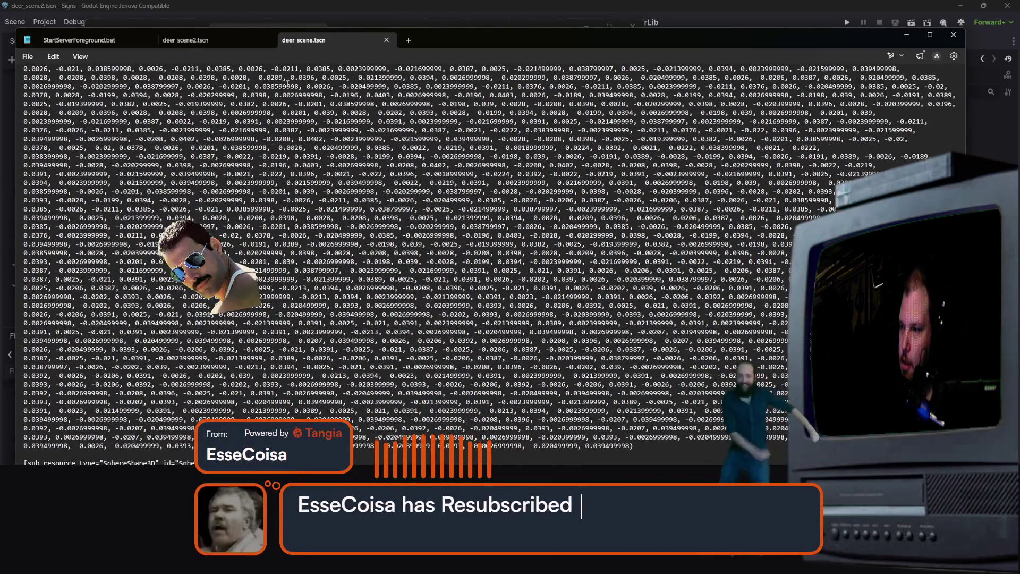
scroll(288, 84, "down", 20)
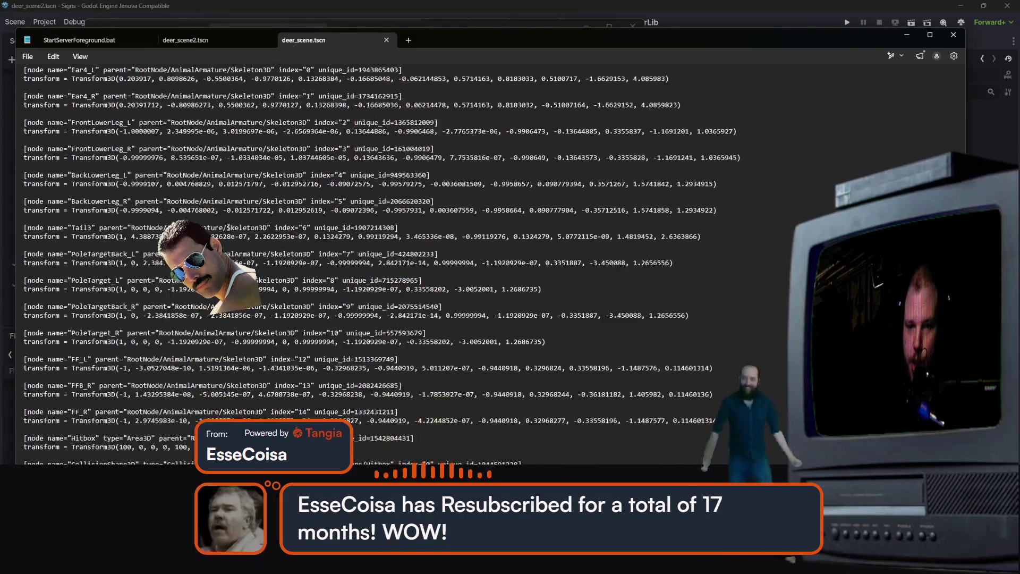
scroll(228, 227, "up", 8)
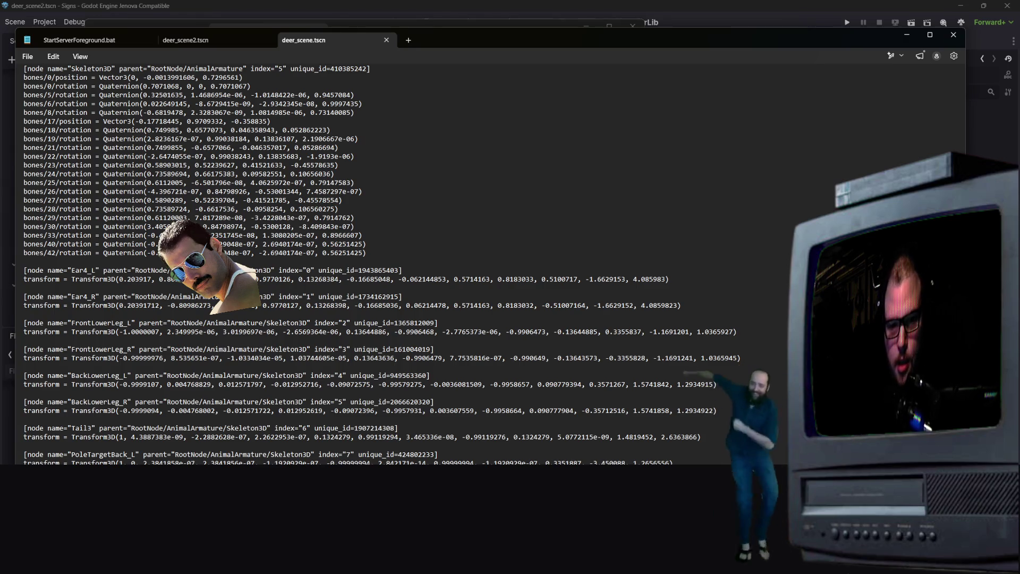
scroll(517, 384, "down", 3)
scroll(517, 384, "down", 10)
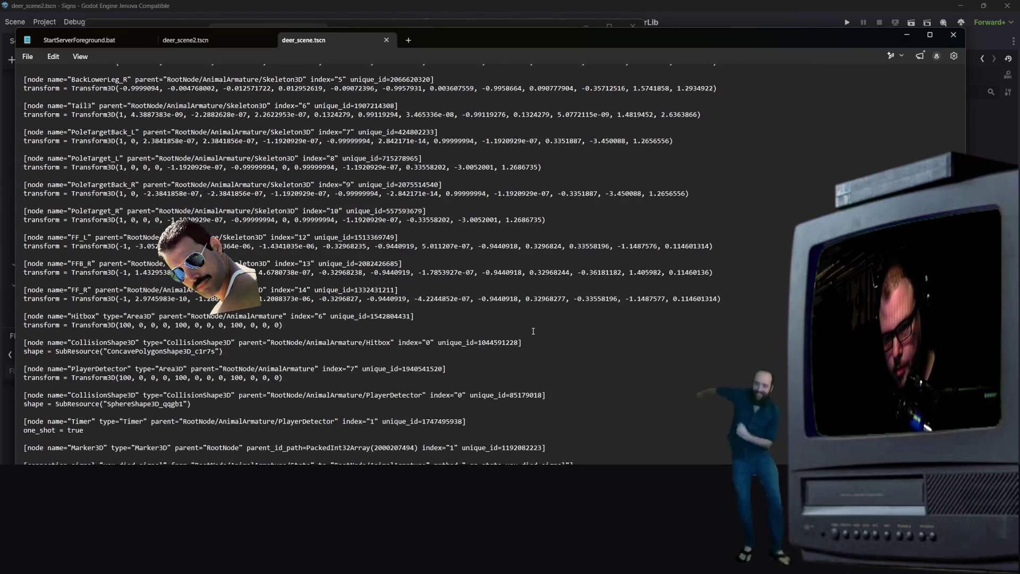
scroll(533, 331, "up", 2)
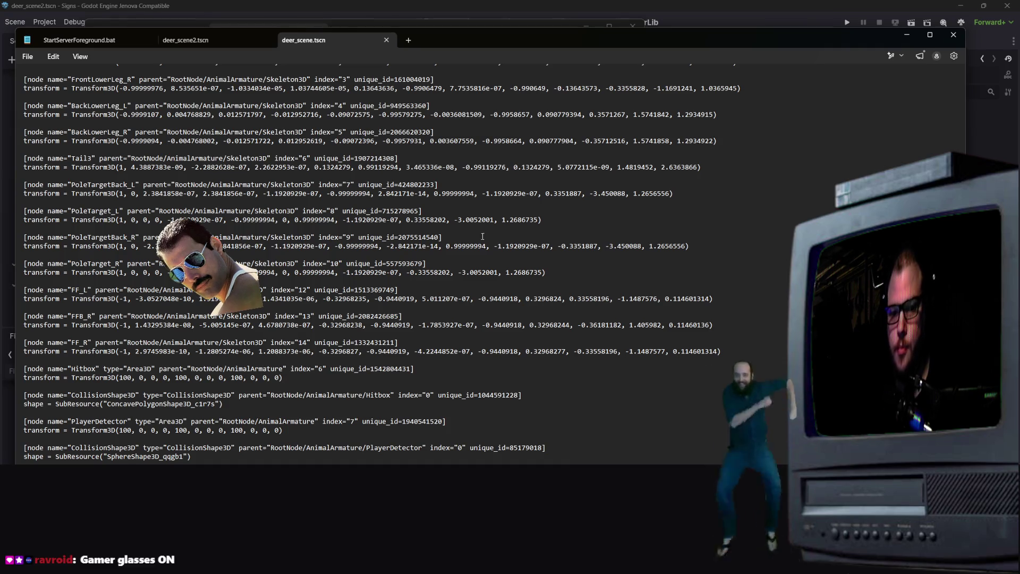
scroll(539, 272, "up", 2)
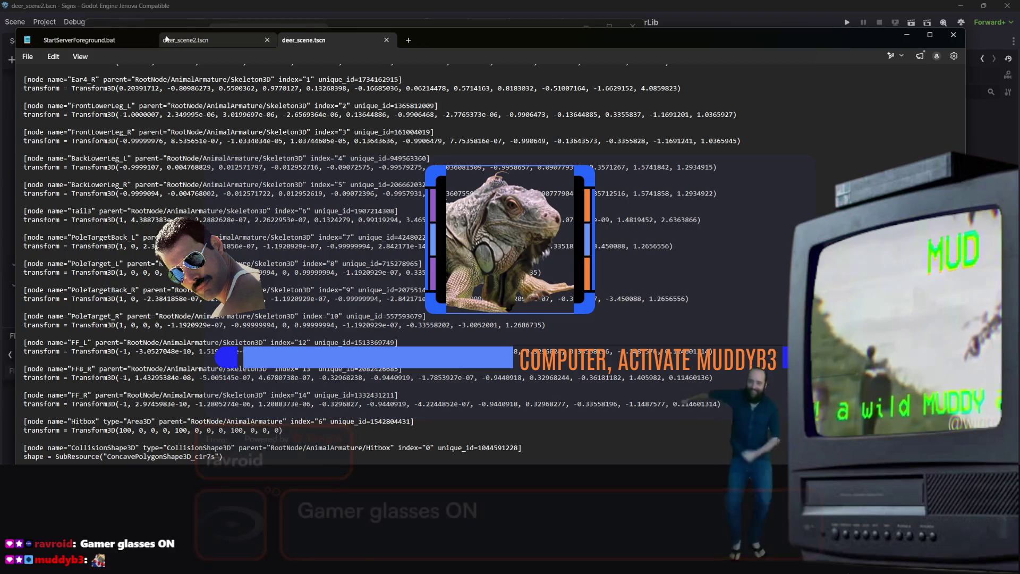
- Scroll through deer_scene2.tscn, comparing it against deer_scene.tscn, and bring up the Find bar
left_click(188, 42)
scroll(285, 214, "down", 7)
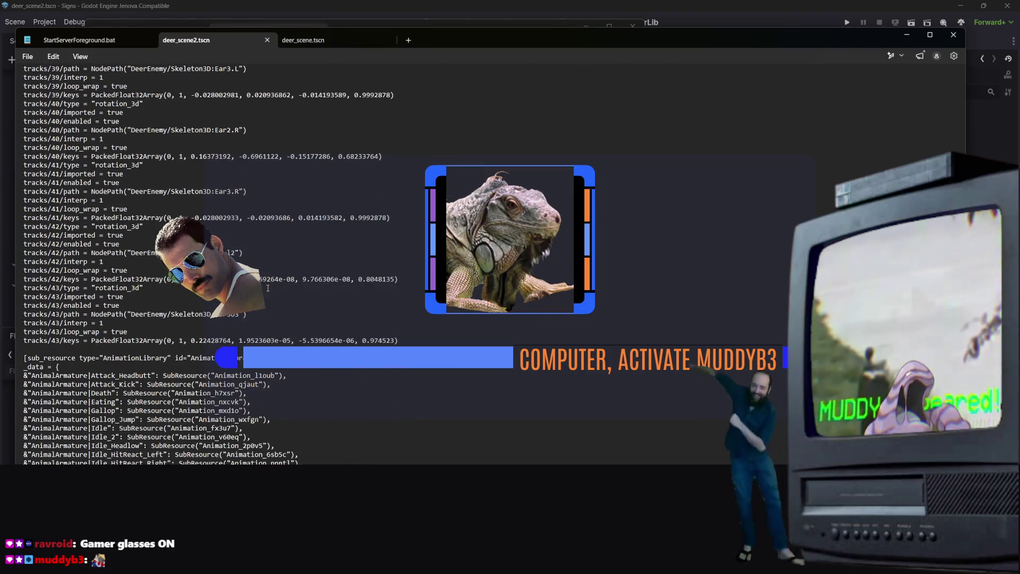
scroll(319, 268, "down", 7)
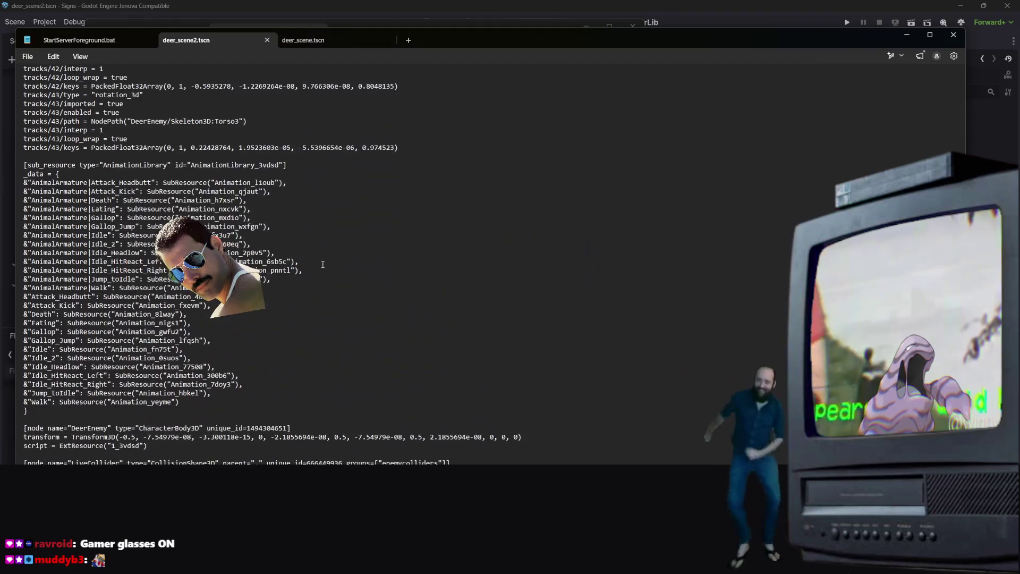
scroll(322, 259, "down", 3)
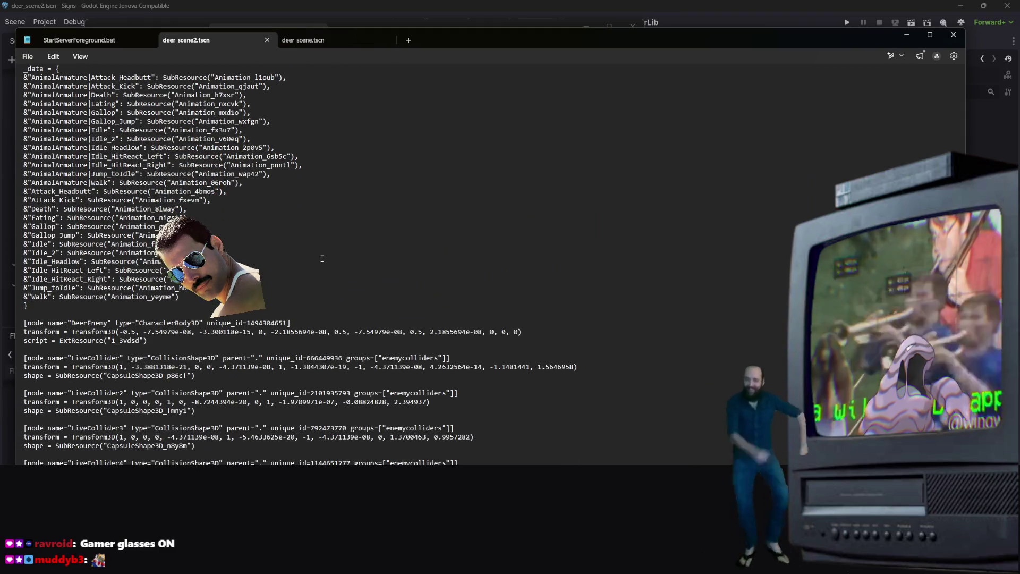
left_click(342, 40)
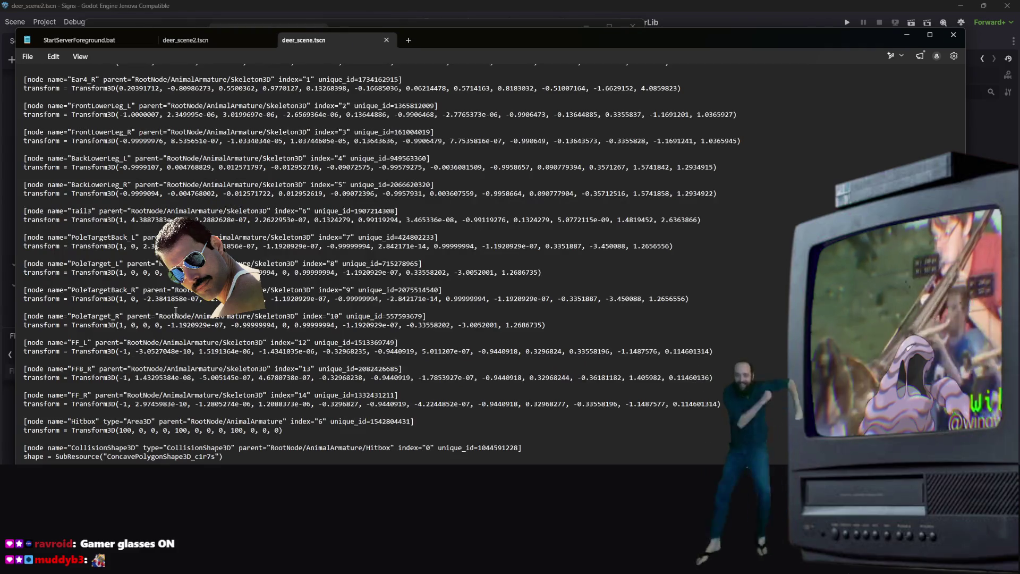
left_click(200, 39)
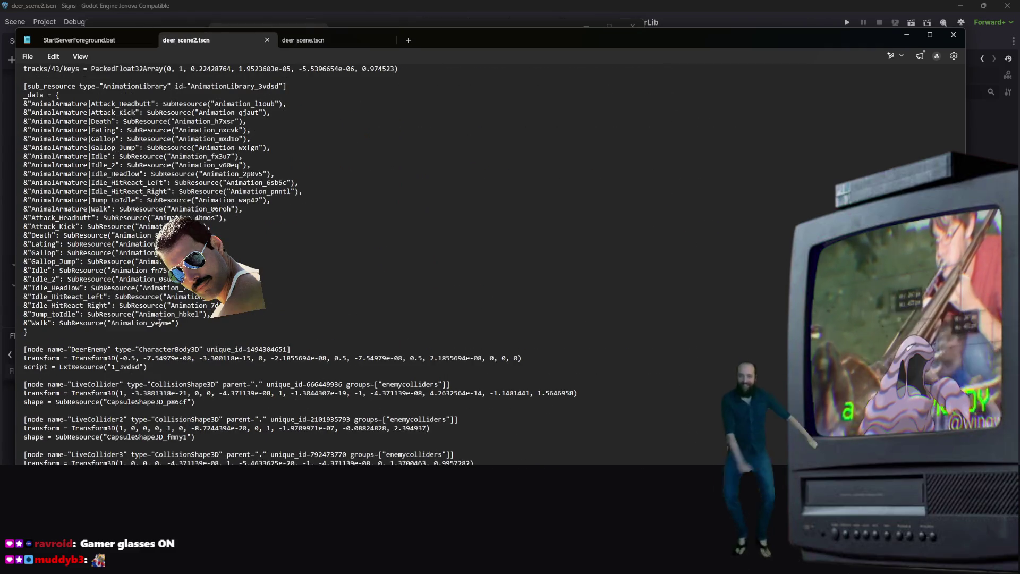
scroll(189, 331, "down", 7)
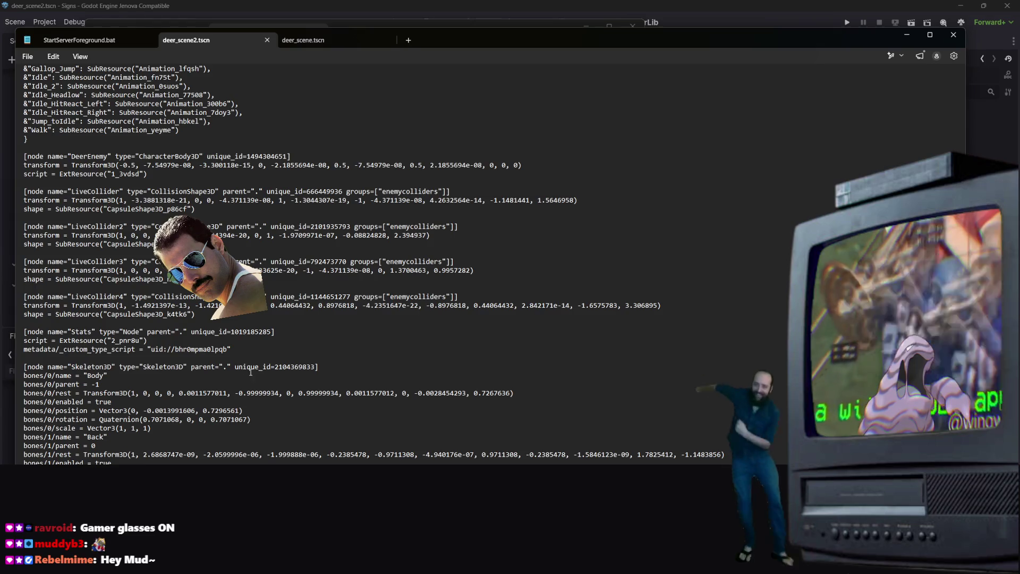
scroll(249, 369, "down", 6)
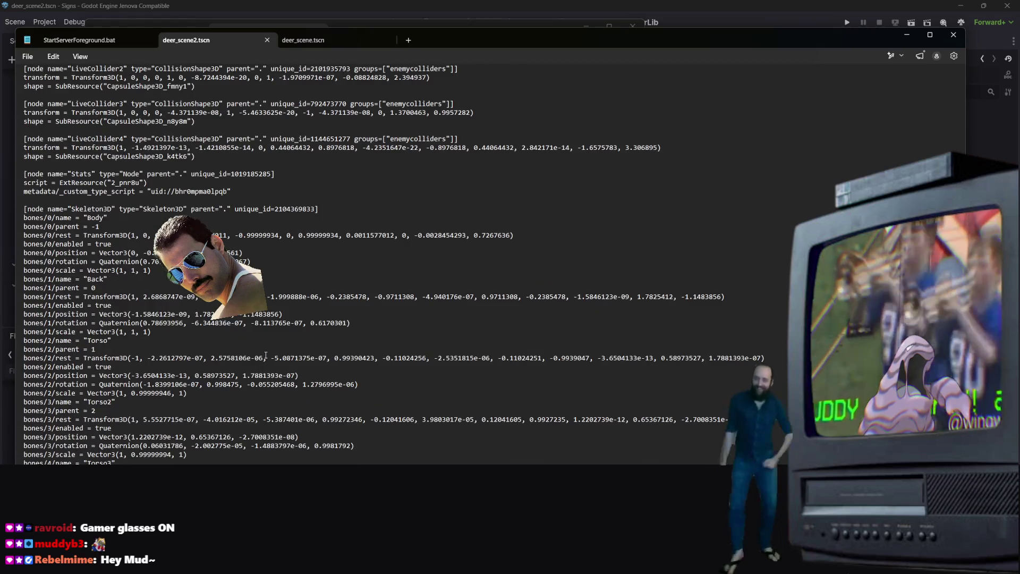
scroll(262, 364, "down", 20)
scroll(255, 318, "down", 20)
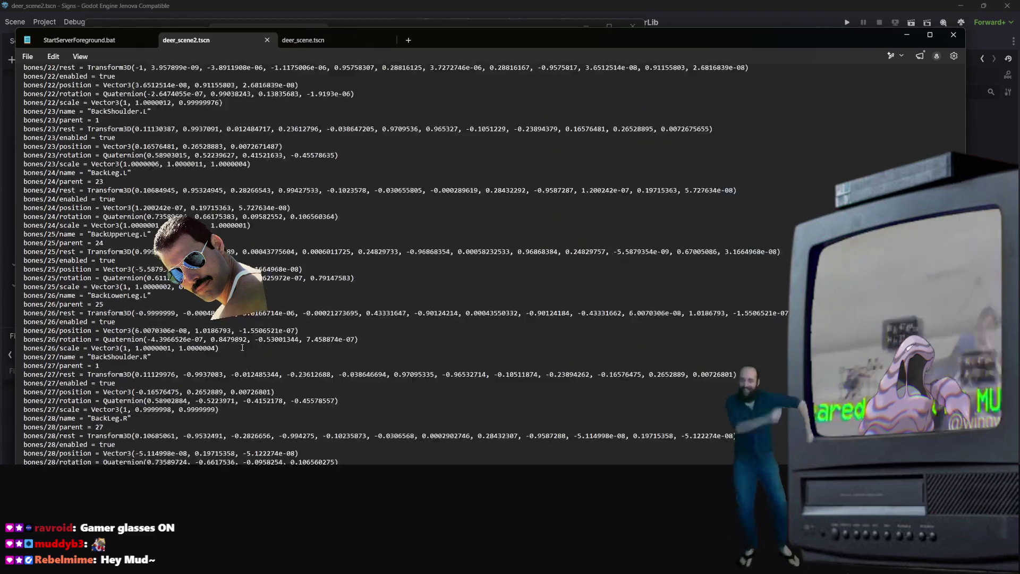
key("ctrl+f")
- Search deer_scene2.tscn for 'animation' and step through its matches
type("animation")
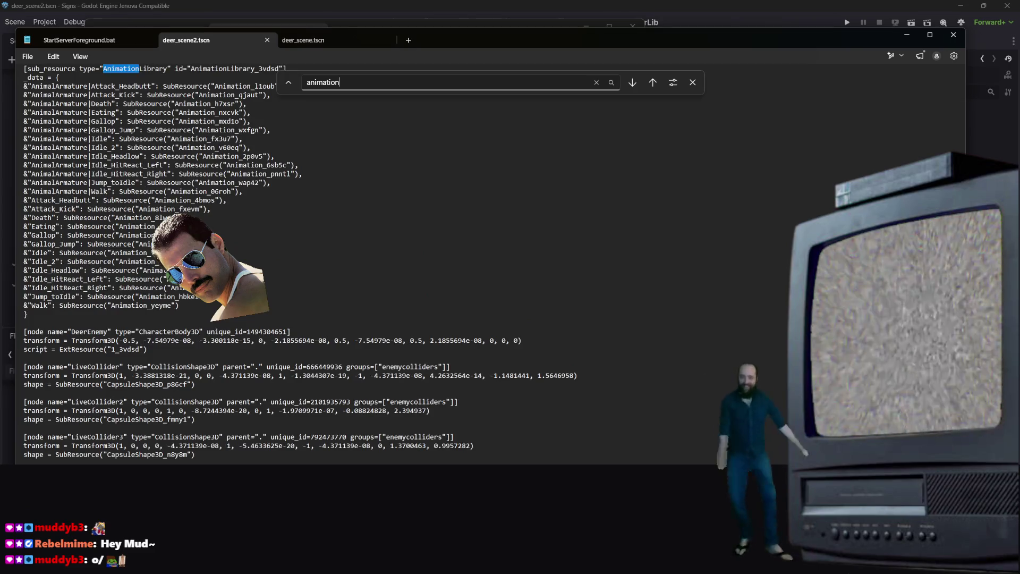
key("Return")
key("Return")
key("Return")
key("Return")
key("Return")
key("Return")
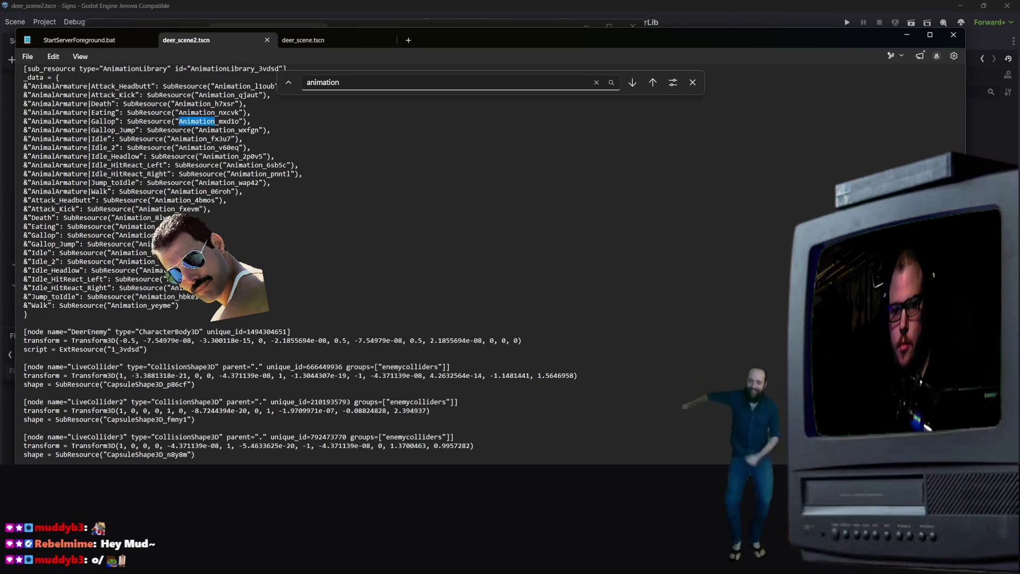
key("Return")
key("Return")
key("Return")
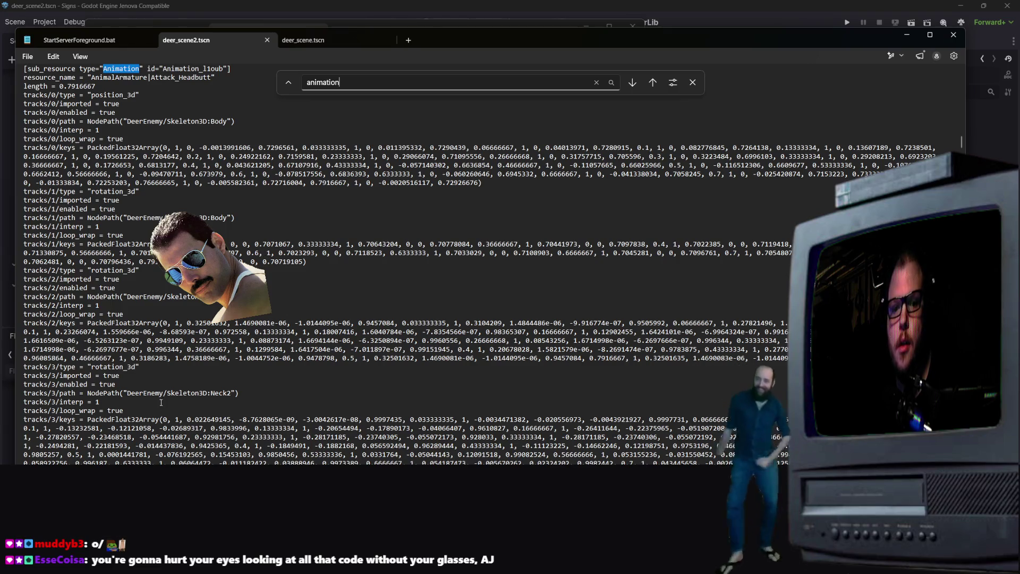
scroll(224, 389, "down", 2)
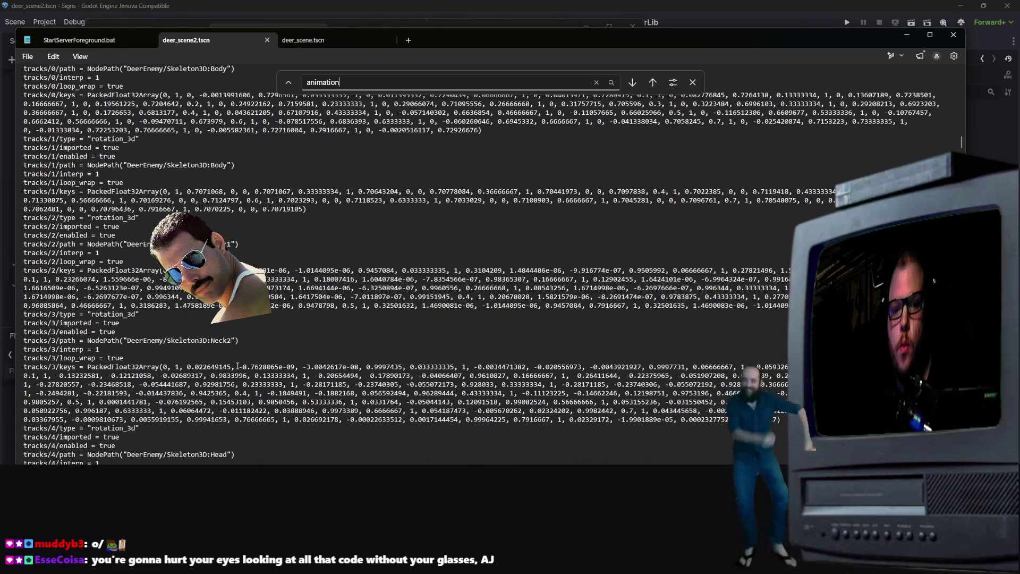
scroll(237, 366, "down", 6)
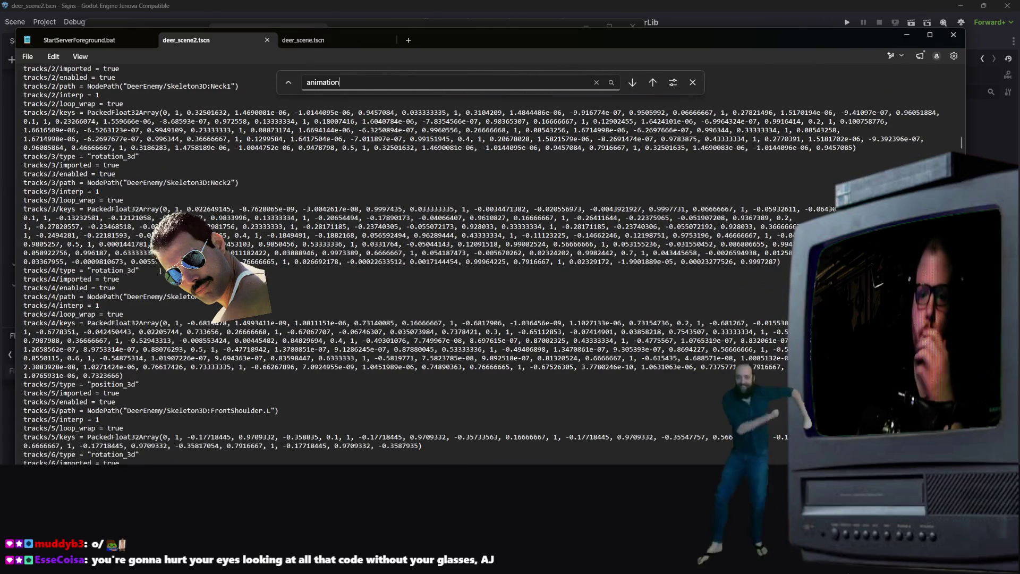
scroll(195, 379, "down", 4)
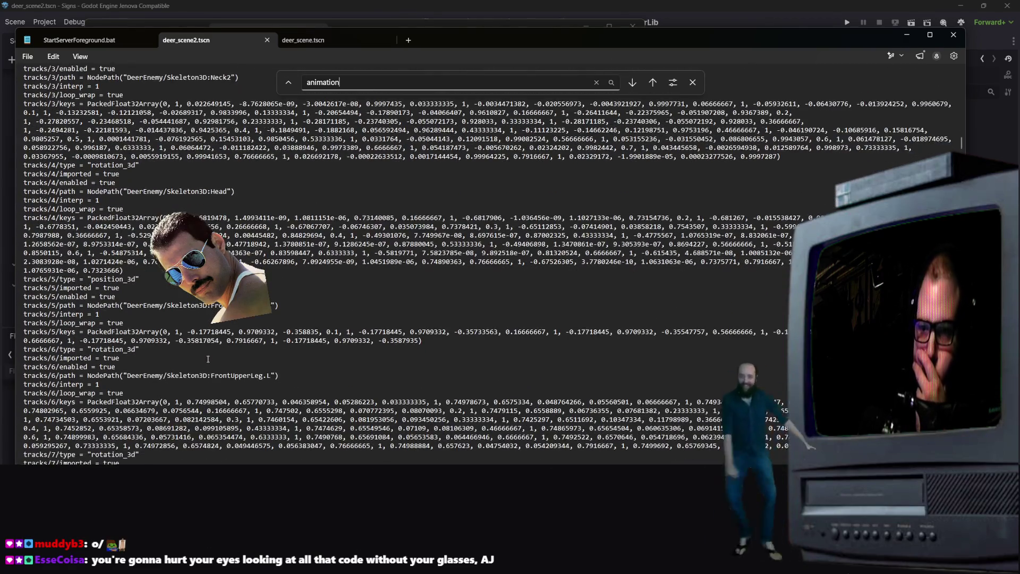
scroll(195, 379, "down", 5)
scroll(195, 378, "down", 15)
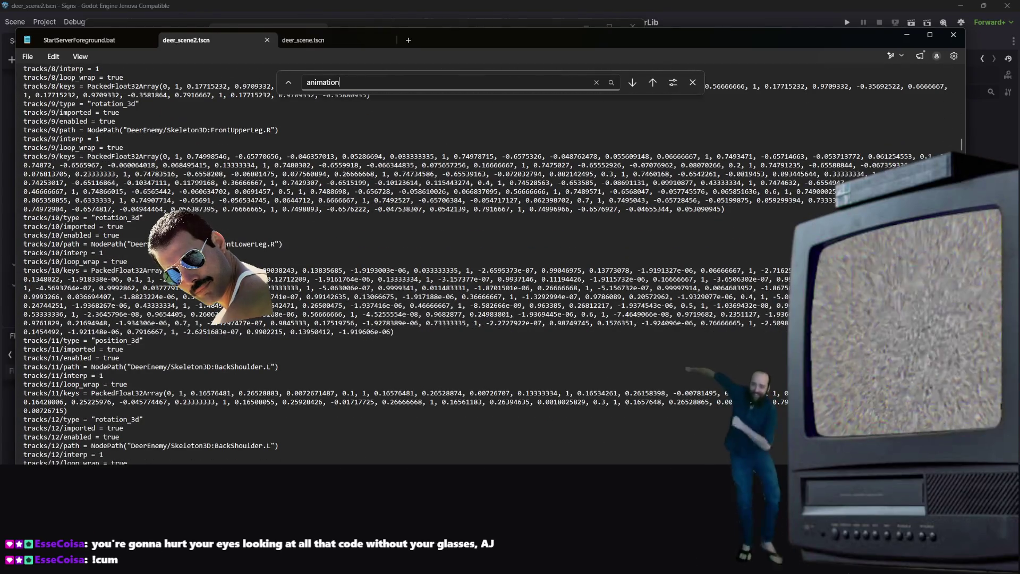
scroll(195, 379, "up", 4)
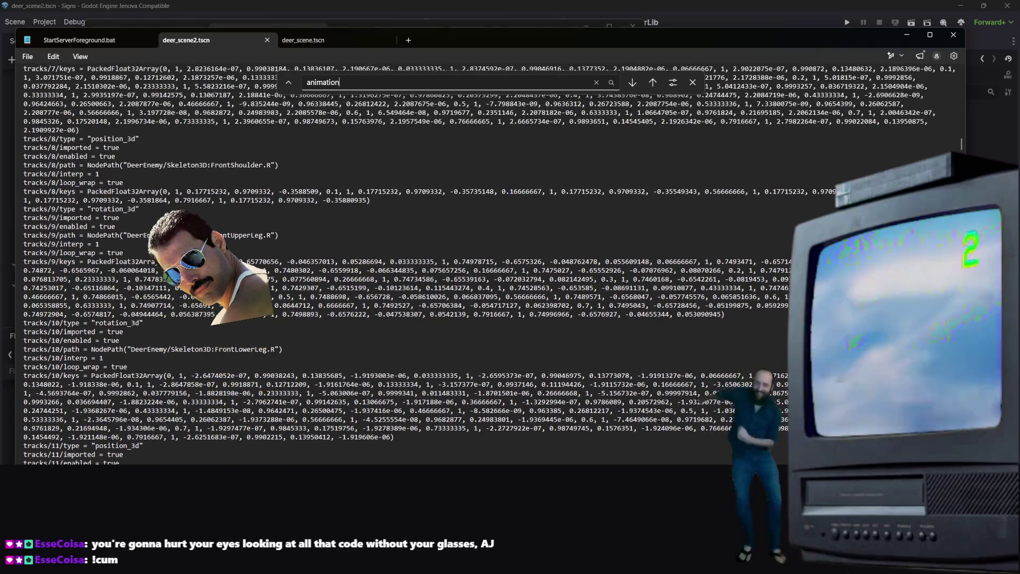
scroll(195, 378, "down", 20)
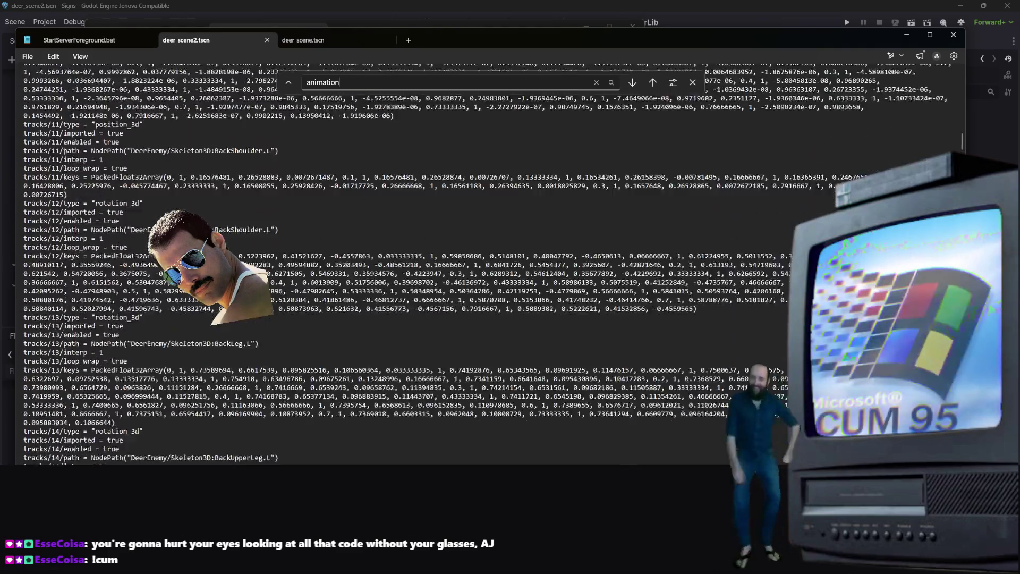
scroll(489, 265, "down", 20)
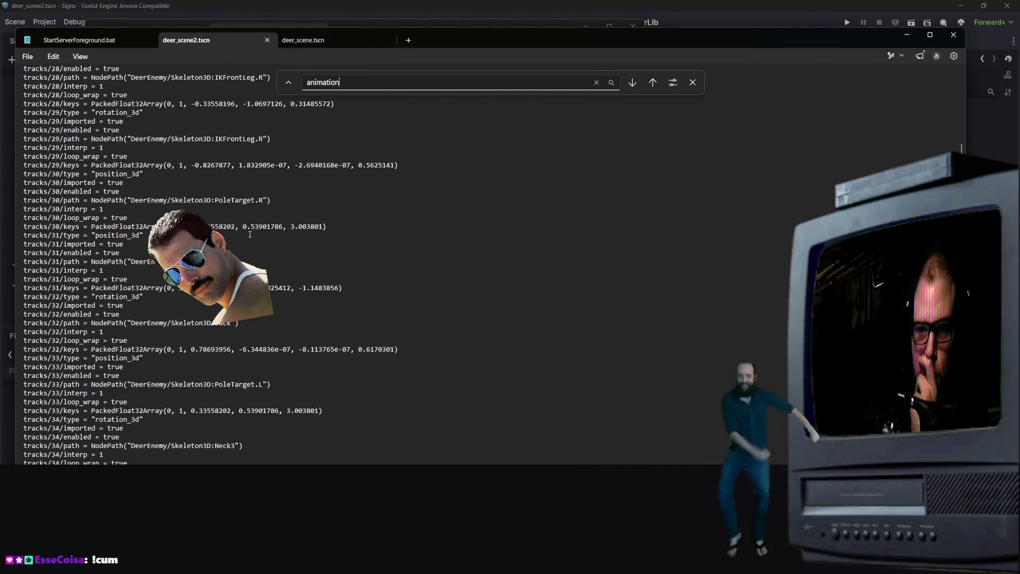
scroll(273, 232, "down", 15)
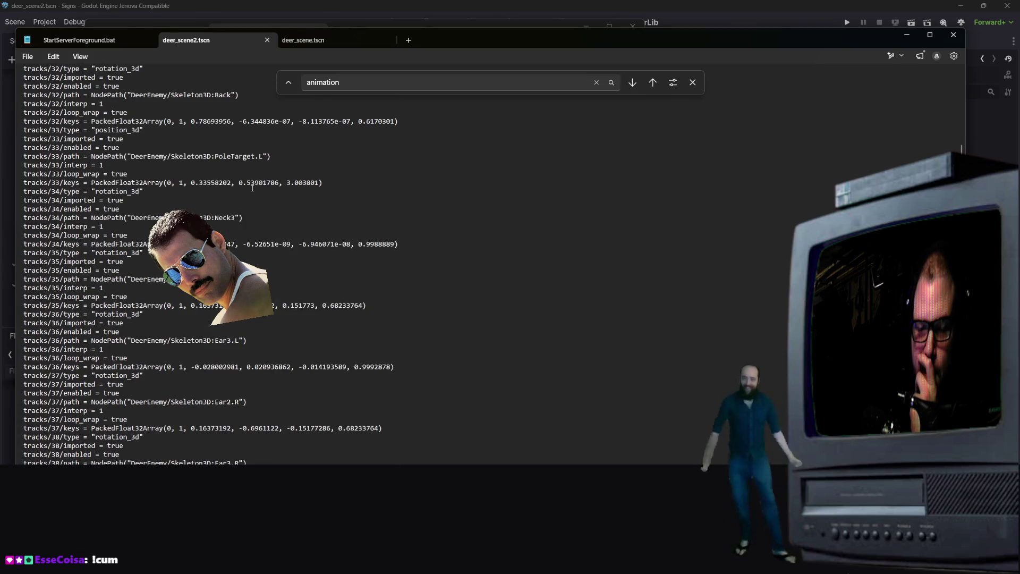
scroll(278, 231, "down", 15)
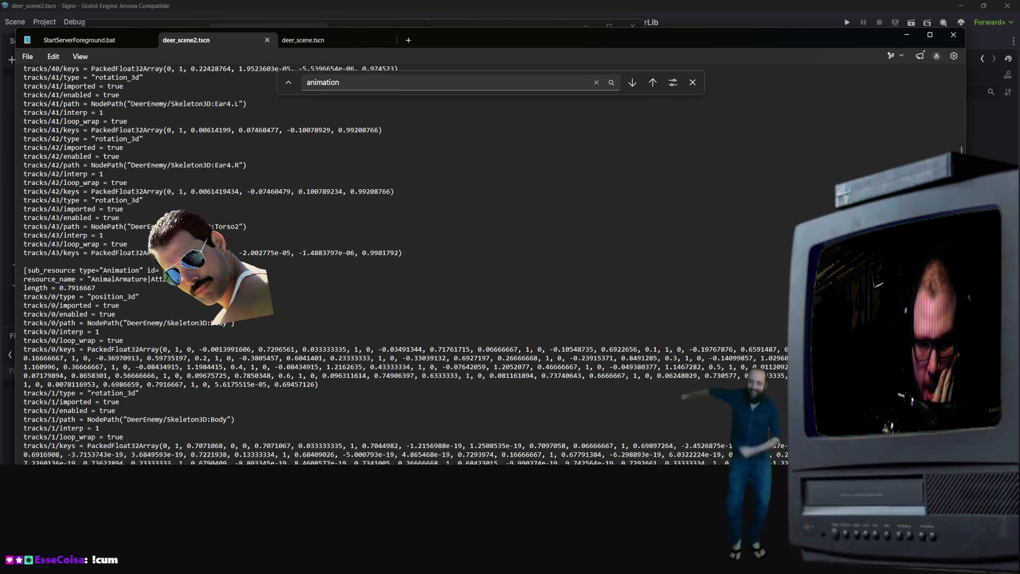
- Search for NodePath("DeerEnemy/Skeleton3D:Body") and review where it appears in the tracks
left_click_drag(264, 323, 88, 322)
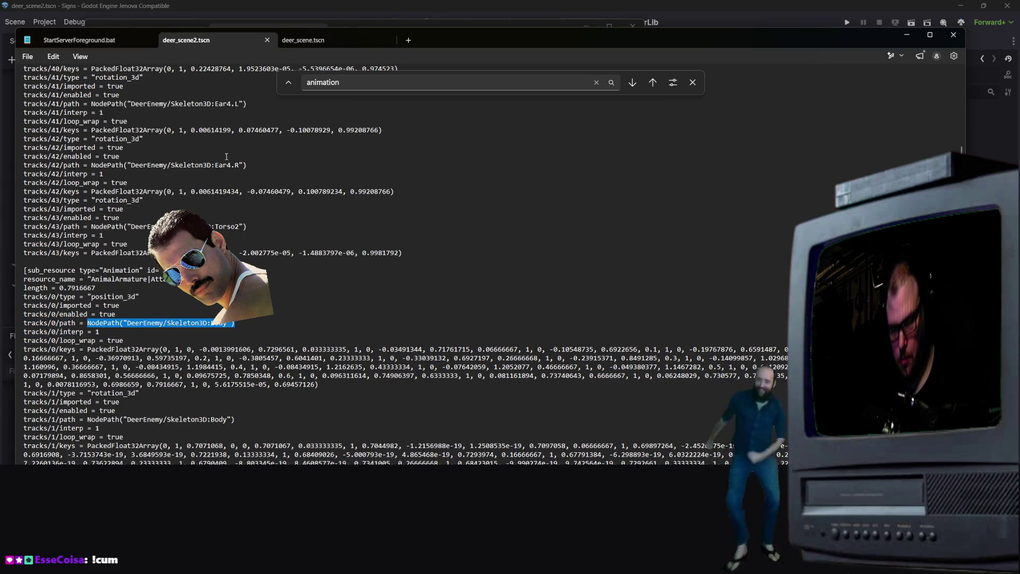
key("ctrl+f")
key("Return")
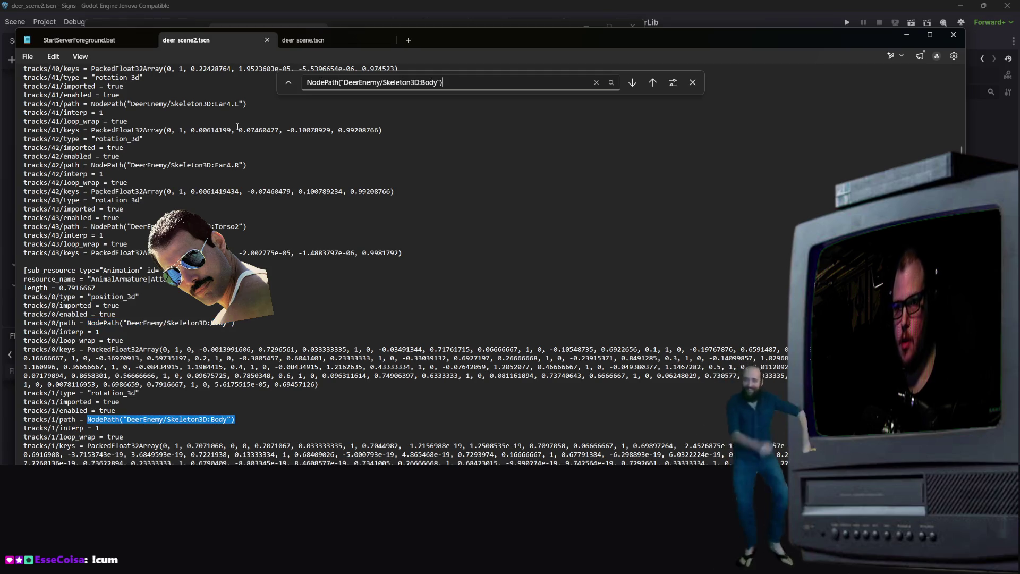
scroll(237, 127, "up", 7)
scroll(237, 127, "down", 3)
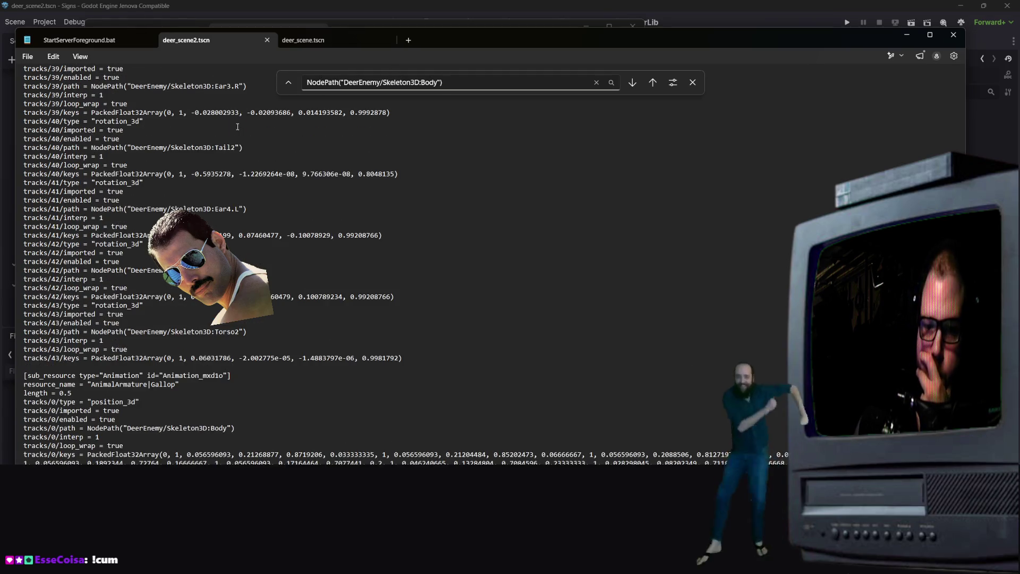
scroll(237, 126, "down", 10)
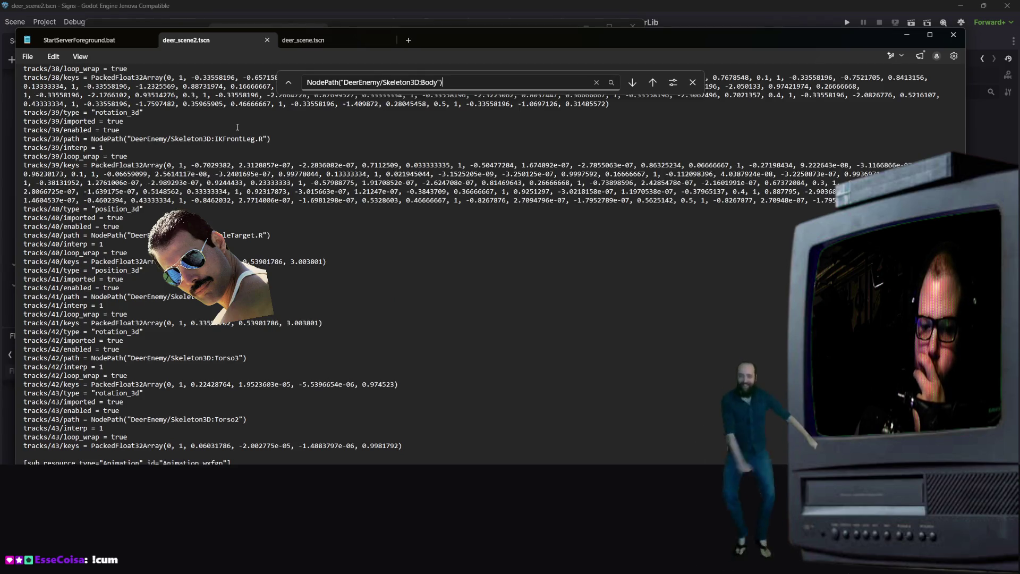
scroll(237, 127, "down", 20)
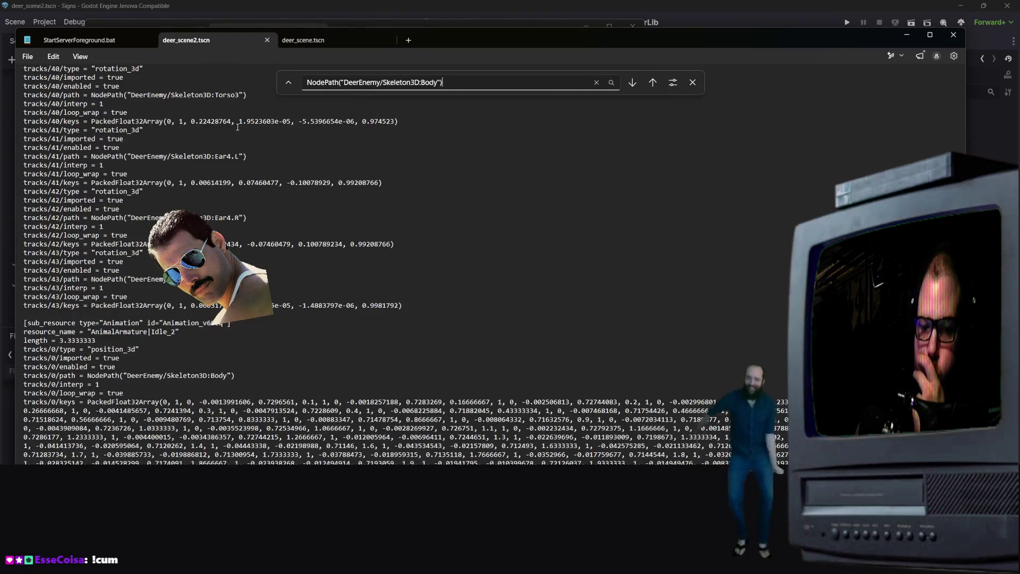
scroll(237, 127, "down", 3)
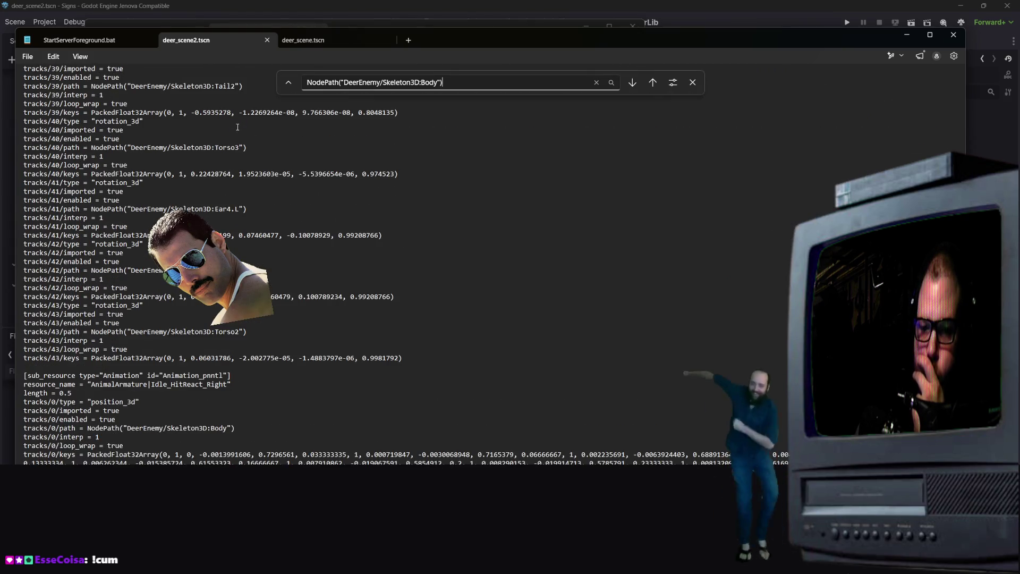
scroll(237, 127, "down", 15)
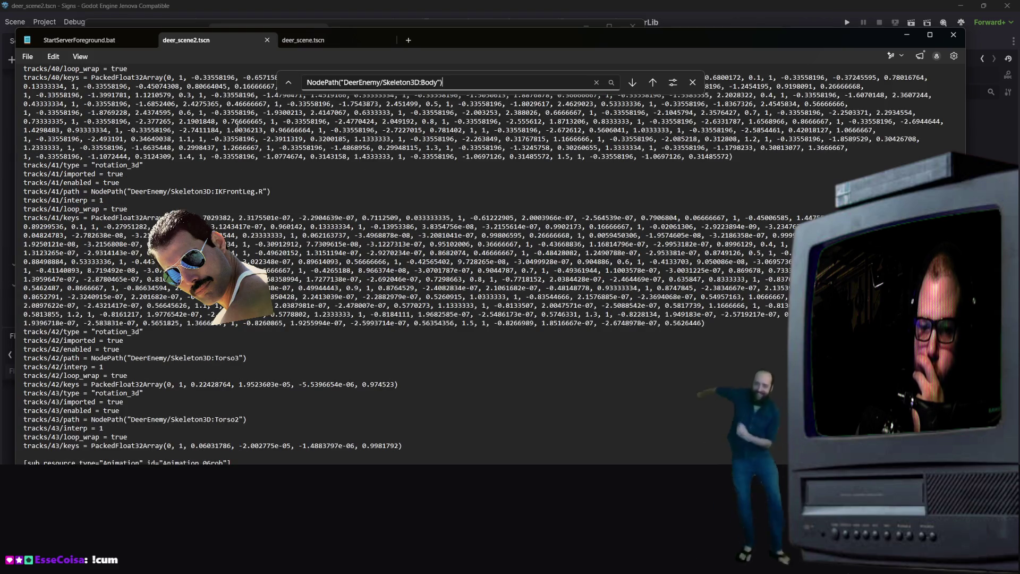
scroll(238, 128, "down", 5)
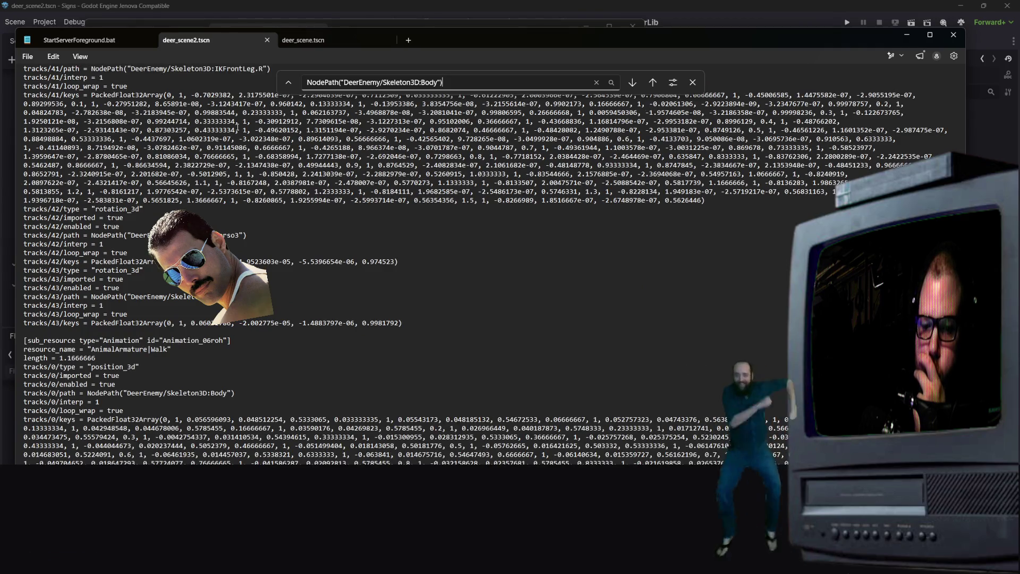
right_click(421, 82)
key("Escape")
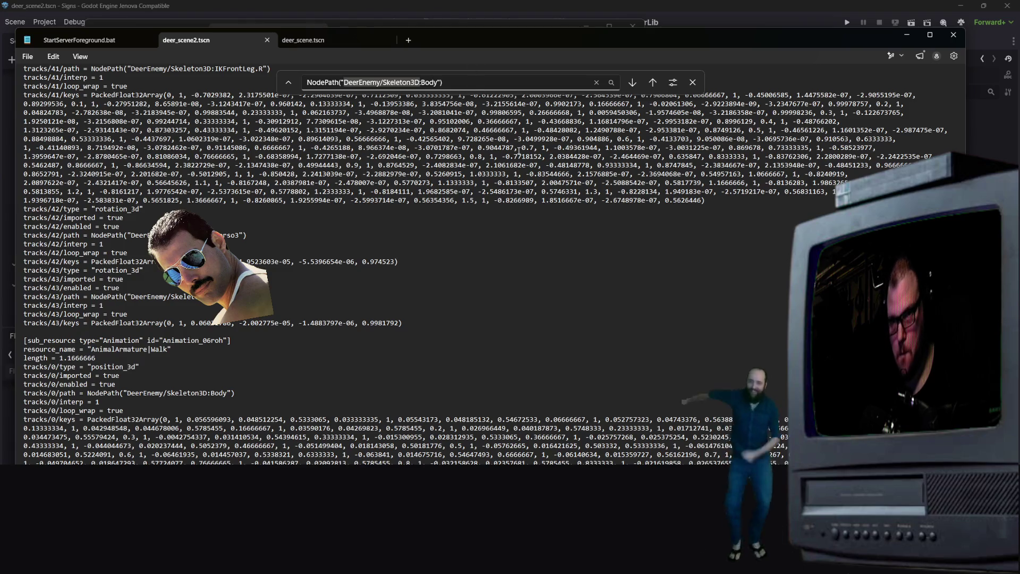
key("ctrl+a")
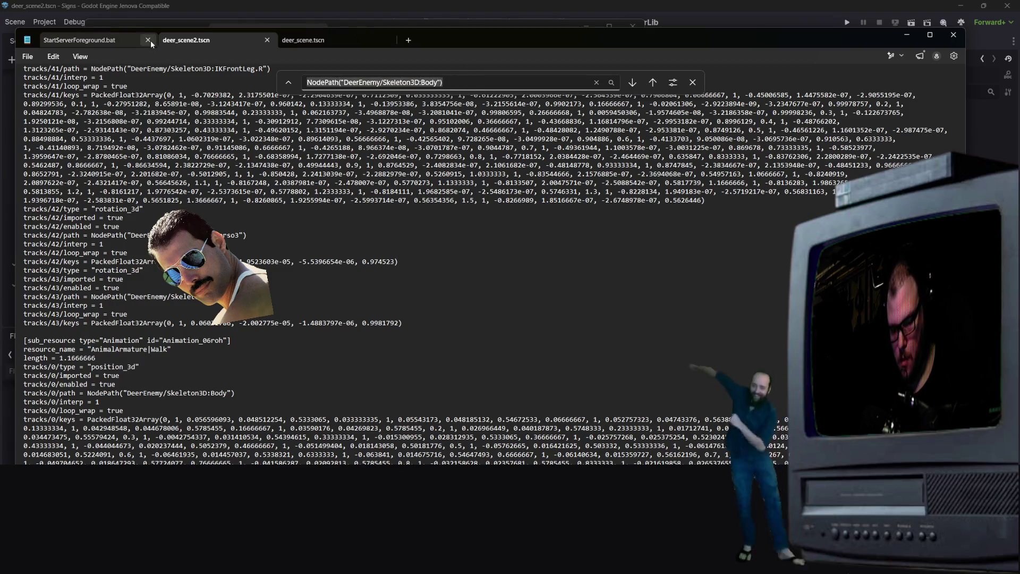
- Search for 'DeerEnemy/Skeleton3D' through the Walk animation's tracks, then close Notepad
type("DeerEnemy/Skeleton3D")
scroll(550, 114, "down", 5)
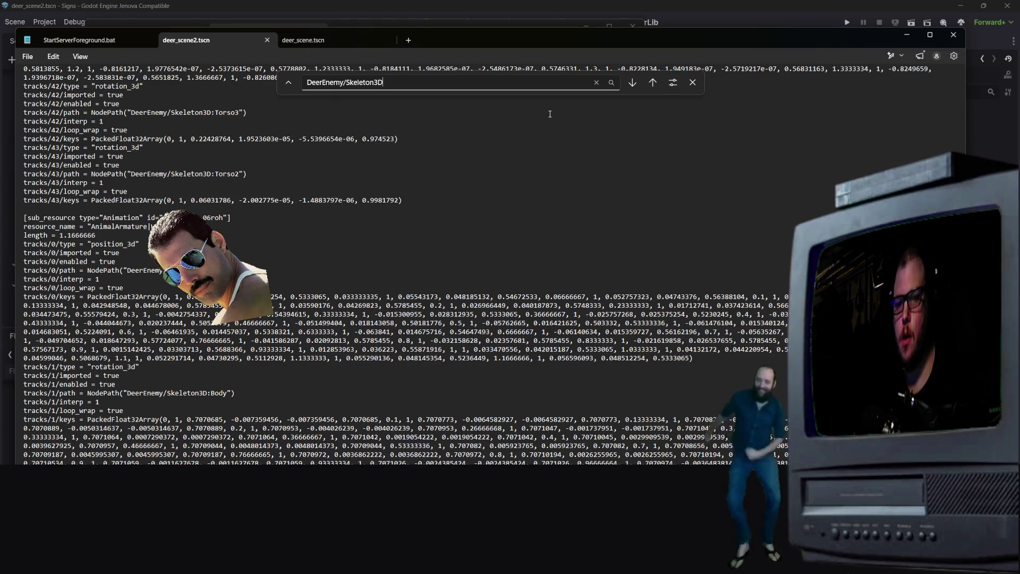
scroll(550, 113, "down", 15)
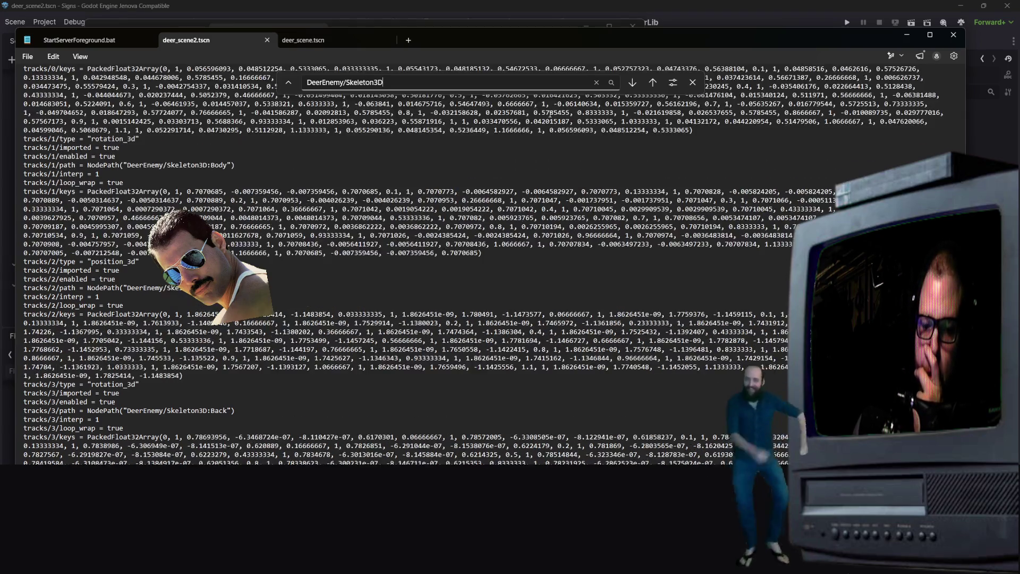
scroll(550, 113, "down", 20)
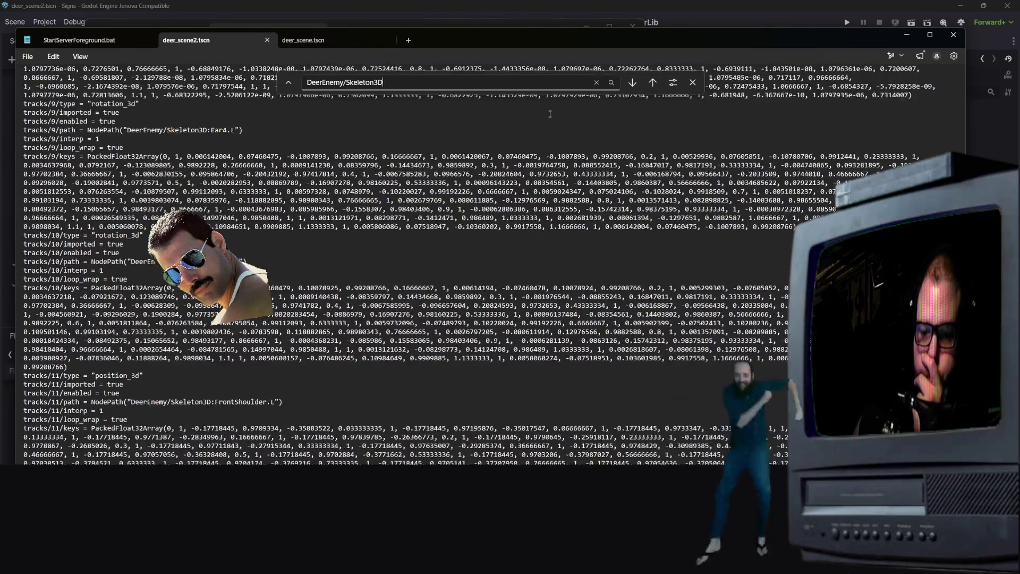
scroll(550, 114, "down", 20)
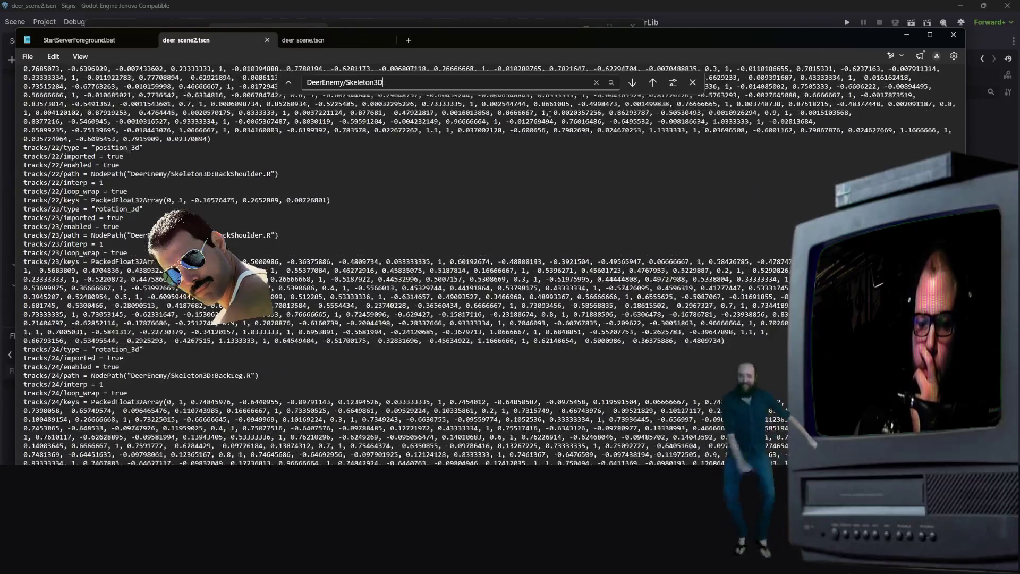
scroll(550, 114, "down", 20)
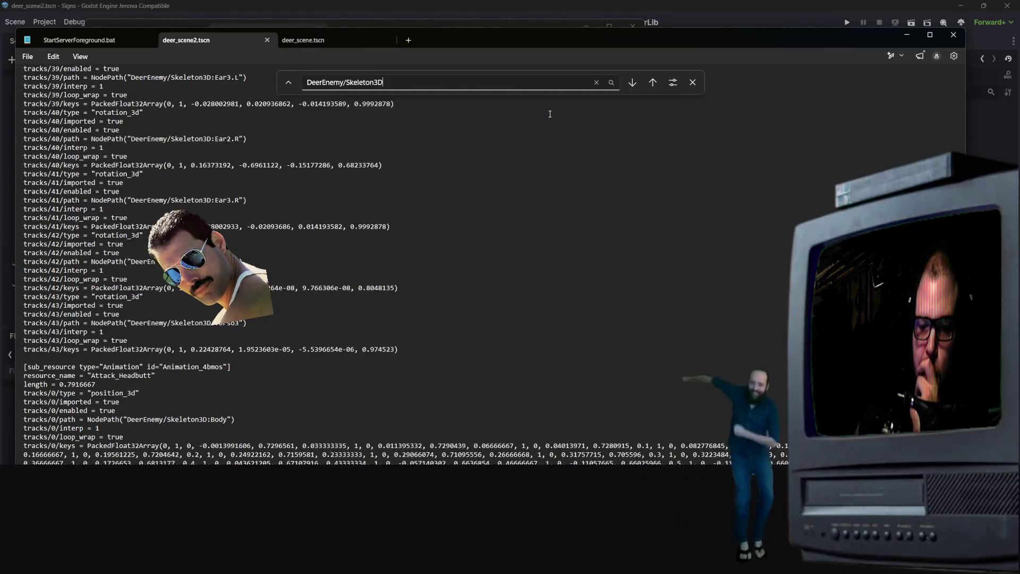
scroll(550, 114, "down", 20)
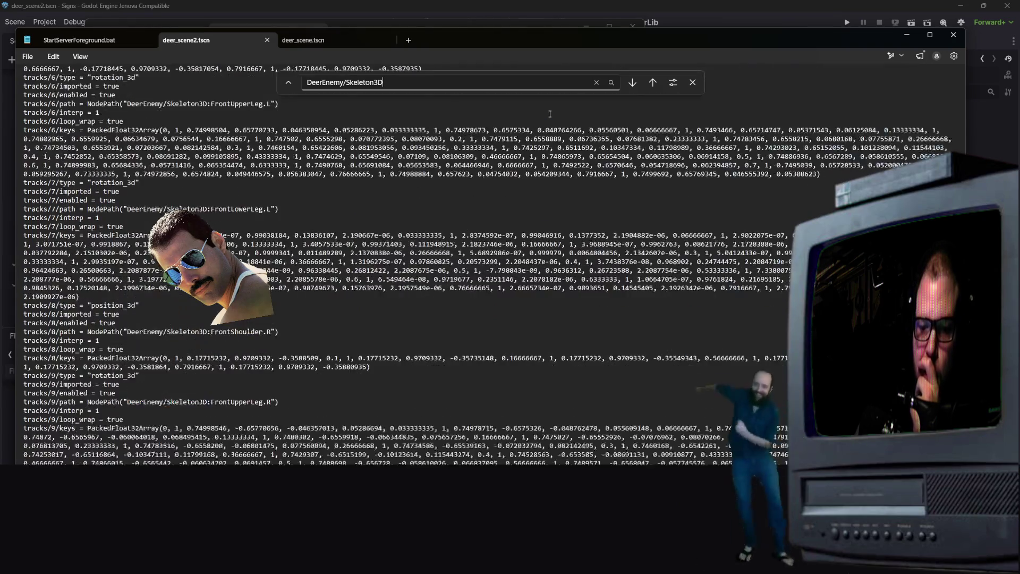
scroll(550, 114, "down", 20)
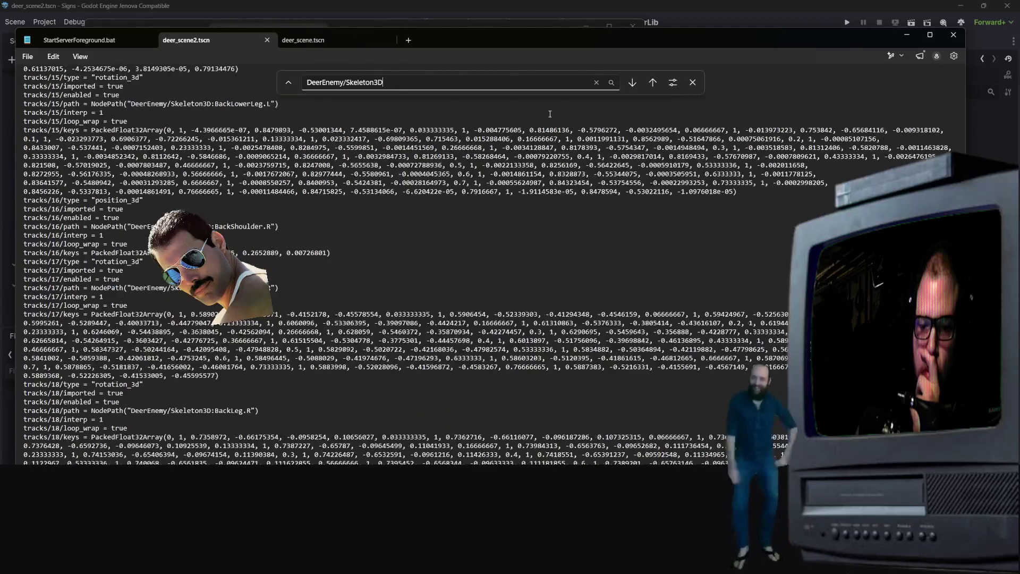
scroll(550, 114, "down", 20)
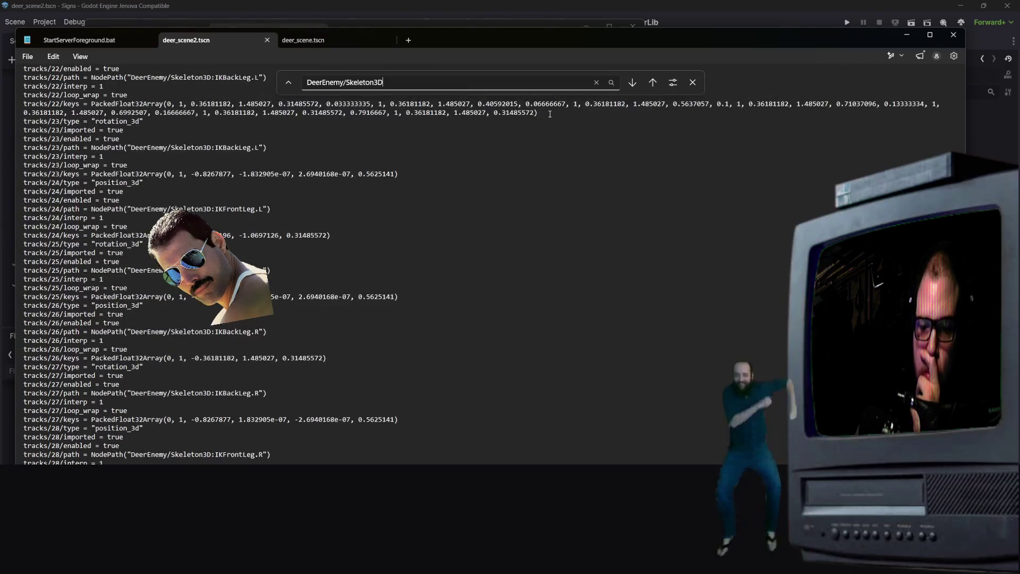
scroll(550, 114, "down", 20)
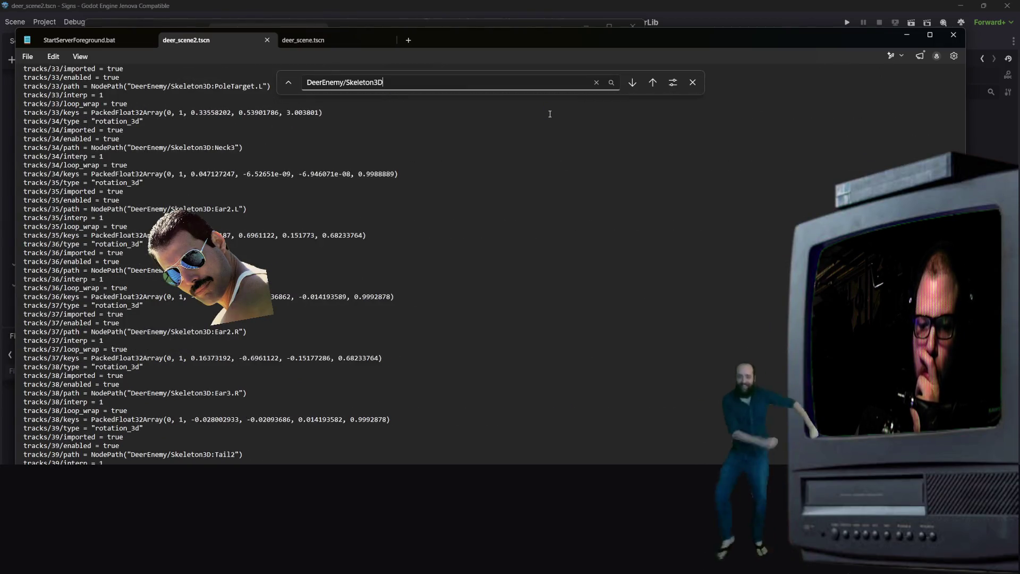
scroll(550, 113, "down", 7)
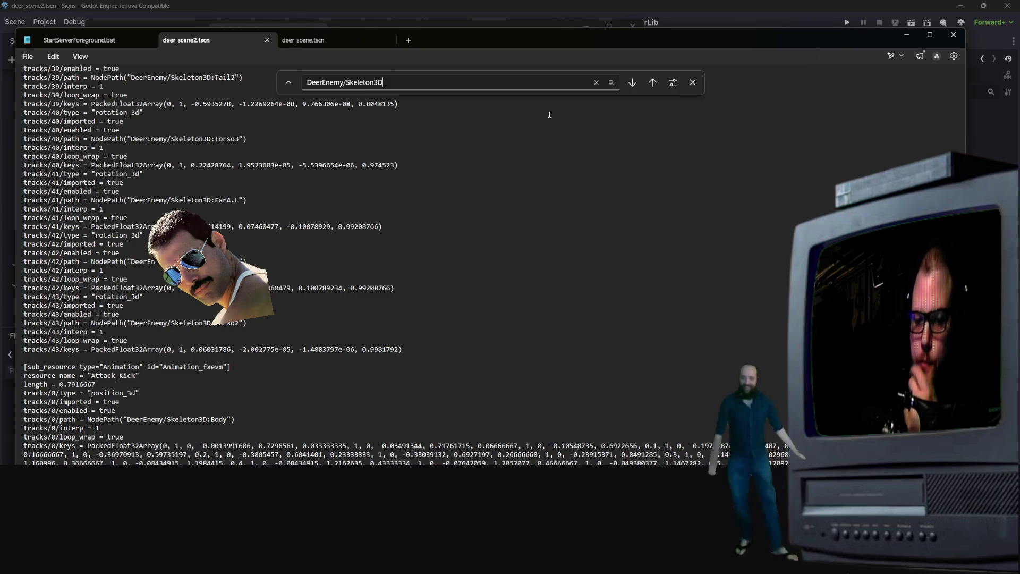
scroll(550, 114, "down", 20)
scroll(549, 115, "down", 19)
scroll(550, 114, "down", 20)
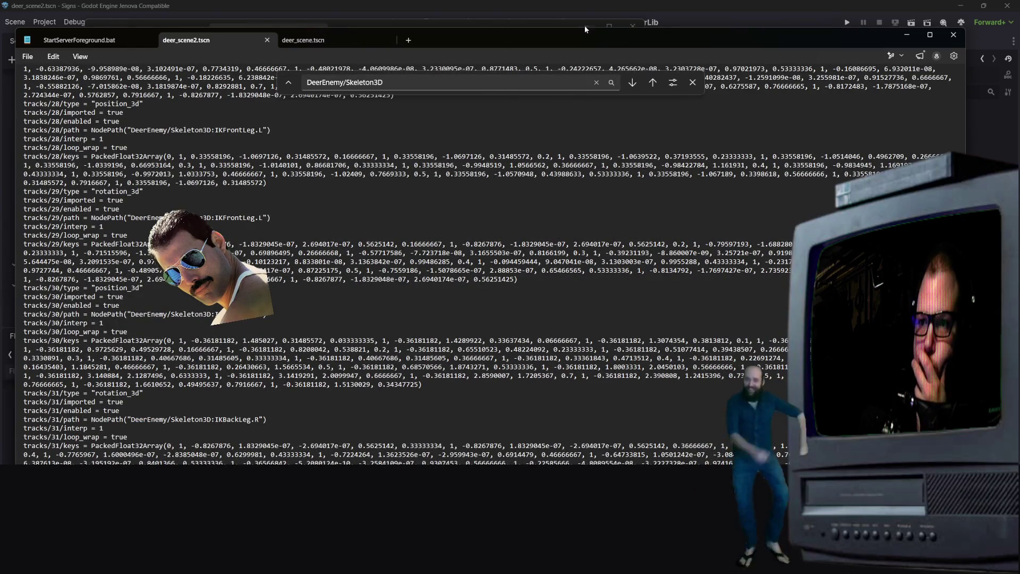
key("alt+F4")
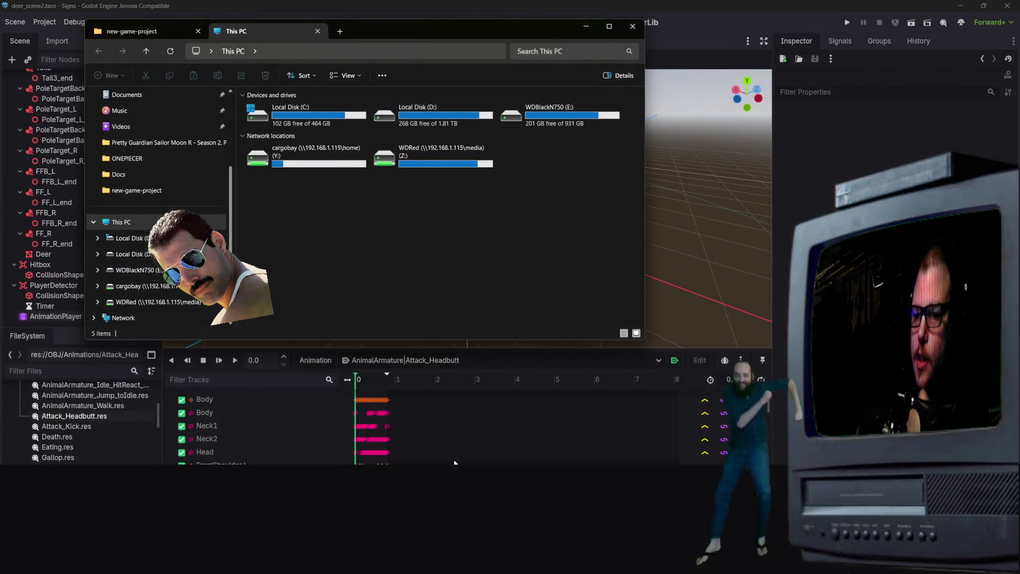
- Close File Explorer and run a context-menu action on deer_scene2's AnimationPlayer node
key("alt+F4")
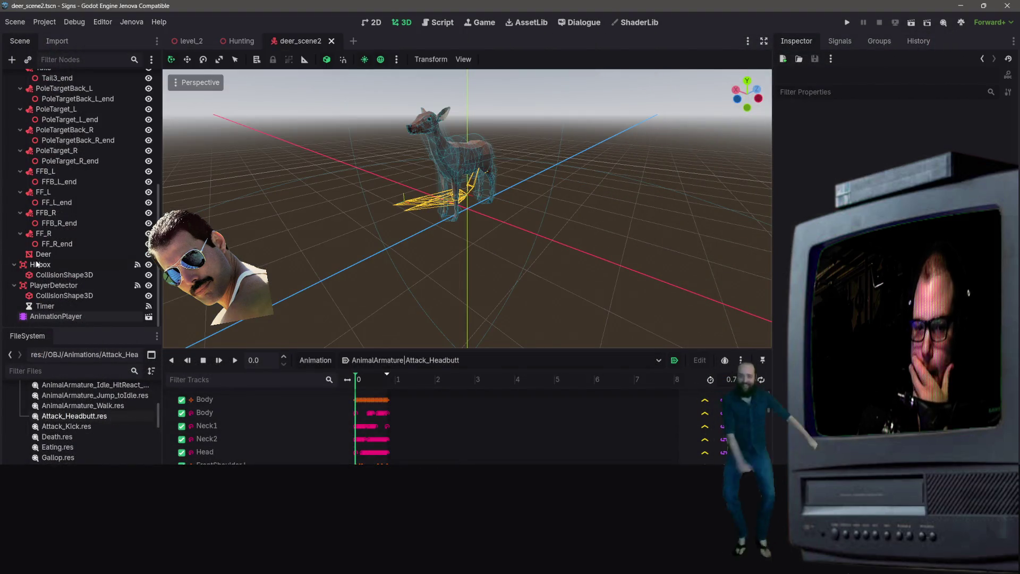
scroll(85, 289, "up", 10)
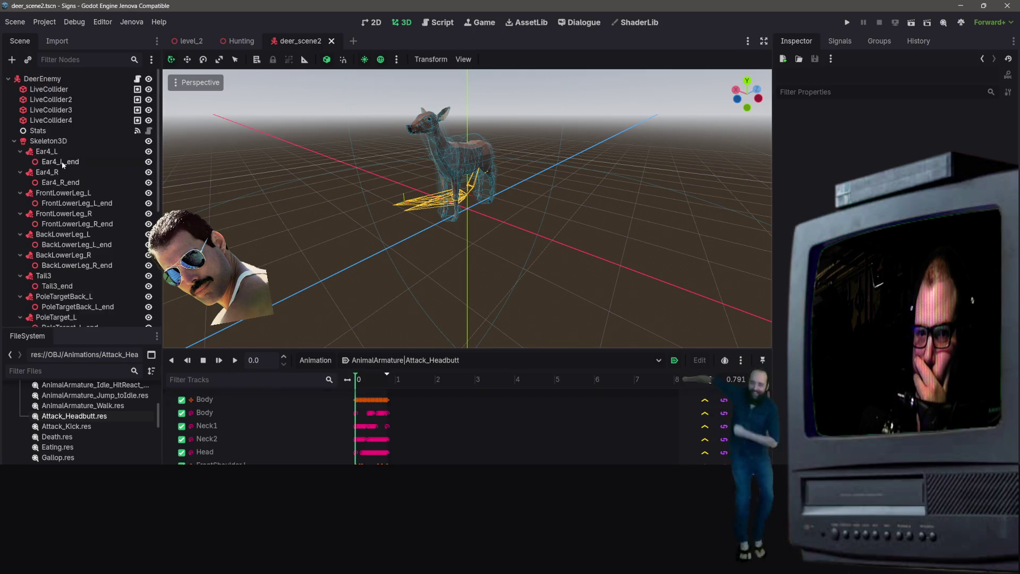
scroll(94, 235, "down", 10)
right_click(39, 317)
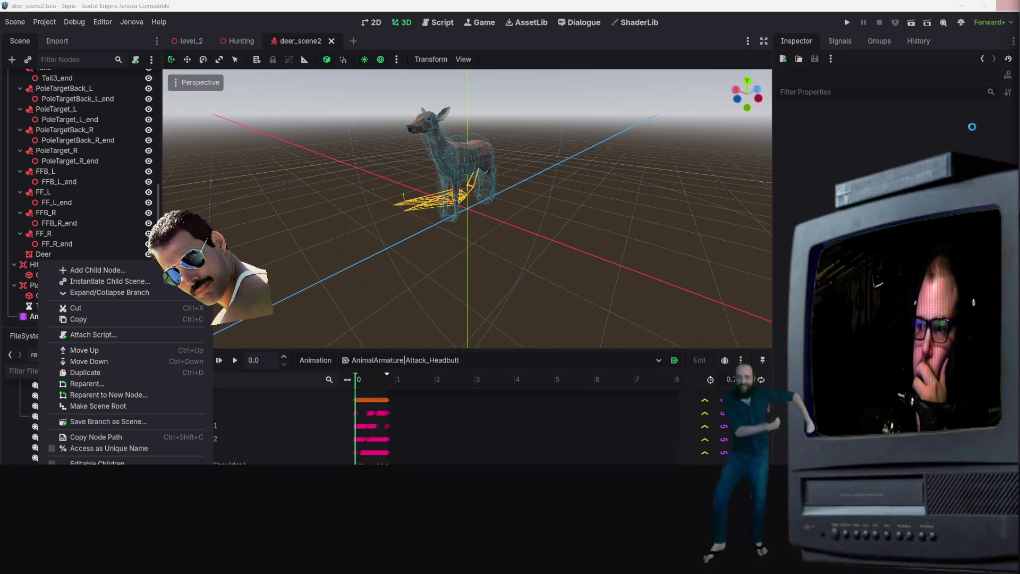
left_click(882, 165)
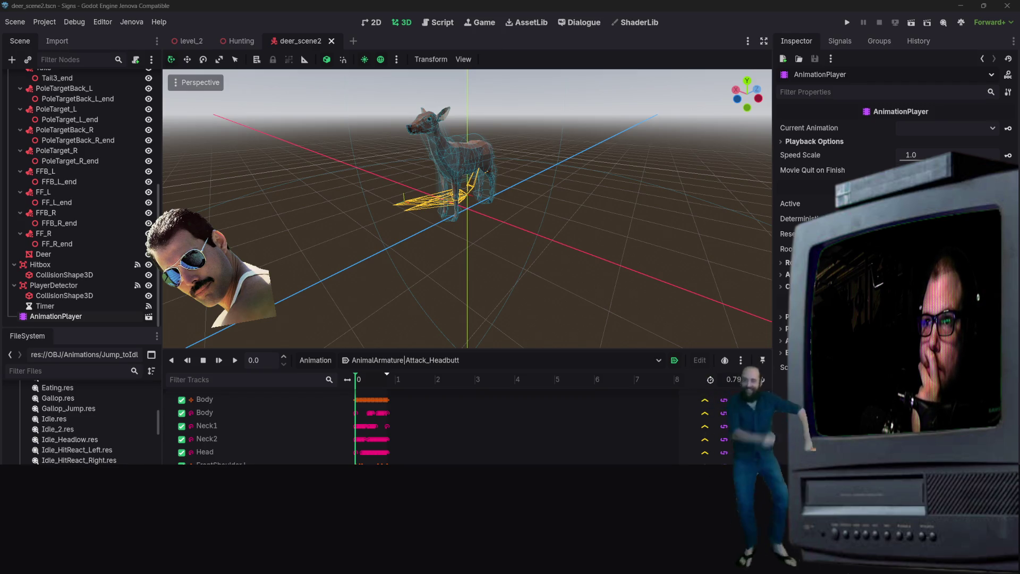
- Run Jenova > Tools > Clear Cache Database, which freezes the editor
left_click(35, 24)
mouse_move(167, 166)
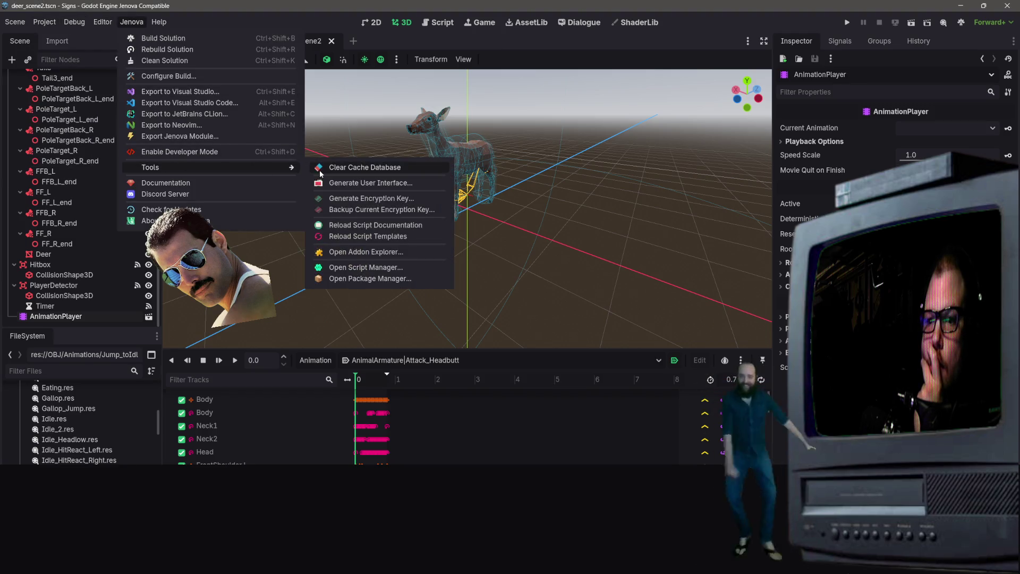
left_click(350, 271)
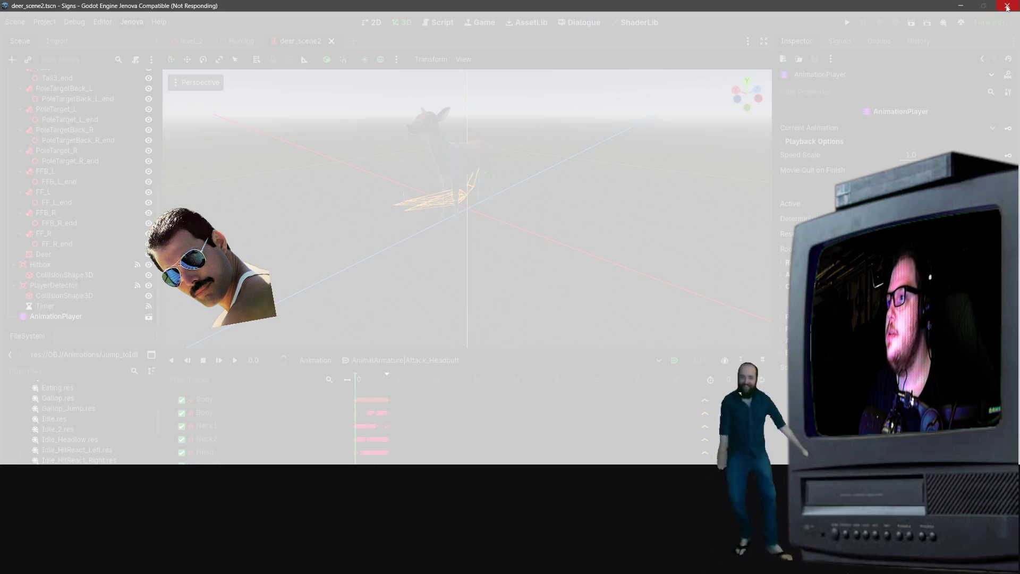
- Force-close the unresponsive Godot window and relaunch Godot from its install folder
left_click(973, 9)
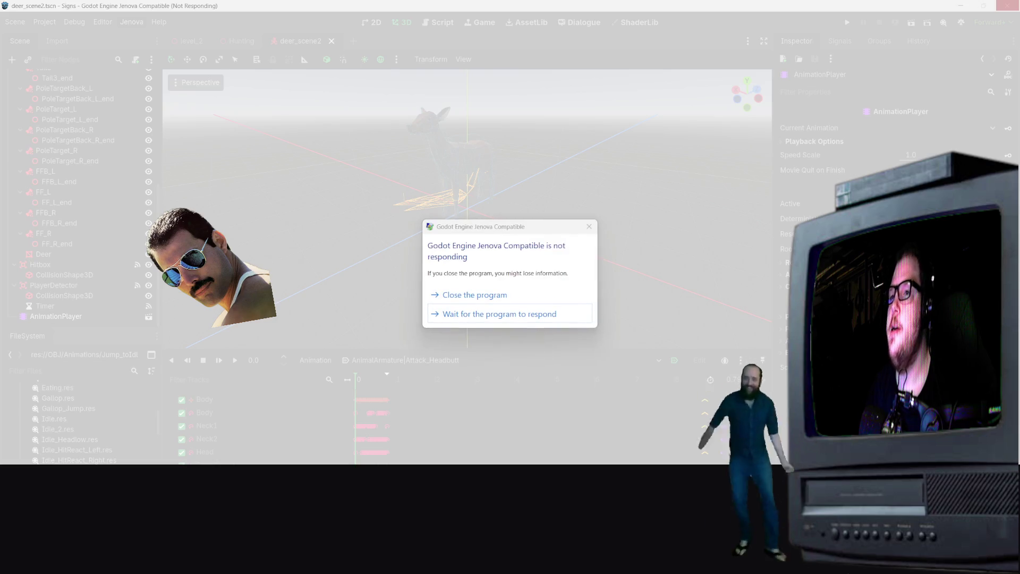
left_click(493, 299)
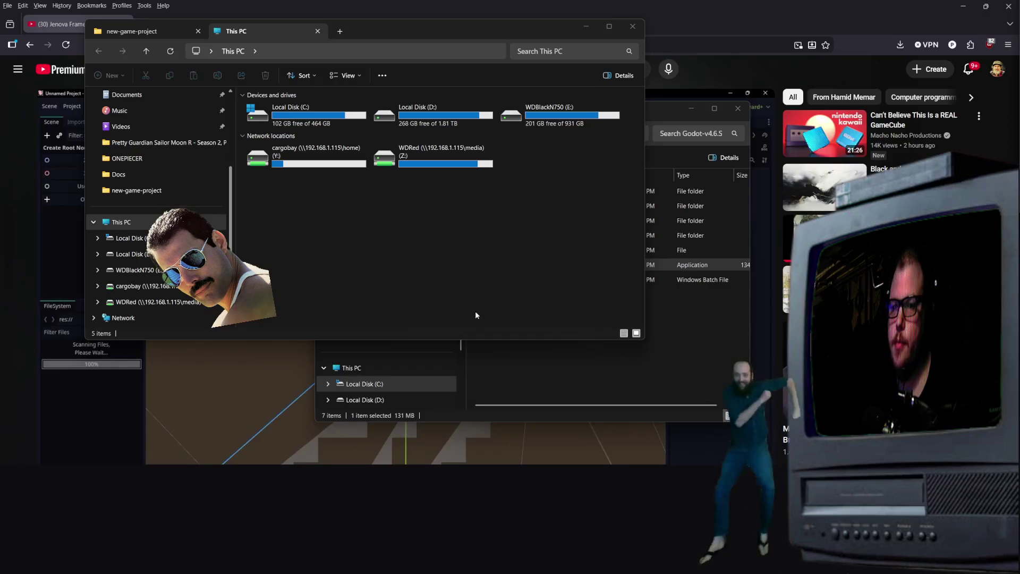
left_click(491, 347)
double_click(525, 263)
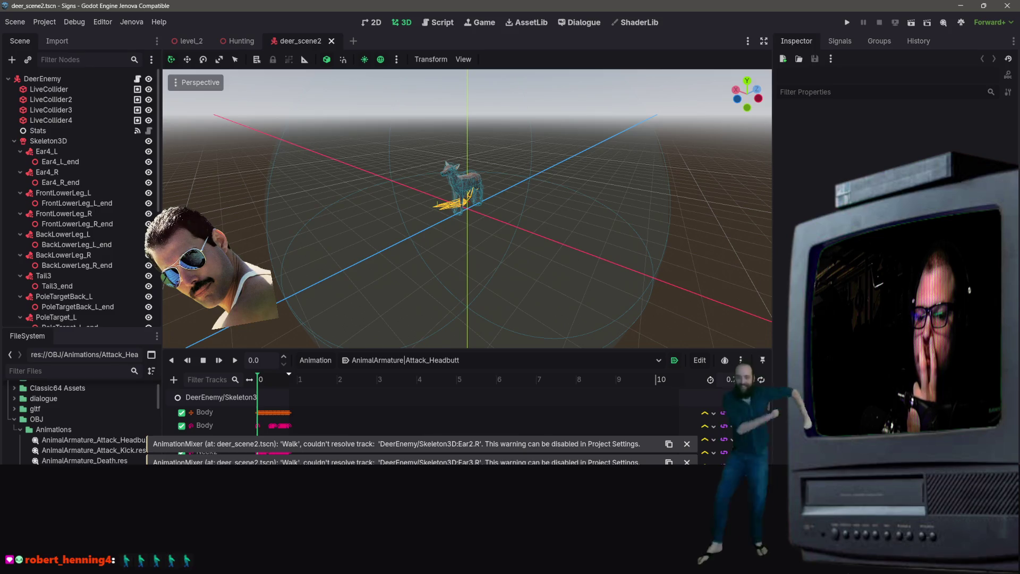
- Select the AnimationPlayer node in deer_scene2 without renaming it and check the animation Edit menu
scroll(46, 321, "down", 5)
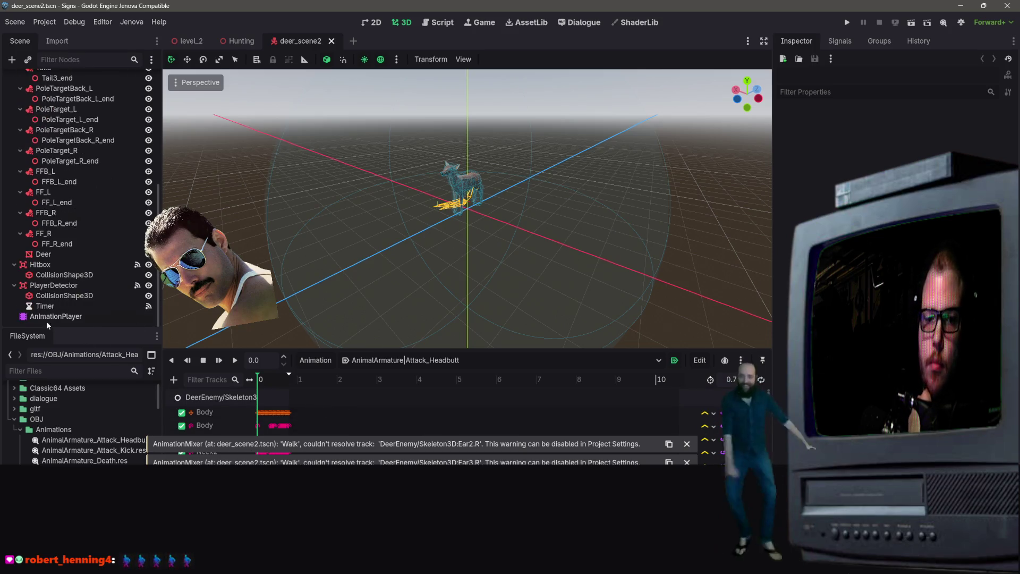
right_click(49, 314)
double_click(40, 317)
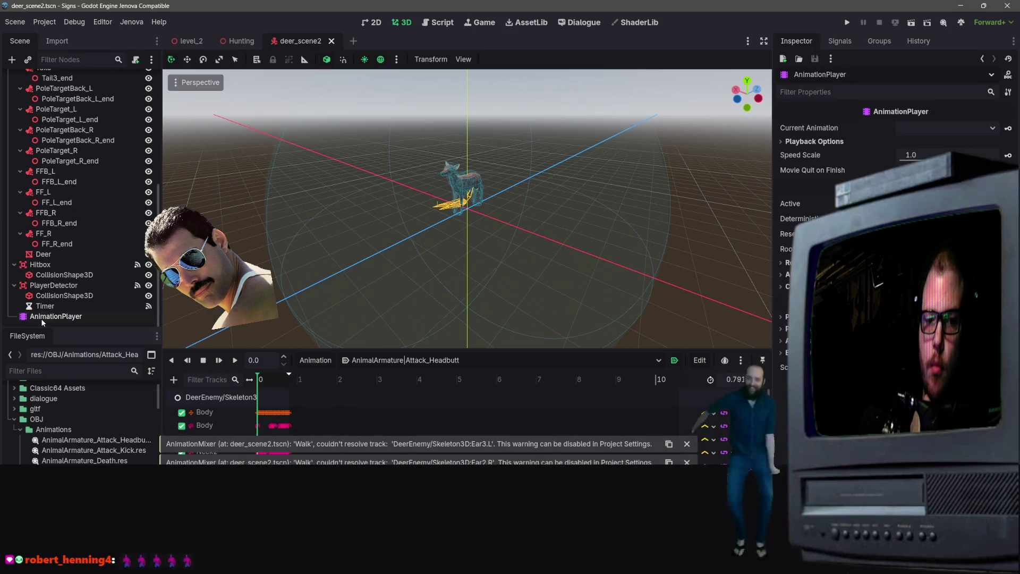
left_click(23, 319)
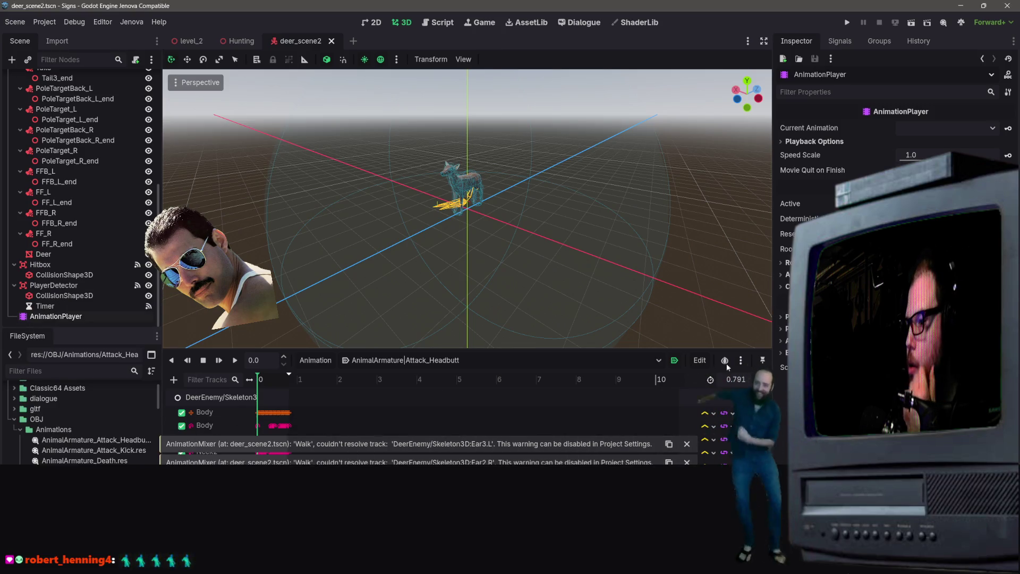
left_click(700, 362)
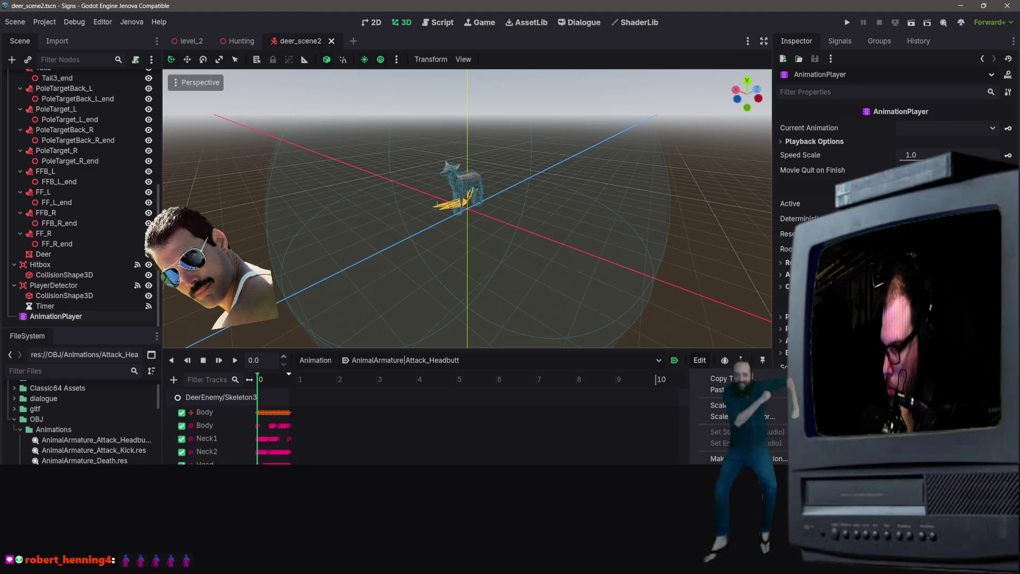
key("Escape")
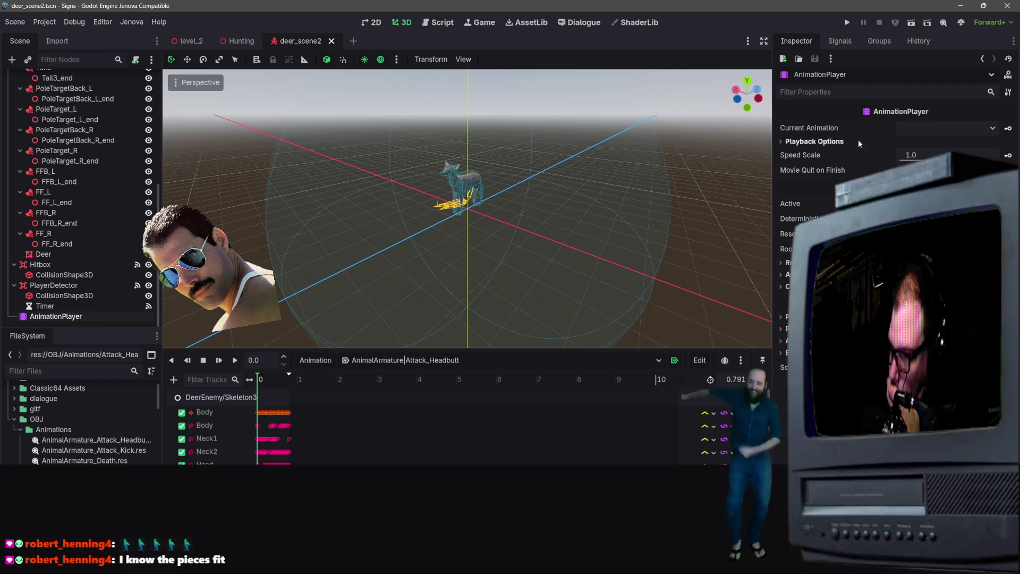
- Show AnimationPlayer's Signals list (animation_changed, animation_finished, animation_started) and select the Headbutt file
left_click(840, 41)
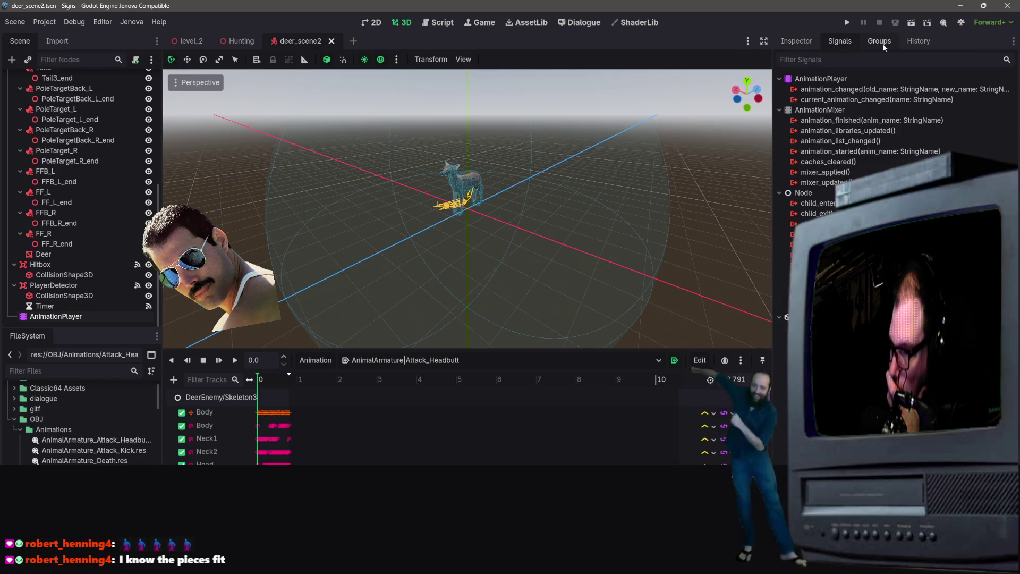
left_click(882, 44)
left_click(840, 40)
left_click(918, 41)
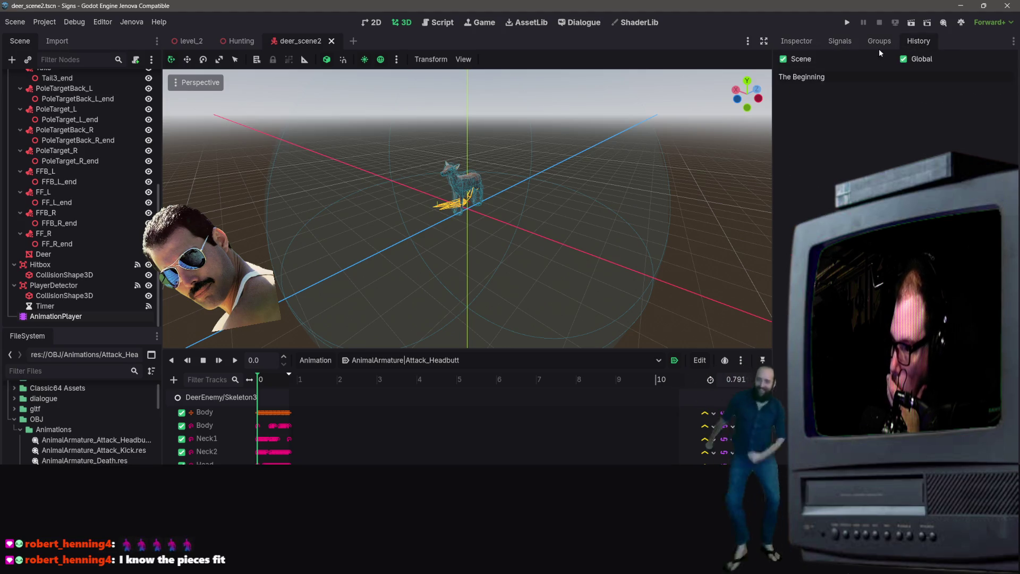
left_click(872, 44)
left_click(840, 41)
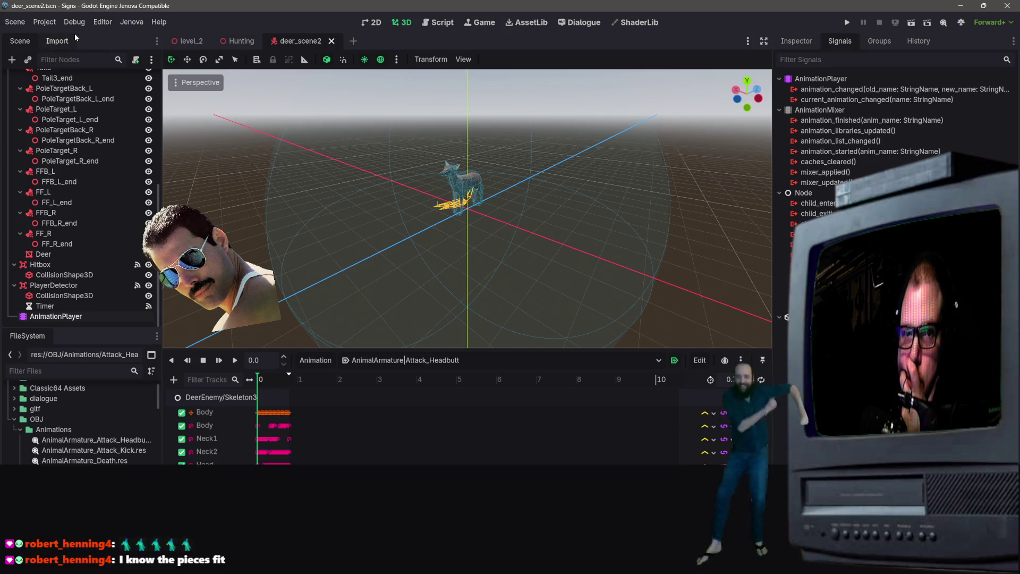
scroll(67, 313, "up", 8)
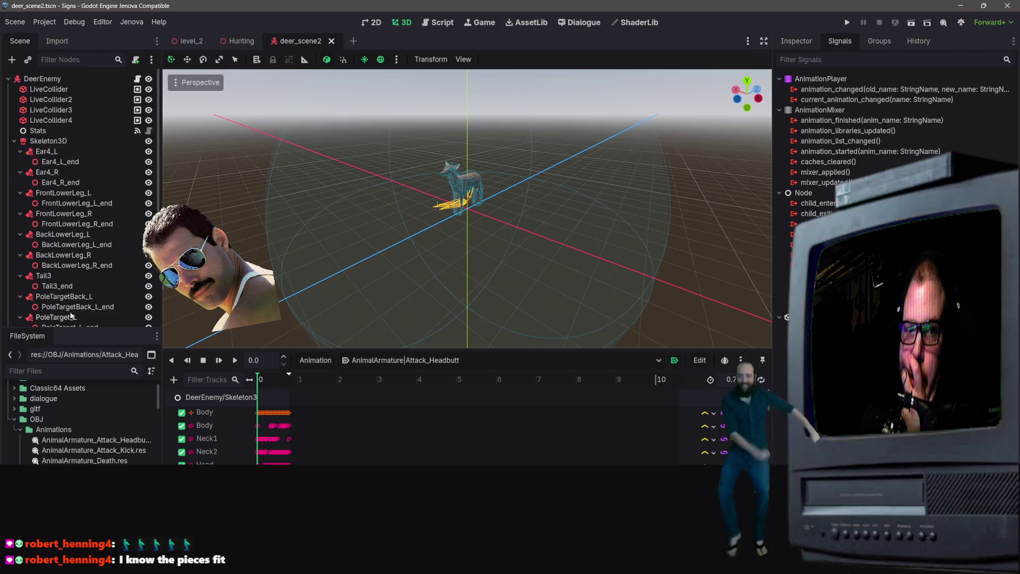
left_click(63, 440)
scroll(63, 441, "down", 2)
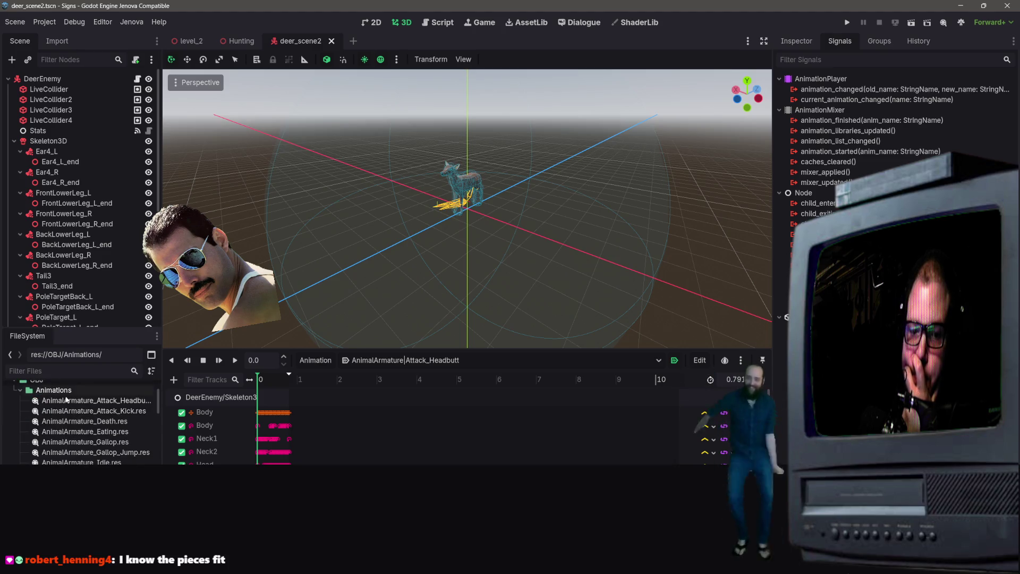
- Check that AnimalArmature_Attack_Headbutt.res has no dependencies, then close the deer_scene2 tab
double_click(64, 402)
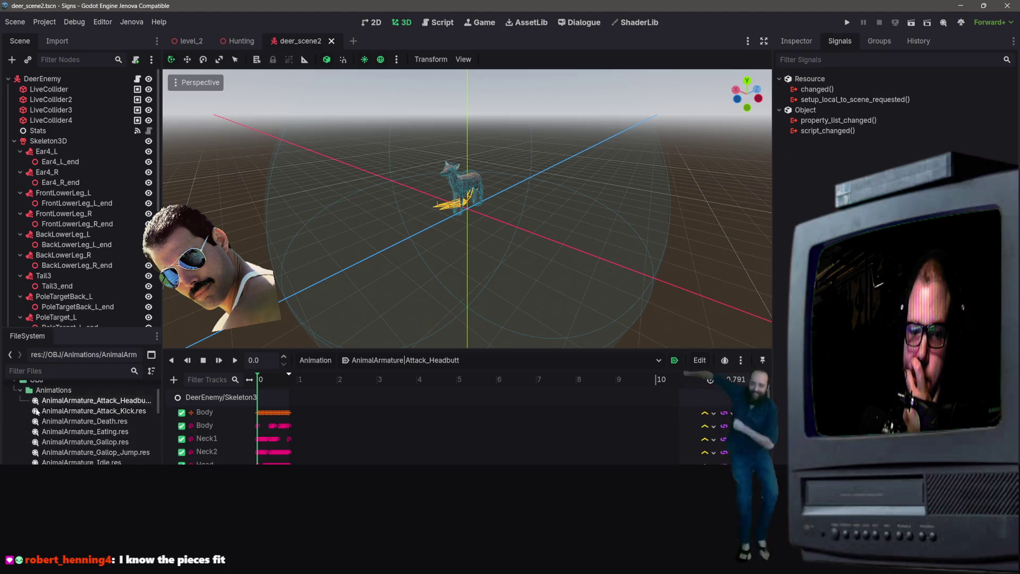
right_click(37, 404)
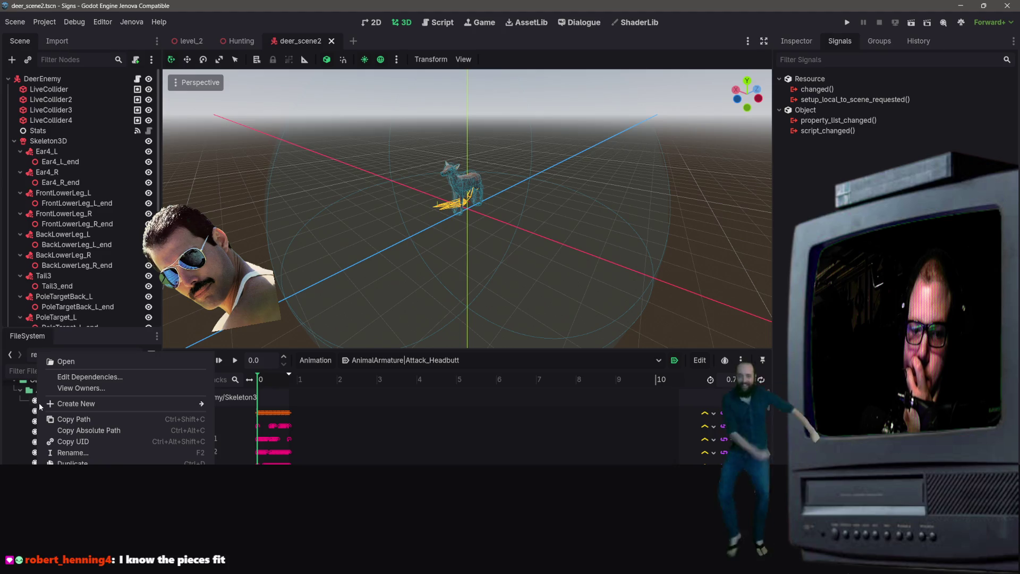
left_click(76, 377)
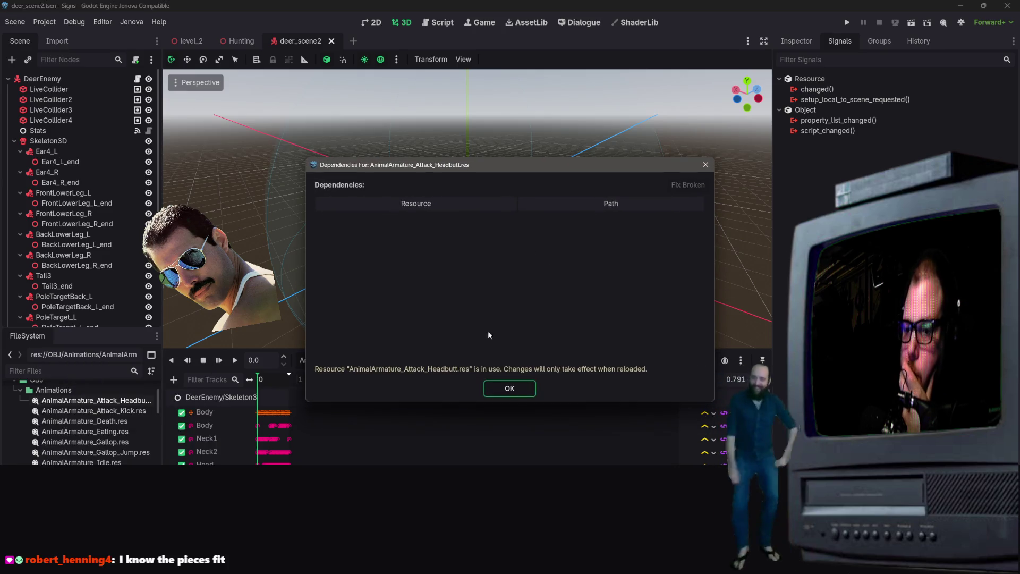
left_click(705, 165)
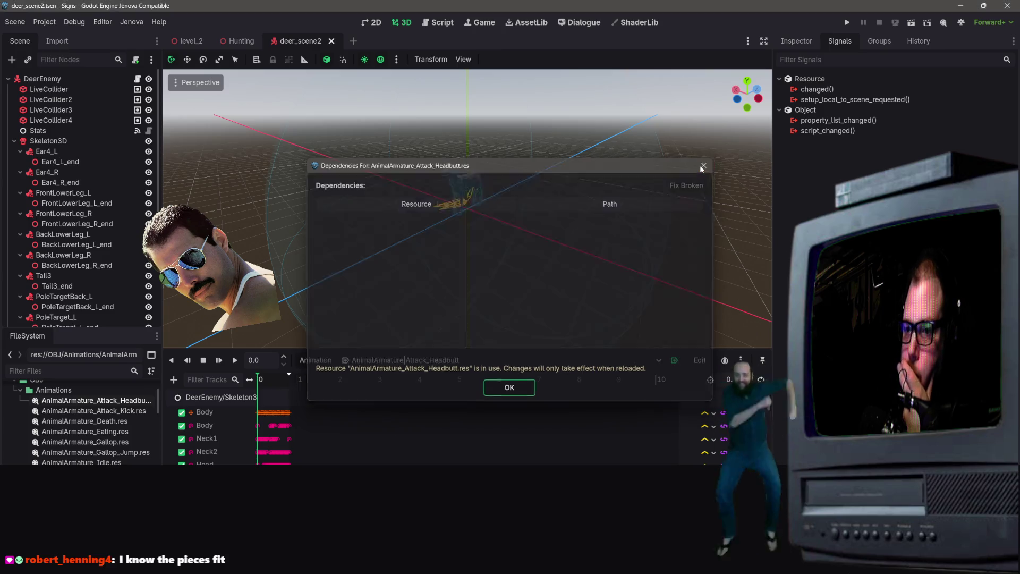
left_click(334, 42)
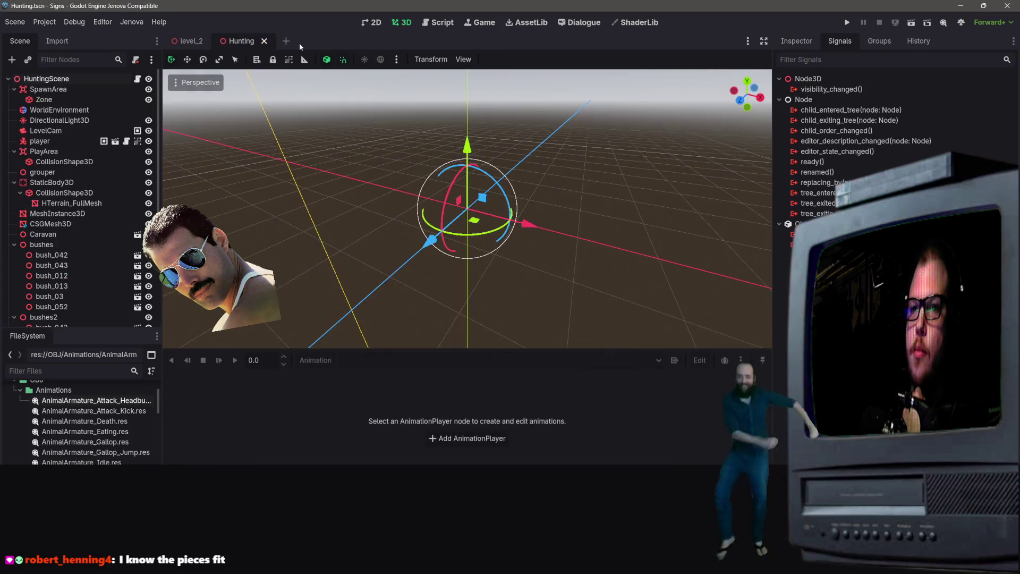
- Close the Hunting scene and recheck the Headbutt animation's dependencies
left_click(264, 42)
right_click(78, 404)
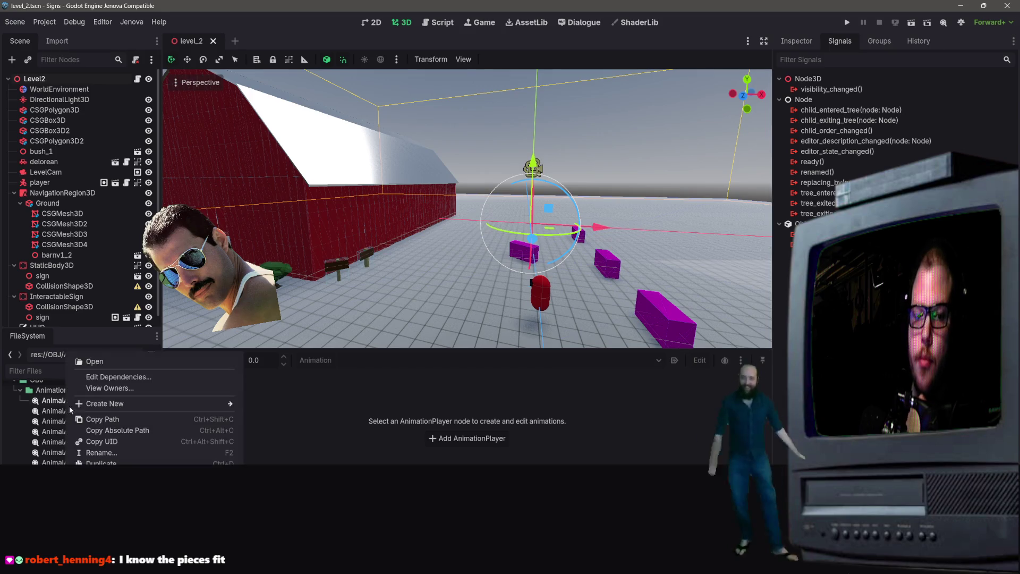
left_click(116, 378)
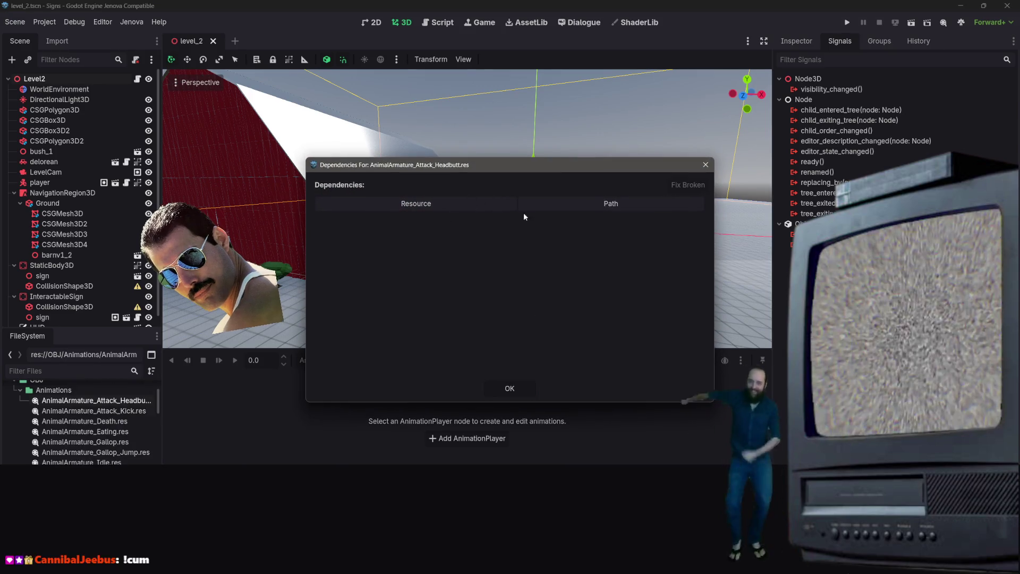
left_click(510, 388)
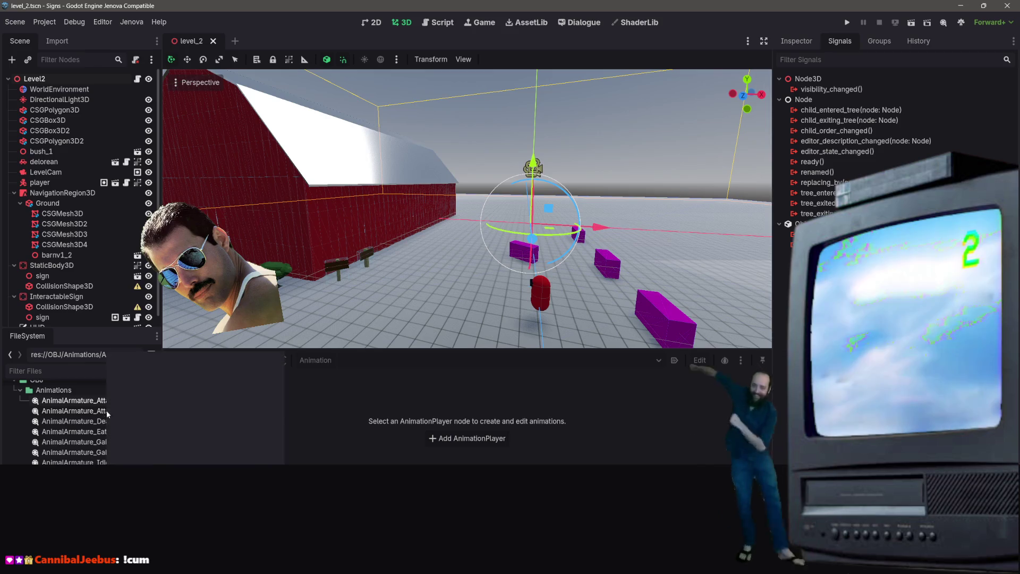
- Confirm AnimalArmature_Attack_Kick.res lists no dependencies
right_click(107, 410)
left_click(155, 376)
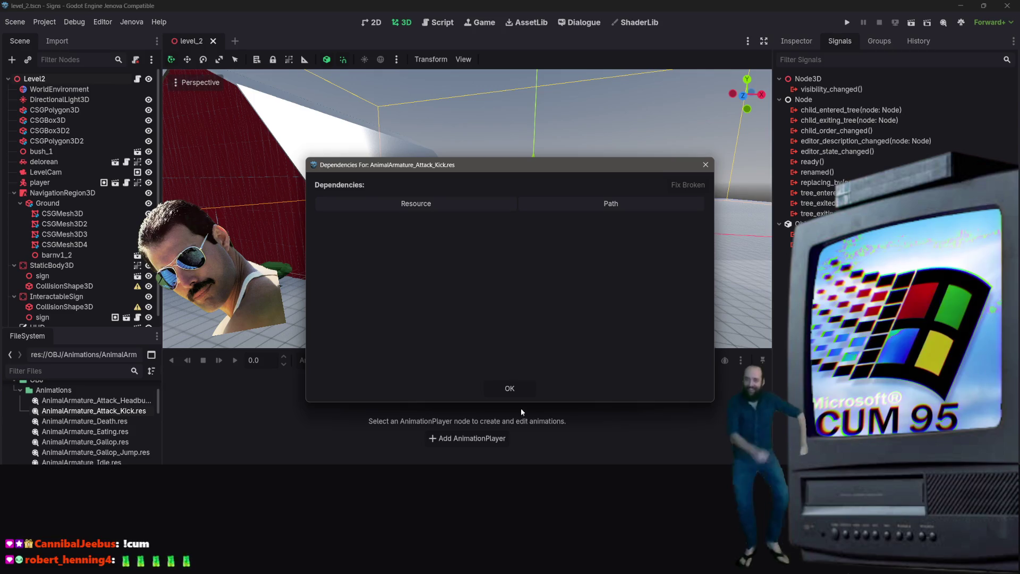
left_click(509, 388)
- Dismiss the Death.res file options and bring back the Inspector panel
scroll(80, 425, "down", 2)
scroll(80, 420, "up", 3)
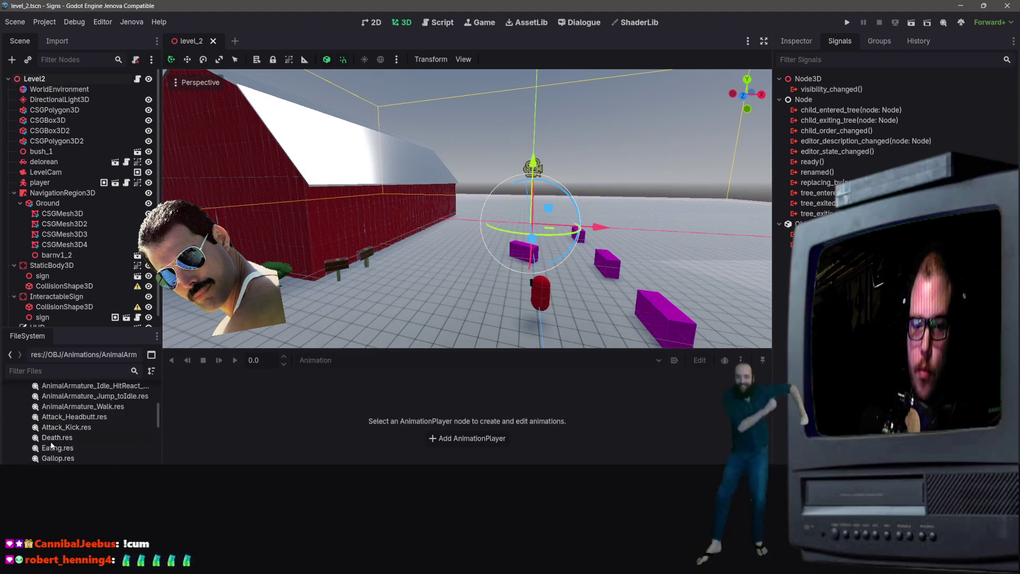
right_click(53, 420)
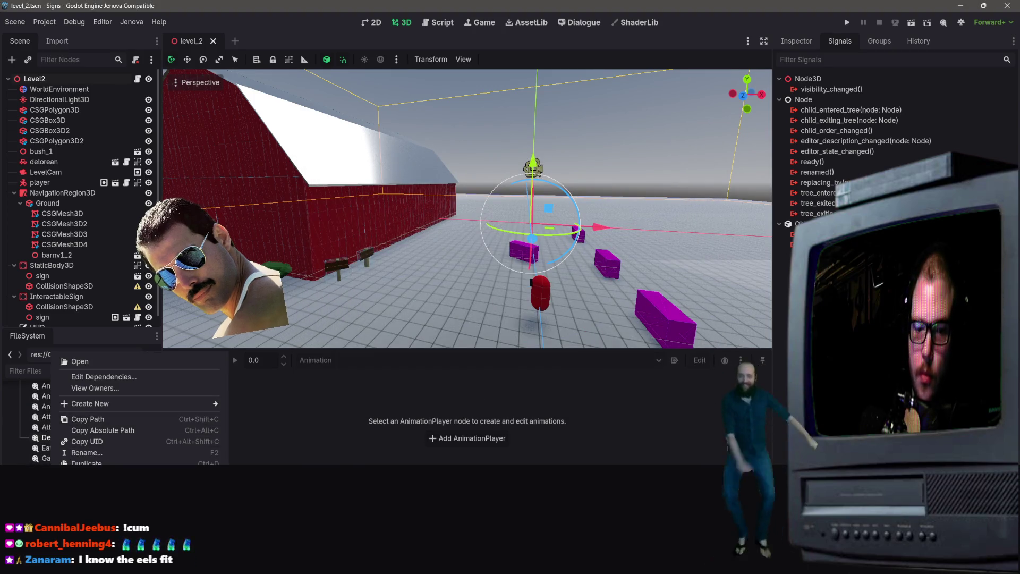
key("Escape")
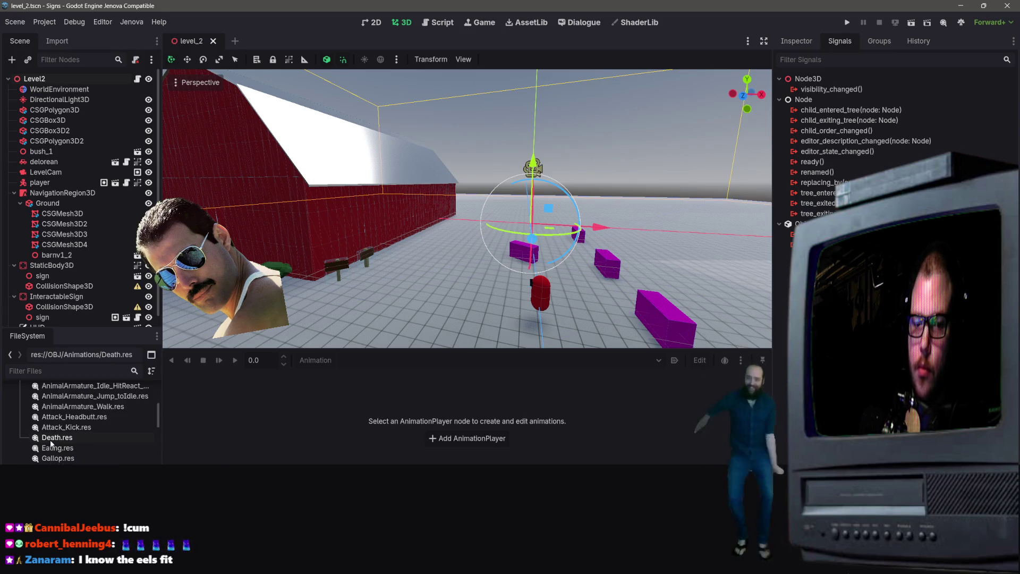
left_click(797, 41)
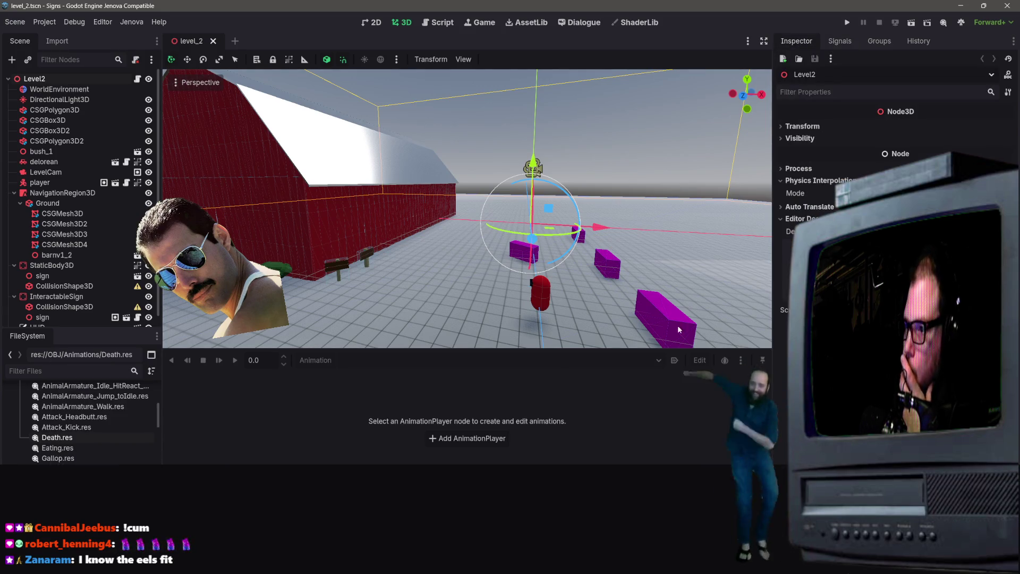
- Select Eating.res, expand its Resource section, and glance at the Signals, Groups and History panels
left_click(67, 449)
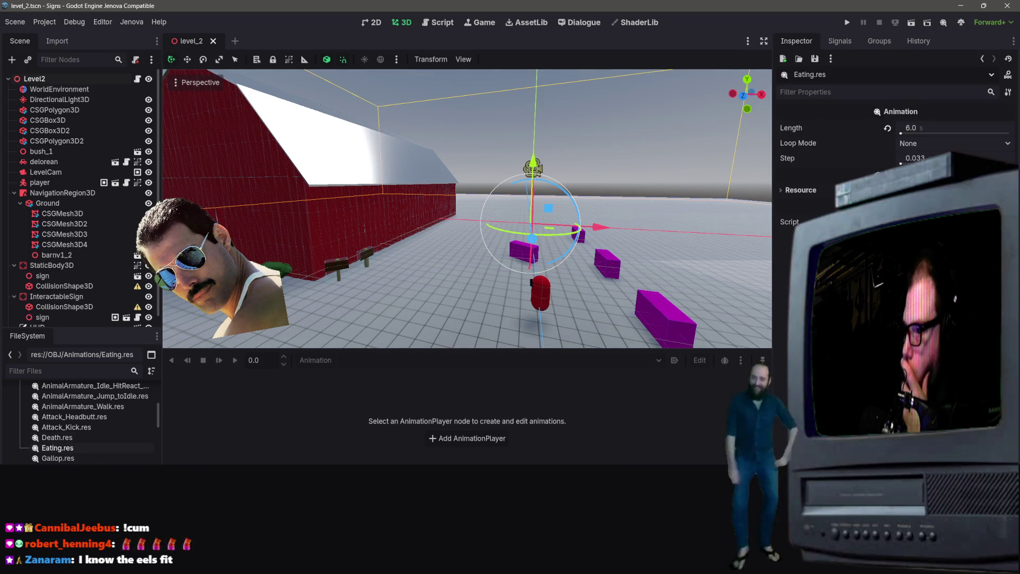
left_click(801, 189)
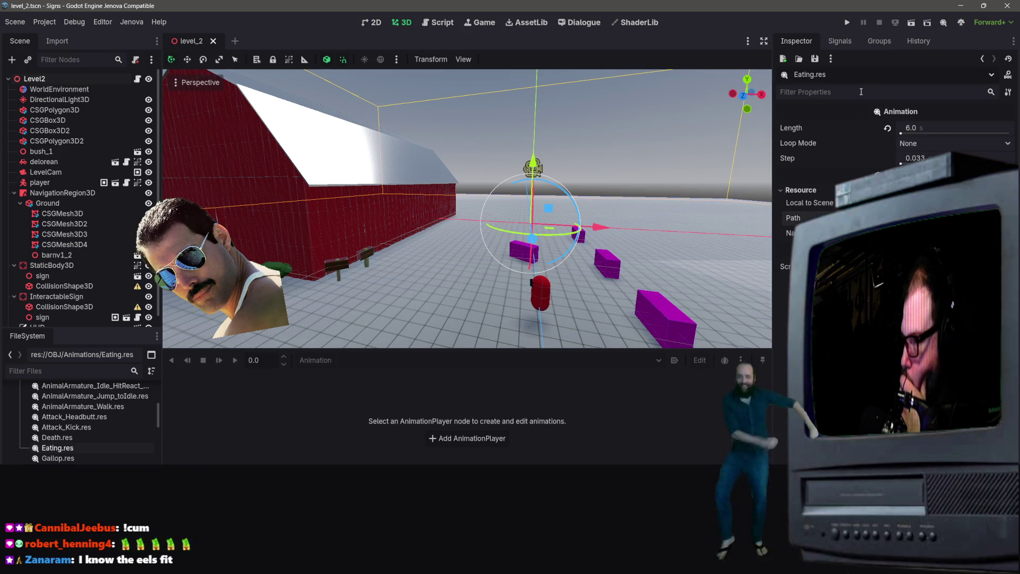
left_click(840, 40)
left_click(880, 41)
left_click(918, 41)
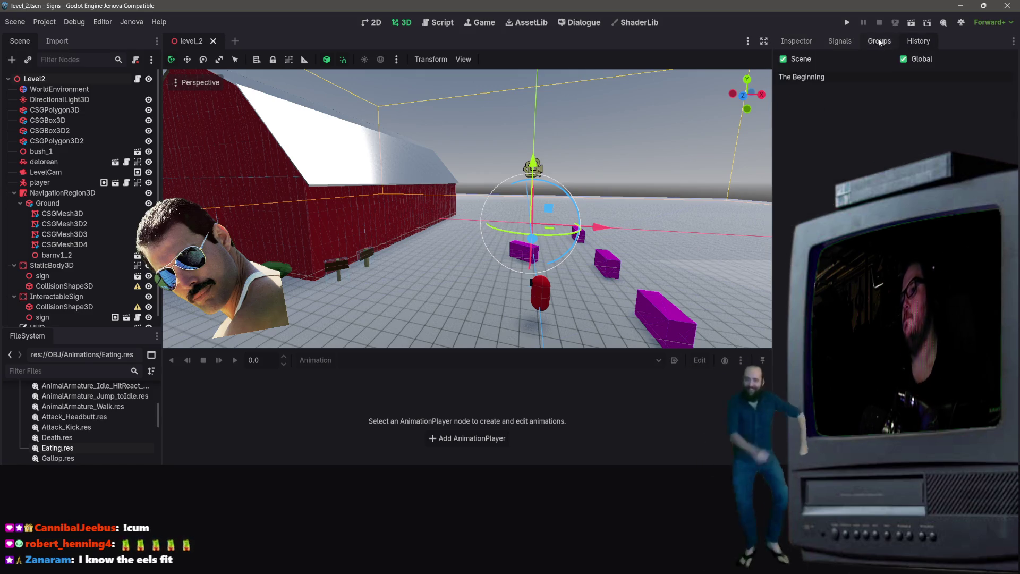
left_click(792, 43)
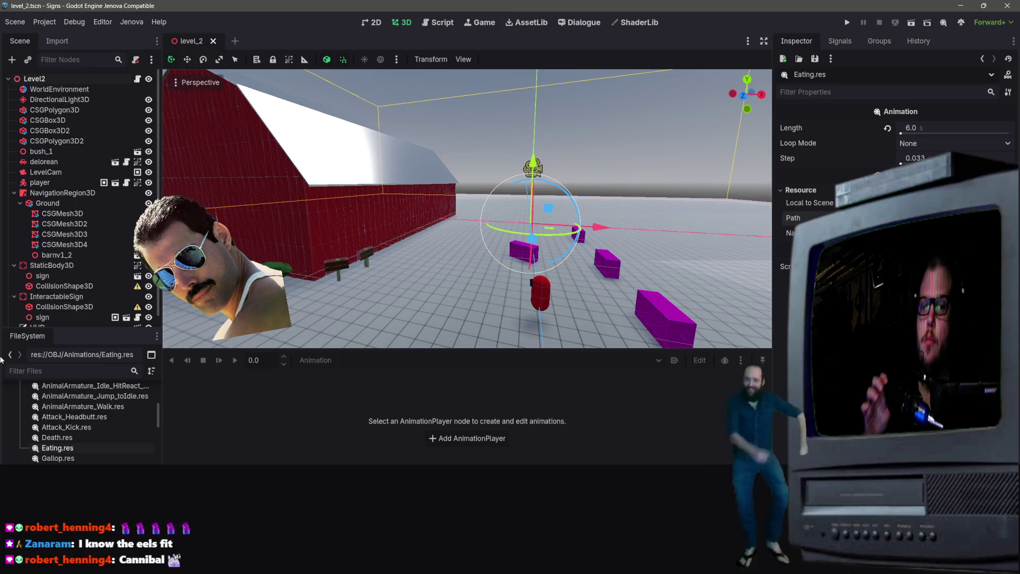
- Review Eating.res properties: length 6.0, loop mode None, step 0.033
scroll(69, 404, "down", 2)
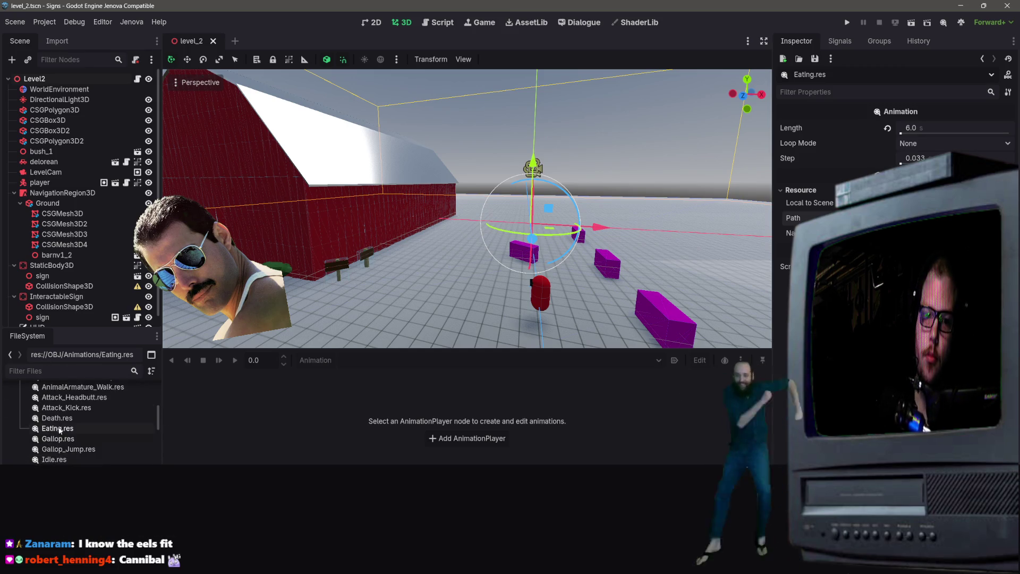
scroll(72, 267, "down", 1)
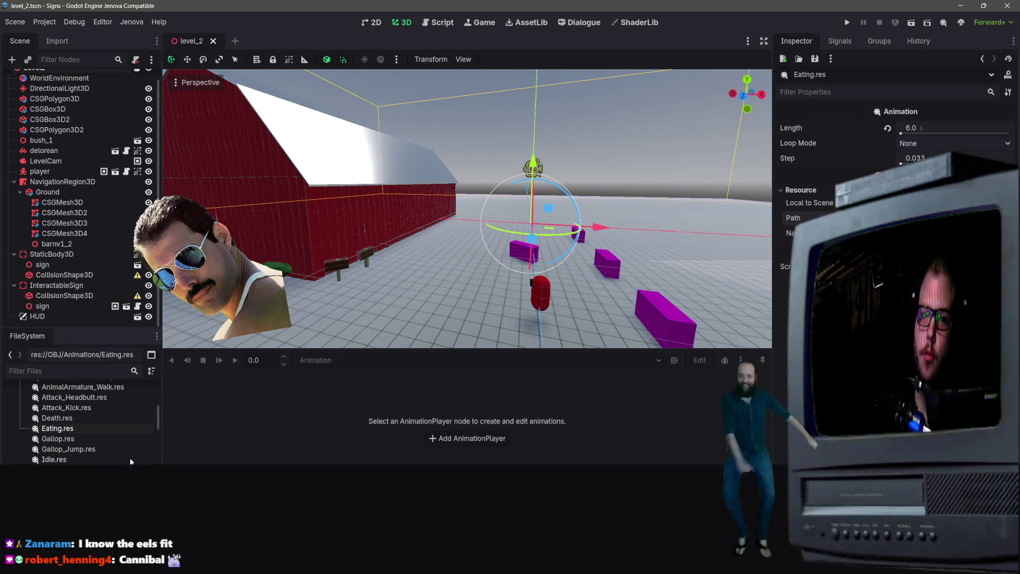
scroll(104, 451, "up", 10)
scroll(104, 452, "down", 5)
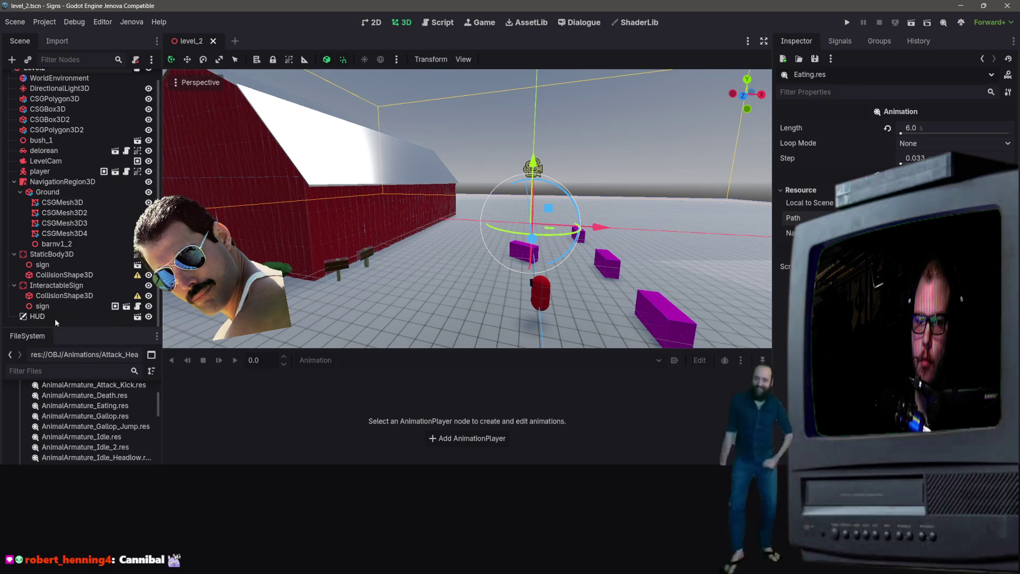
scroll(55, 317, "up", 1)
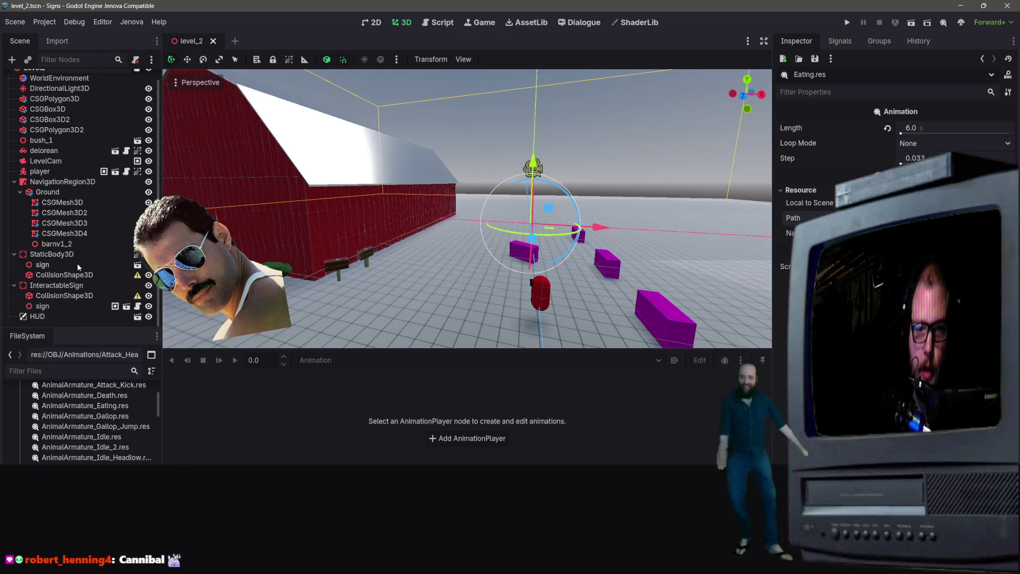
scroll(79, 433, "down", 10)
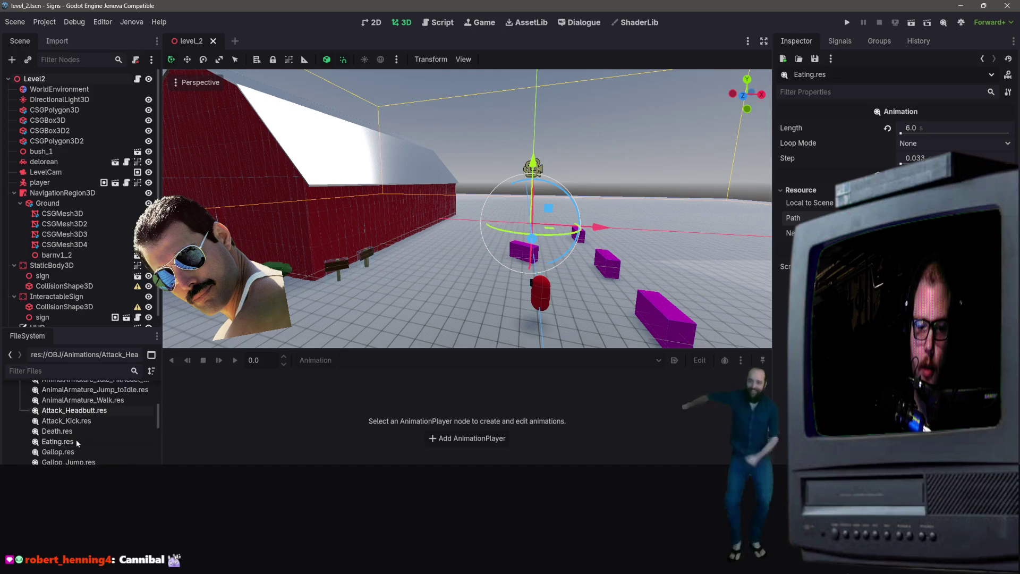
scroll(80, 420, "up", 5)
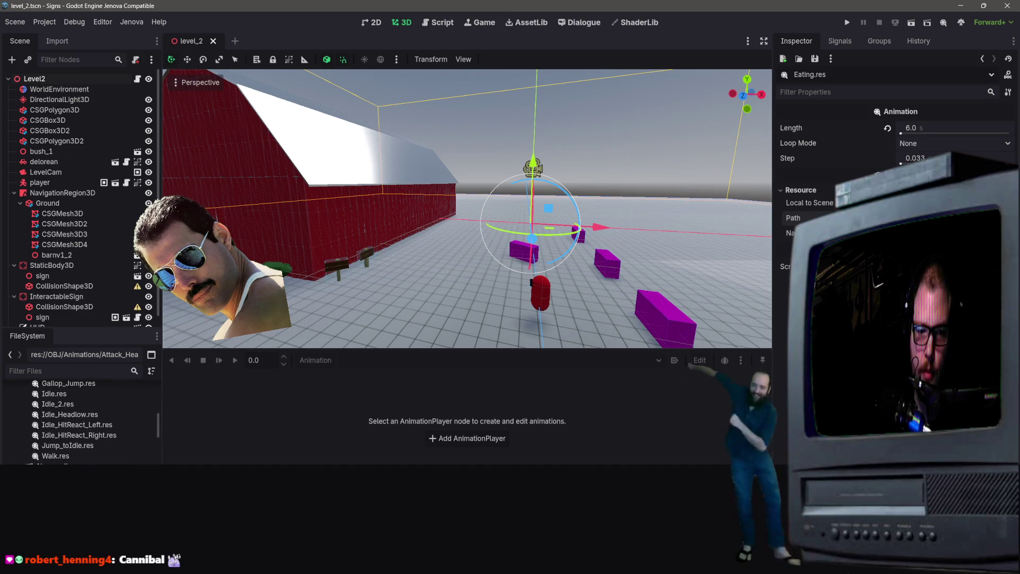
scroll(80, 422, "down", 10)
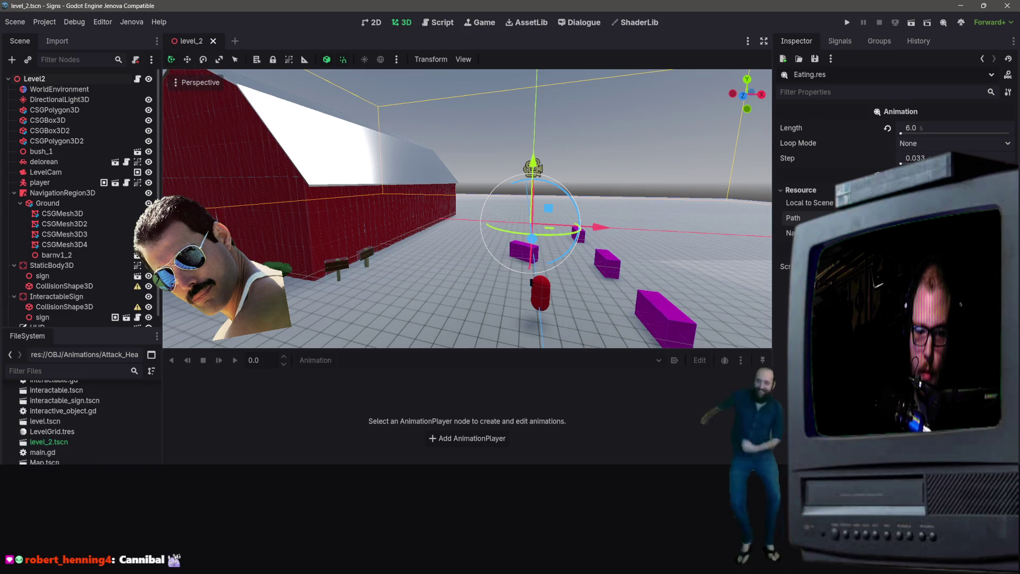
scroll(68, 421, "up", 5)
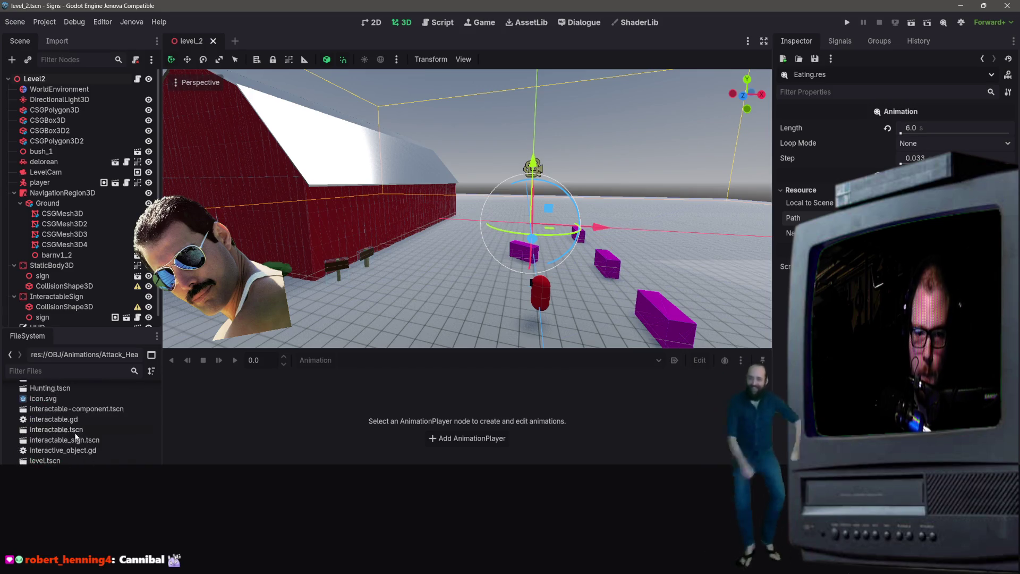
scroll(58, 443, "up", 3)
- Open deer_scene2.tscn, dismiss the unresolved-track warning, and select its AnimationPlayer node
left_click(66, 442)
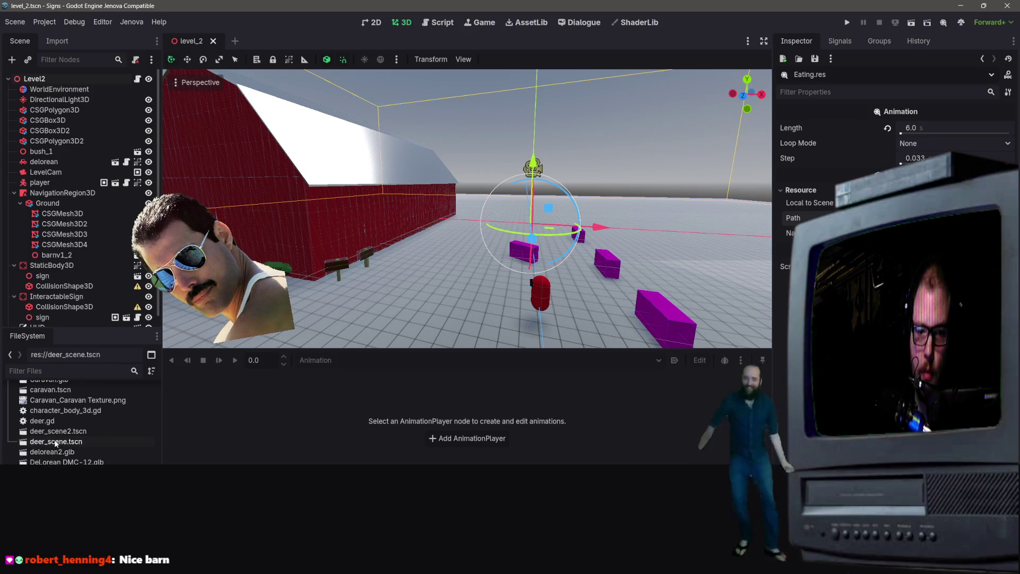
left_click(54, 433)
double_click(55, 432)
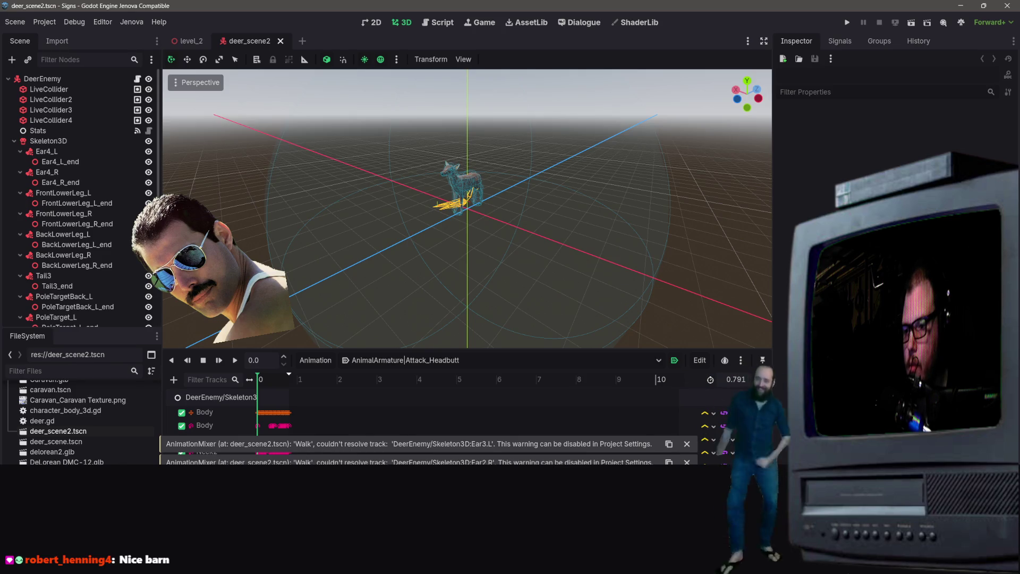
left_click(687, 444)
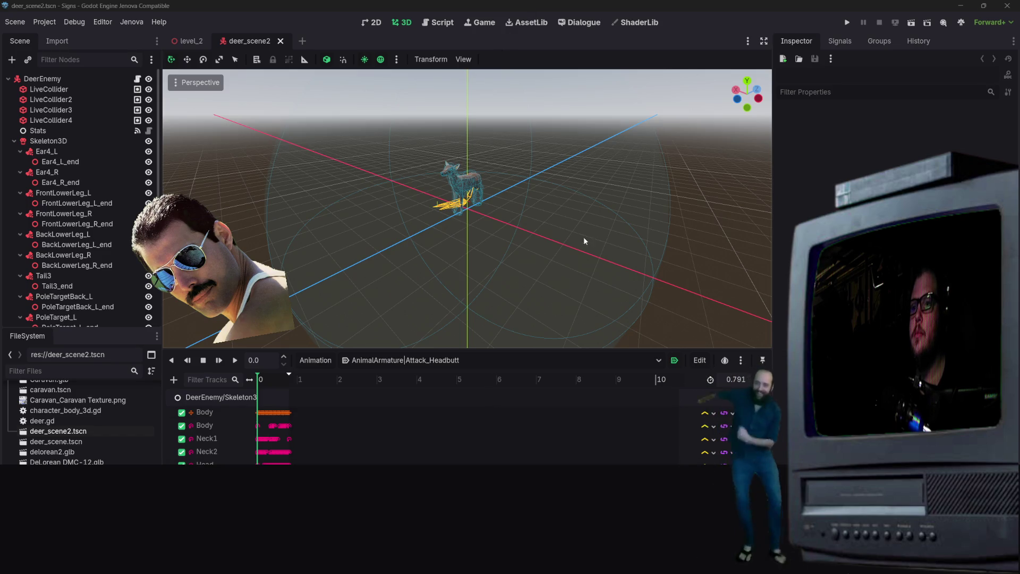
scroll(55, 314, "down", 5)
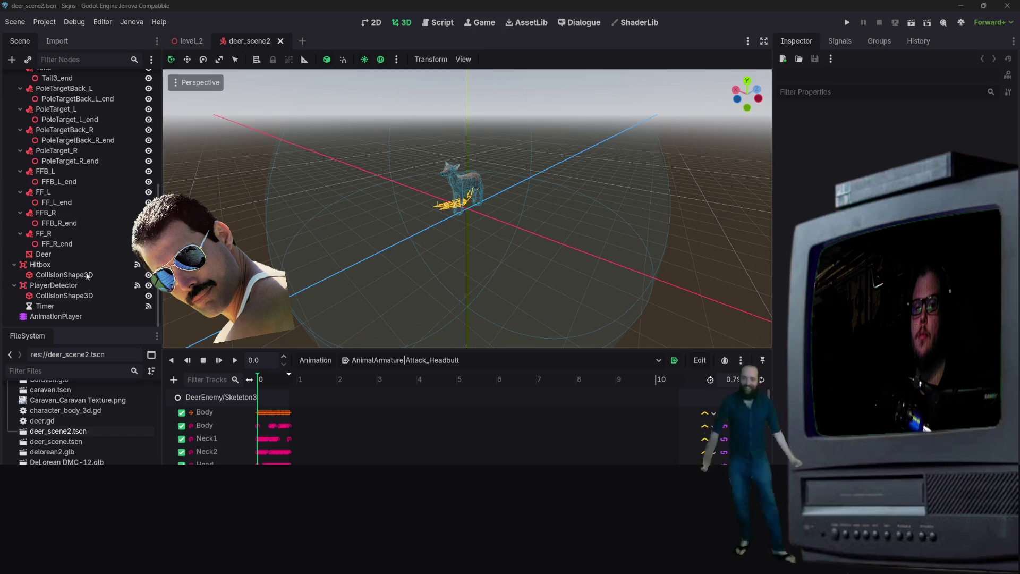
left_click(55, 316)
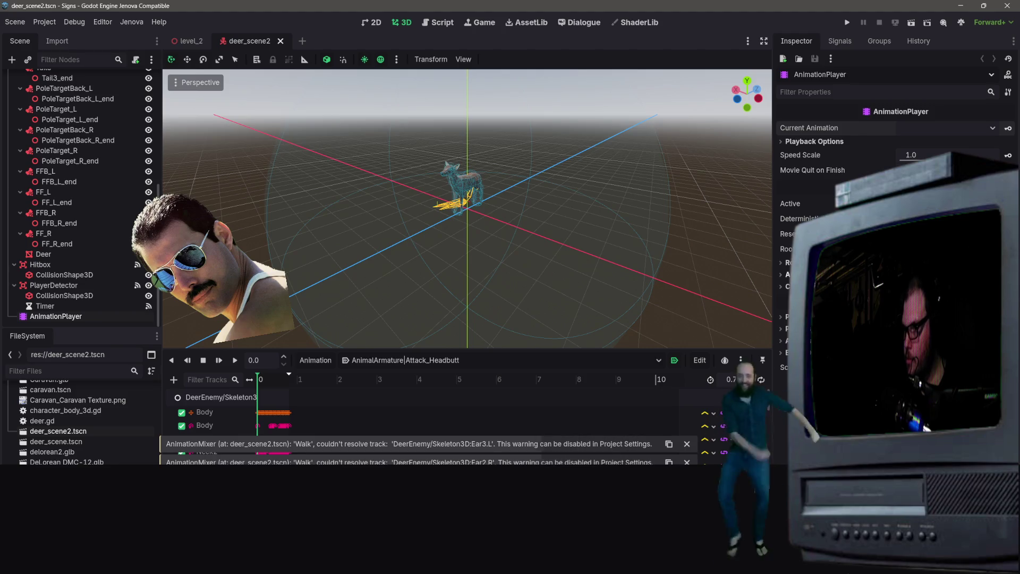
- Set the animation root to Skeleton3D and play Attack_Headbutt through to the end
left_click(936, 249)
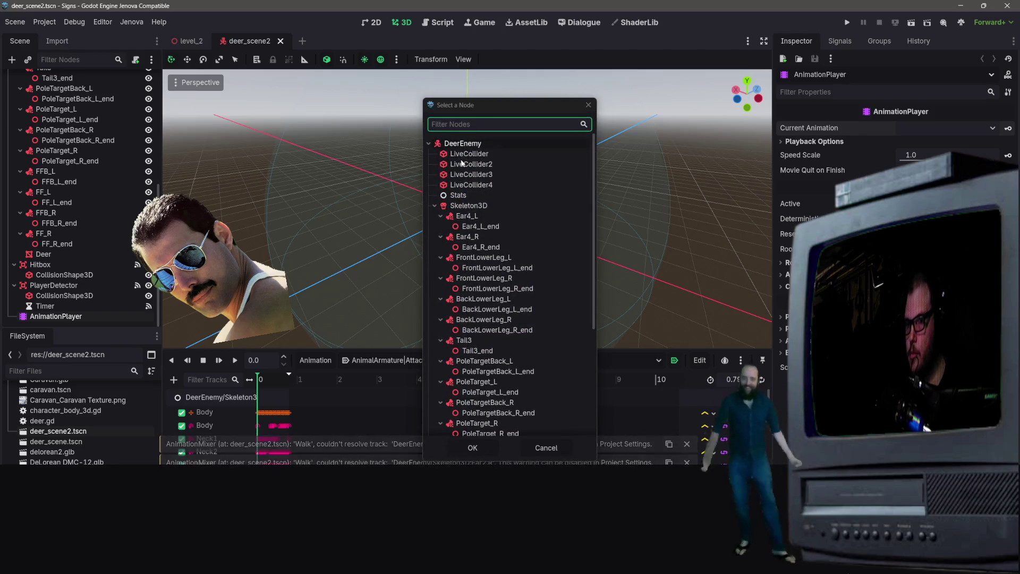
double_click(466, 205)
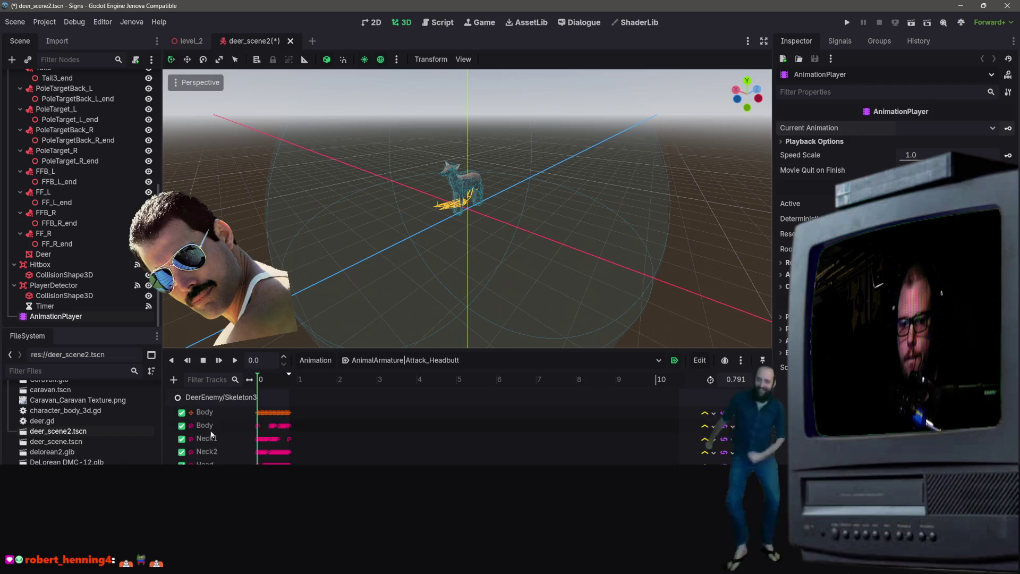
left_click(235, 360)
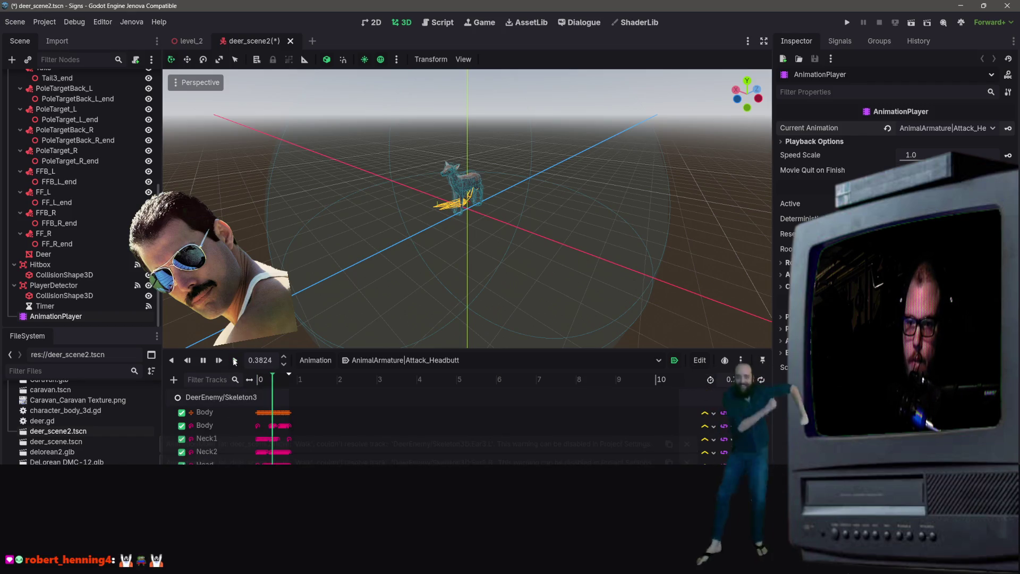
left_click(235, 360)
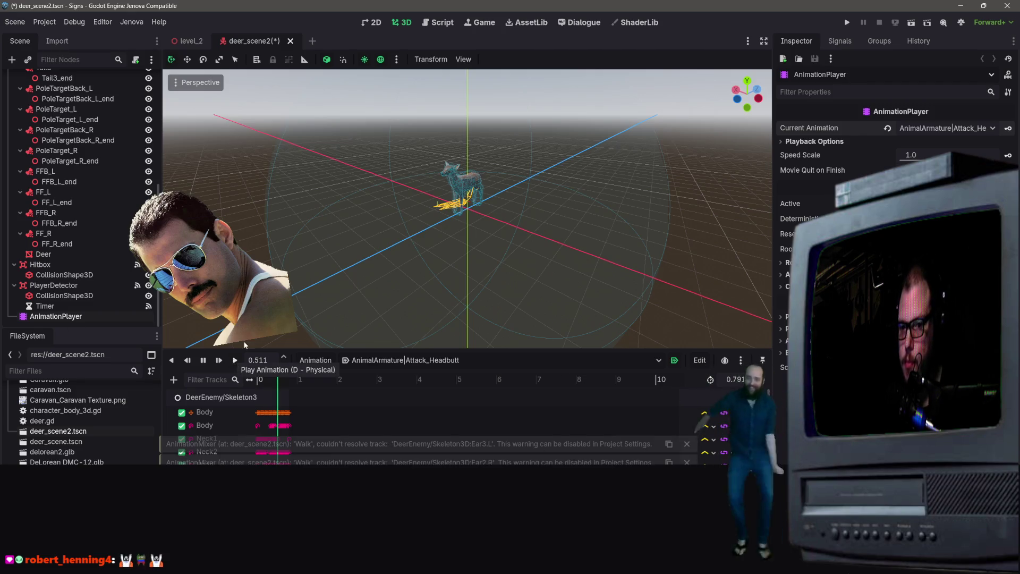
left_click(233, 363)
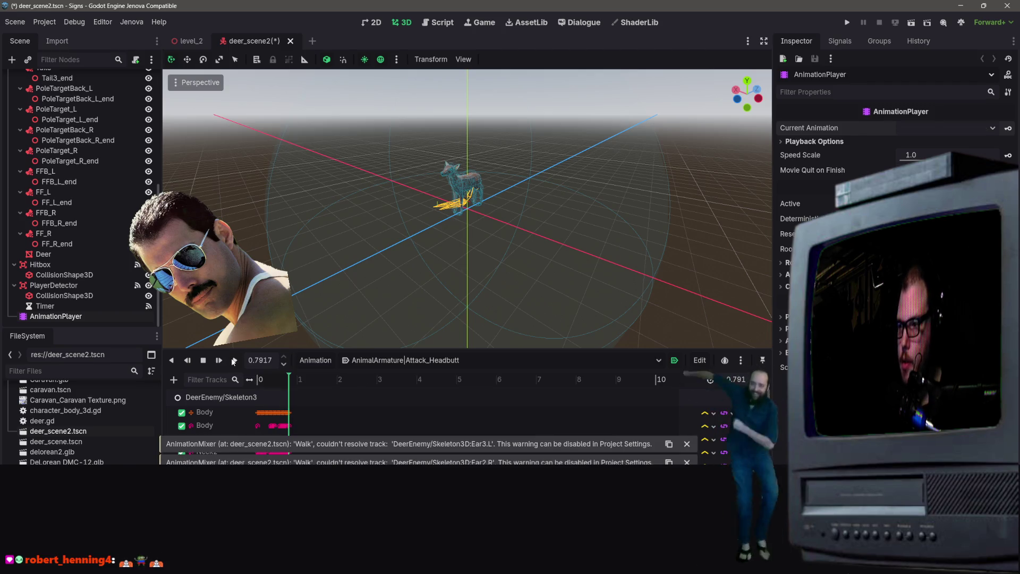
- Reset the AnimationPlayer's root node to DeerEnemy and reselect AnimationPlayer
double_click(221, 397)
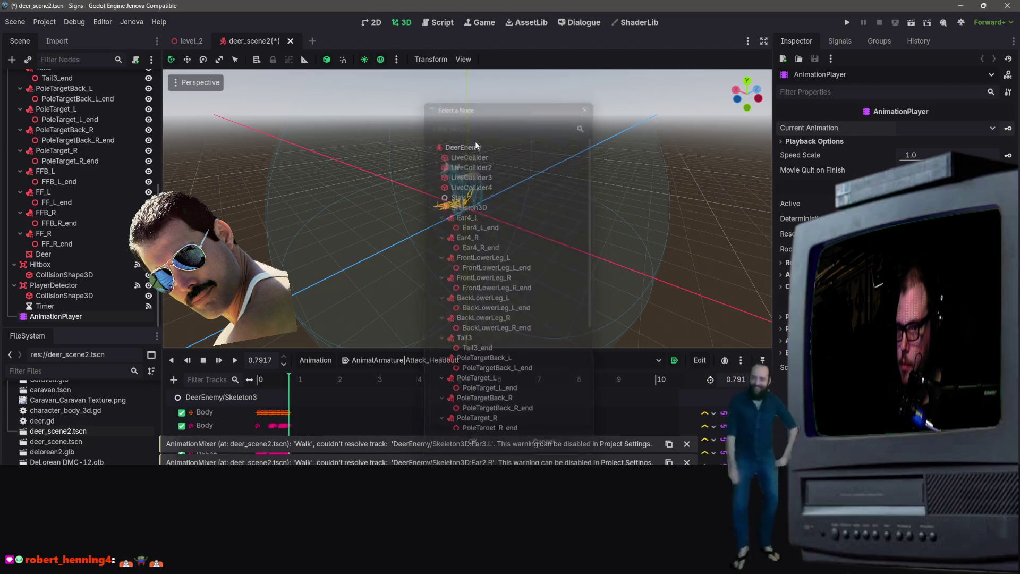
double_click(477, 143)
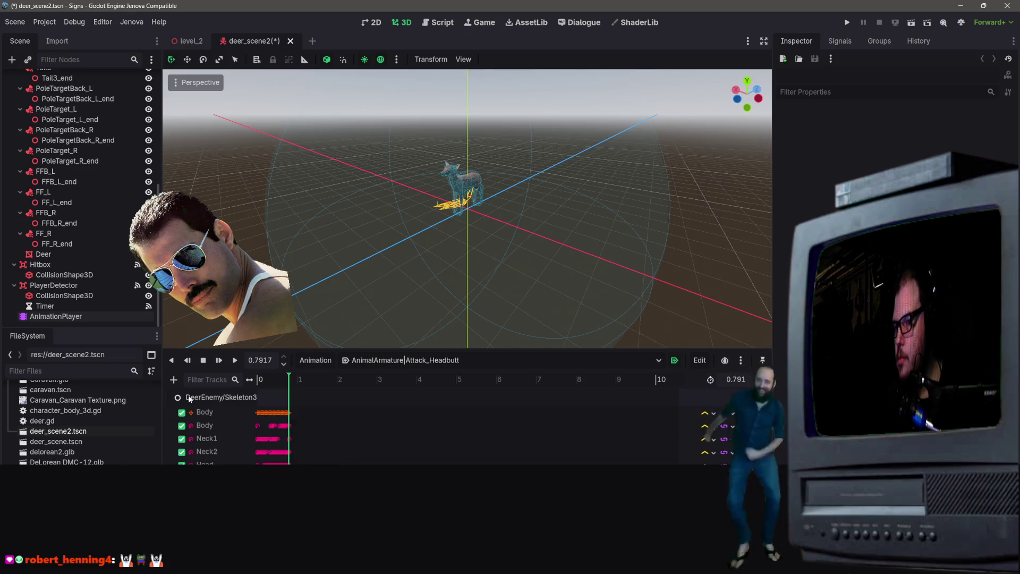
left_click(69, 314)
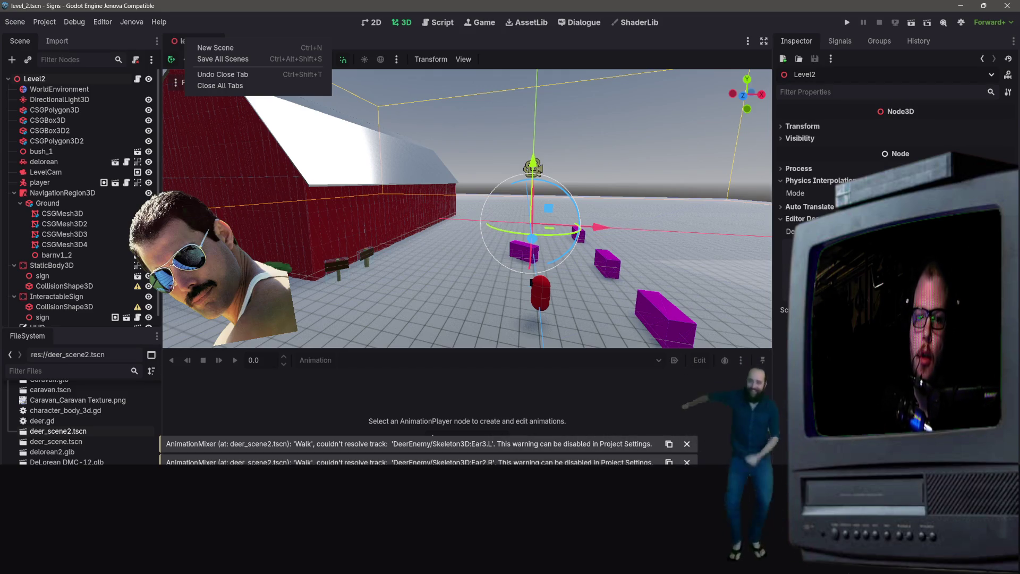
- Open deer_scene.tscn, inspect its Body track node path, then select deer_scene2.tscn
key("Escape")
double_click(63, 442)
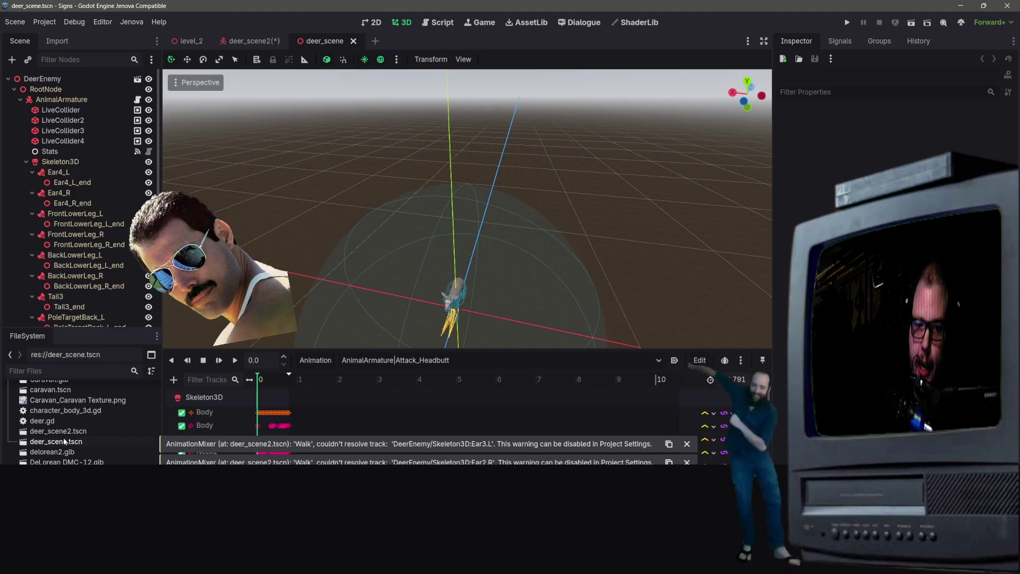
left_click(197, 397)
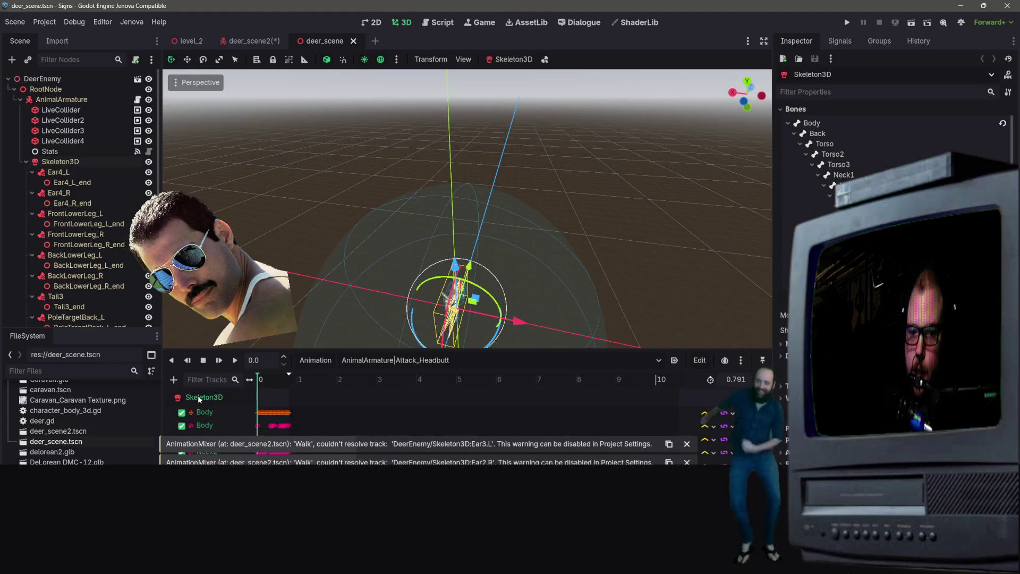
double_click(212, 412)
mouse_move(212, 412)
left_mouse_down()
mouse_move(198, 411)
mouse_move(220, 412)
left_mouse_up()
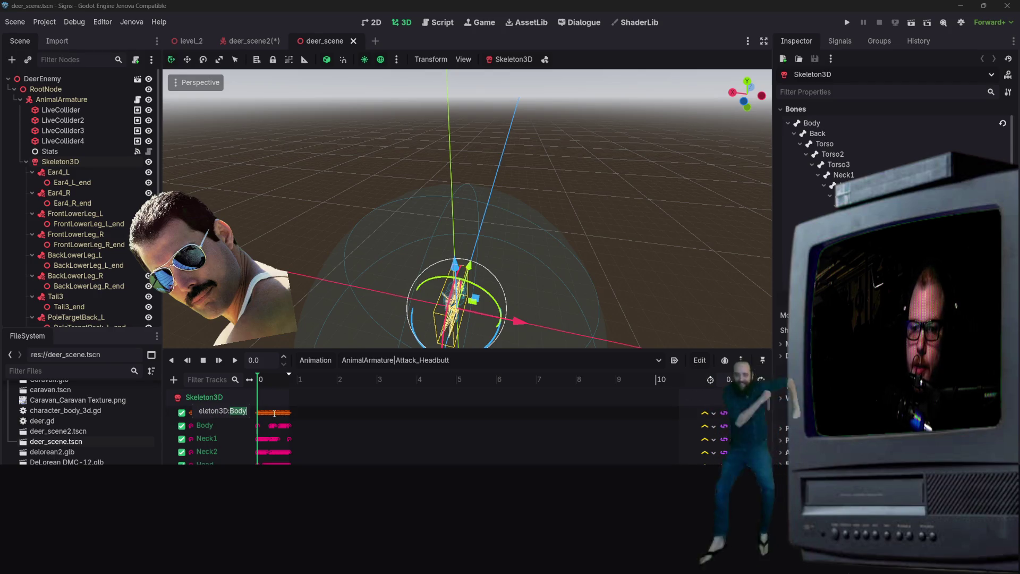
key("Escape")
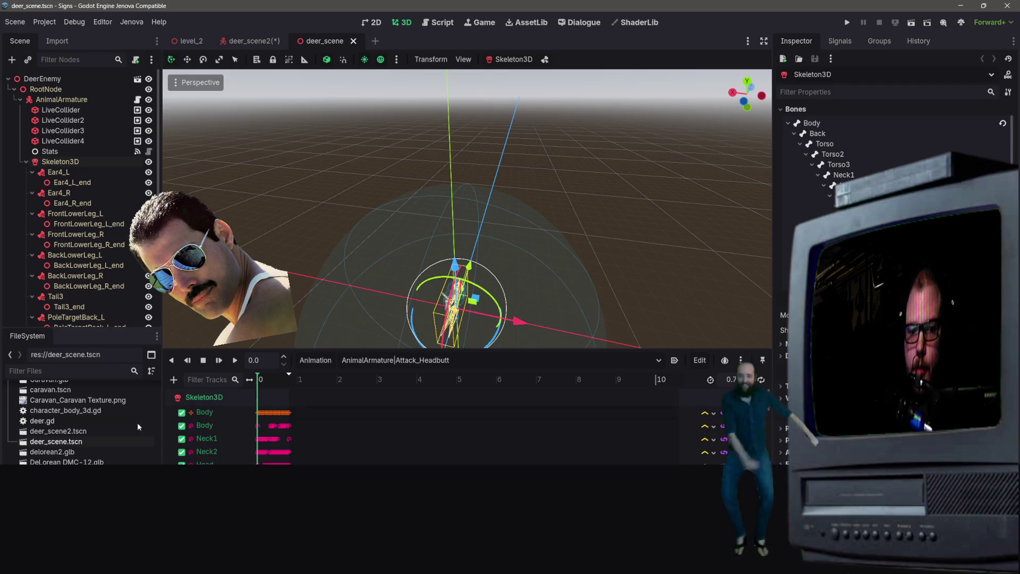
left_click(87, 431)
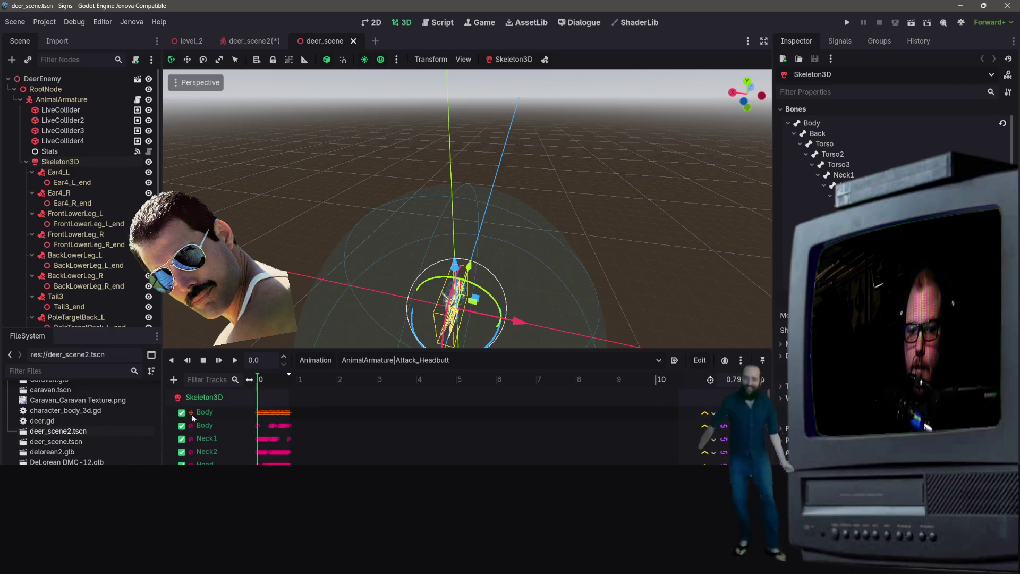
mouse_move(249, 41)
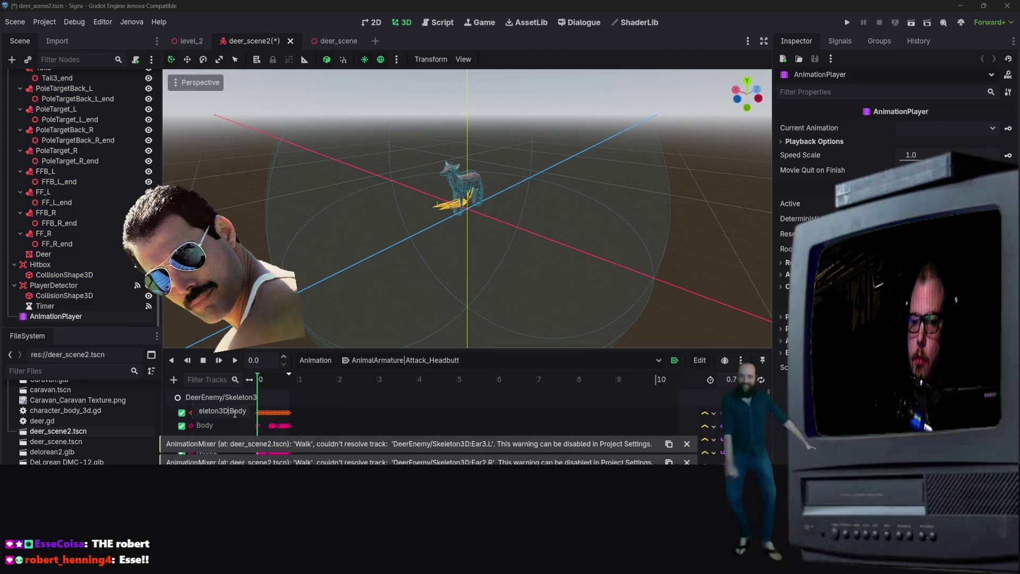
triple_click(189, 416)
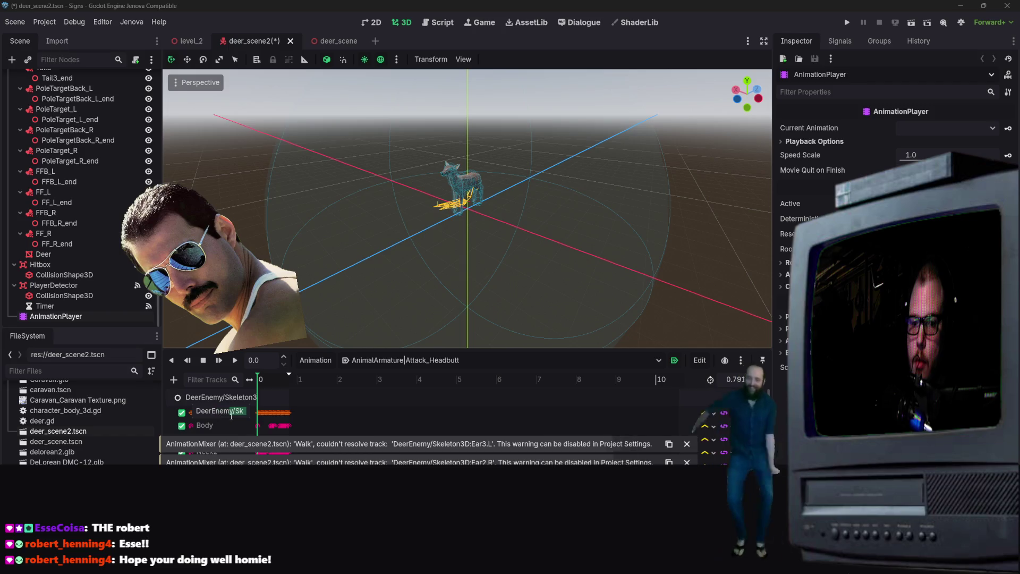
scroll(84, 276, "up", 5)
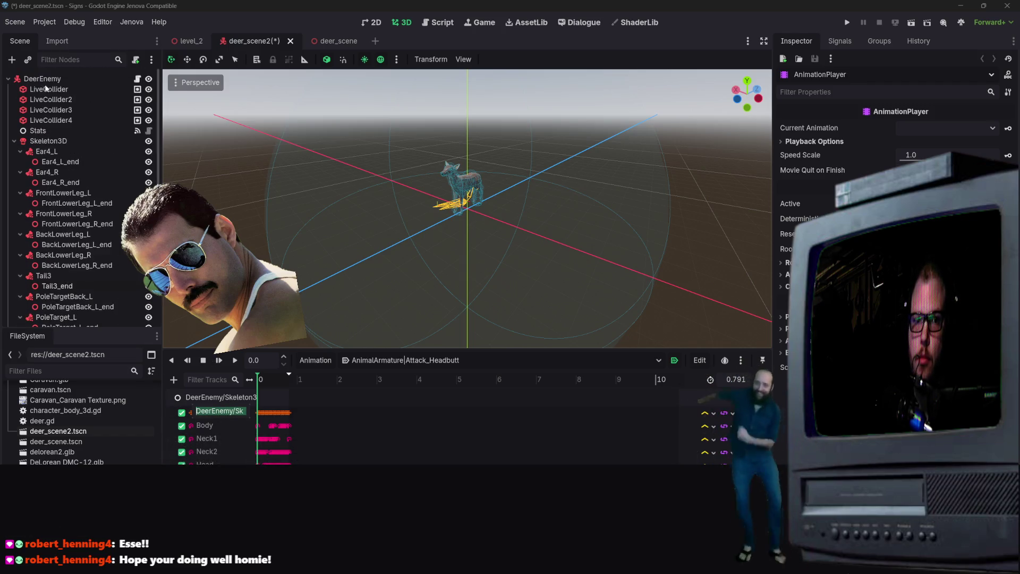
scroll(58, 163, "down", 3)
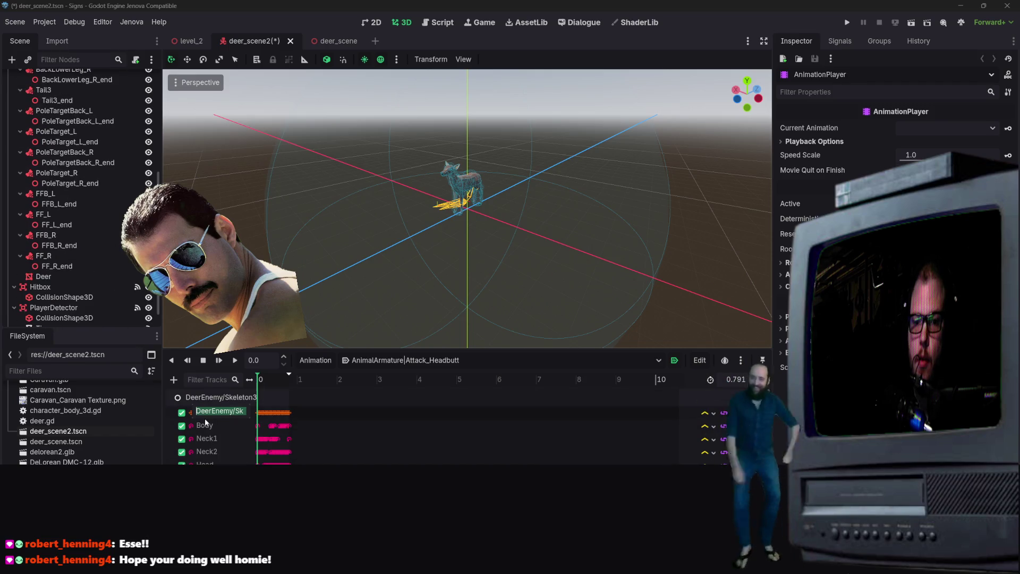
scroll(62, 244, "down", 3)
scroll(74, 257, "up", 5)
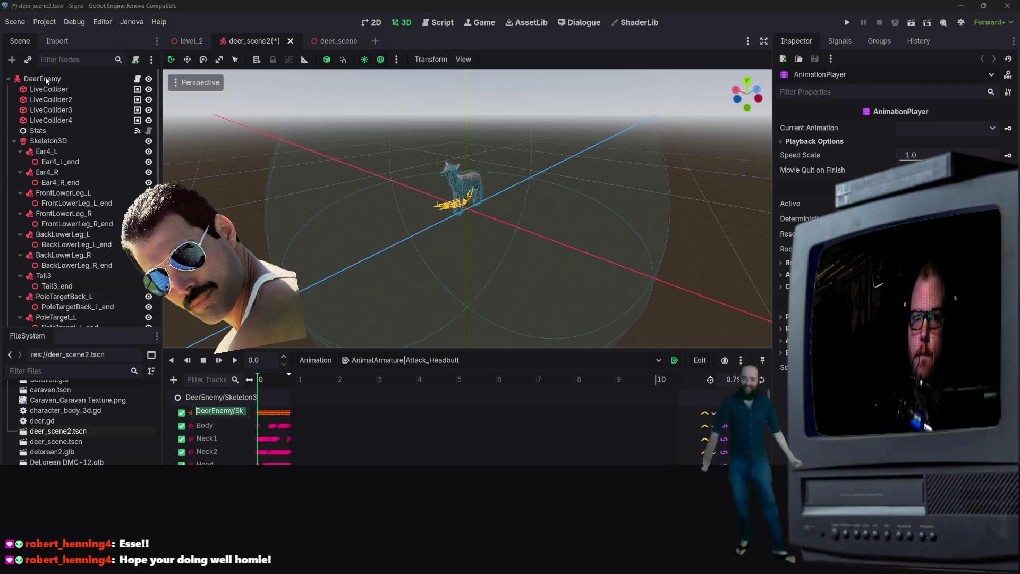
left_click(204, 397)
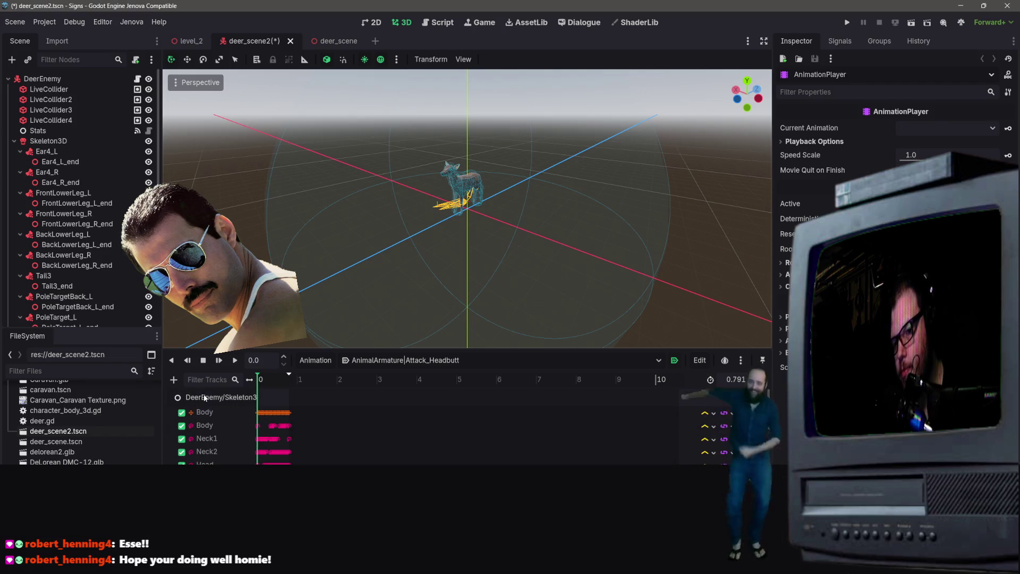
scroll(88, 218, "down", 5)
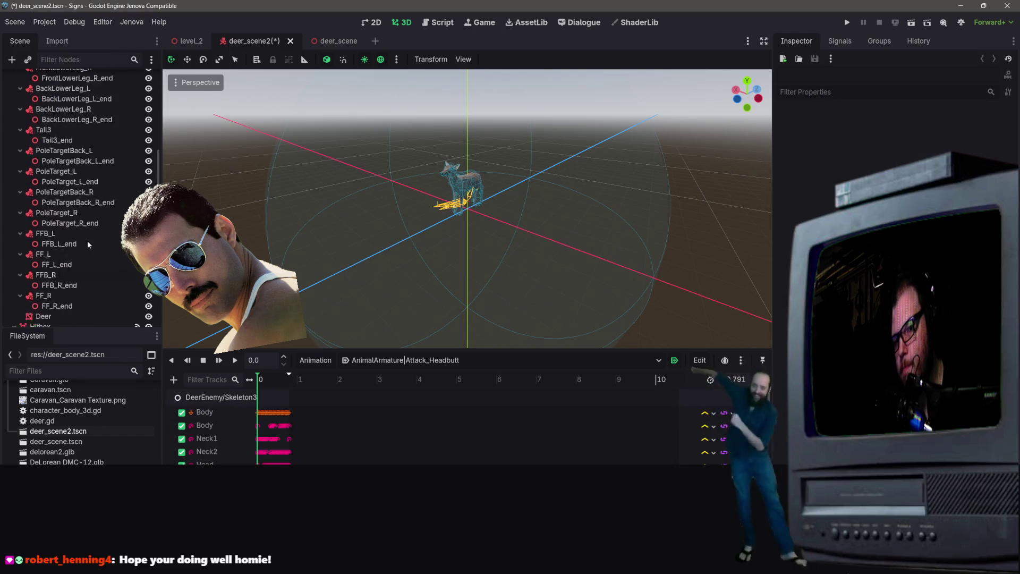
scroll(87, 245, "down", 2)
scroll(62, 164, "down", 2)
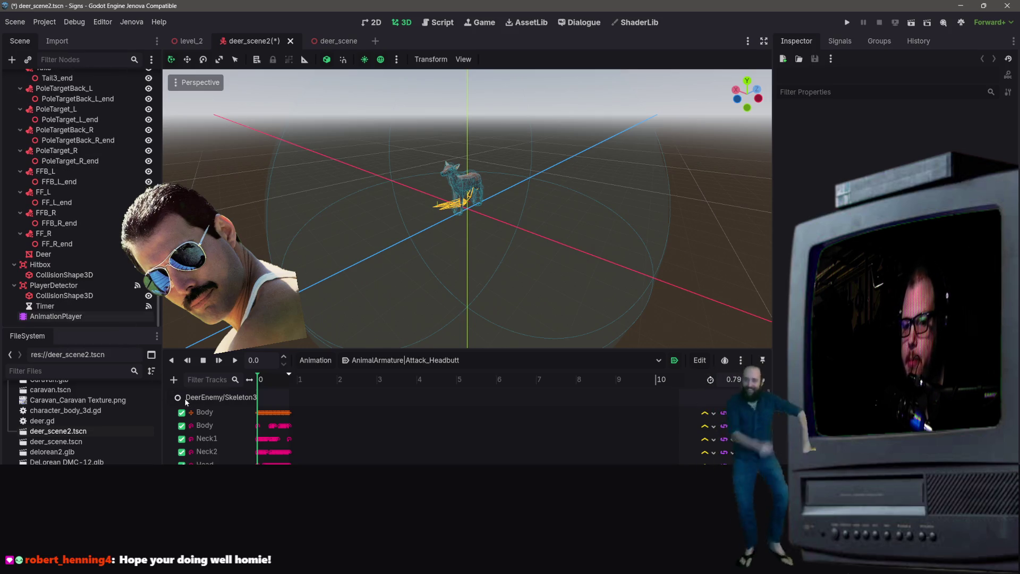
left_click(84, 317)
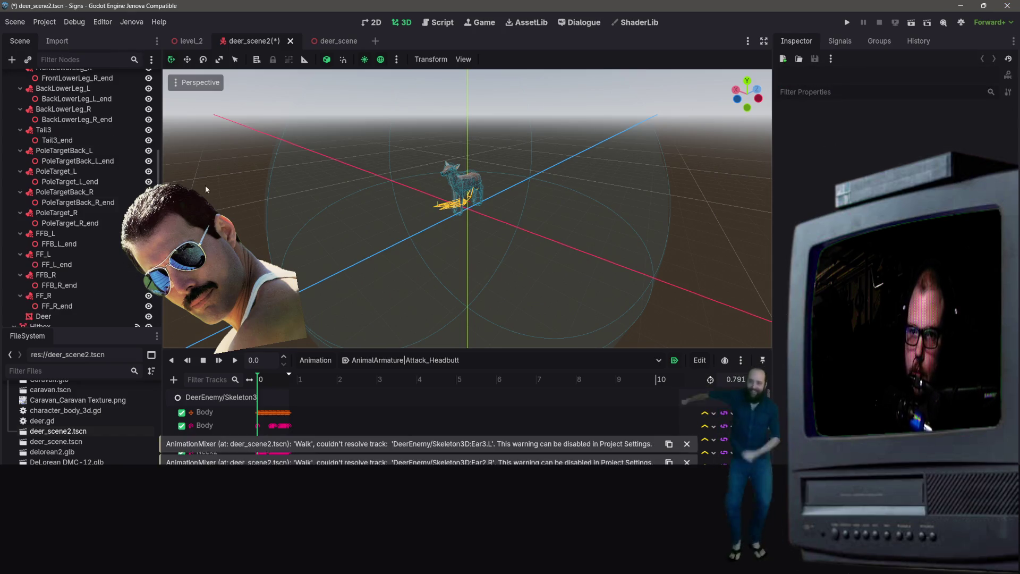
- Switch to deer_scene, collapse the RootNode hierarchy, and select its AnimationPlayer node
left_click(335, 41)
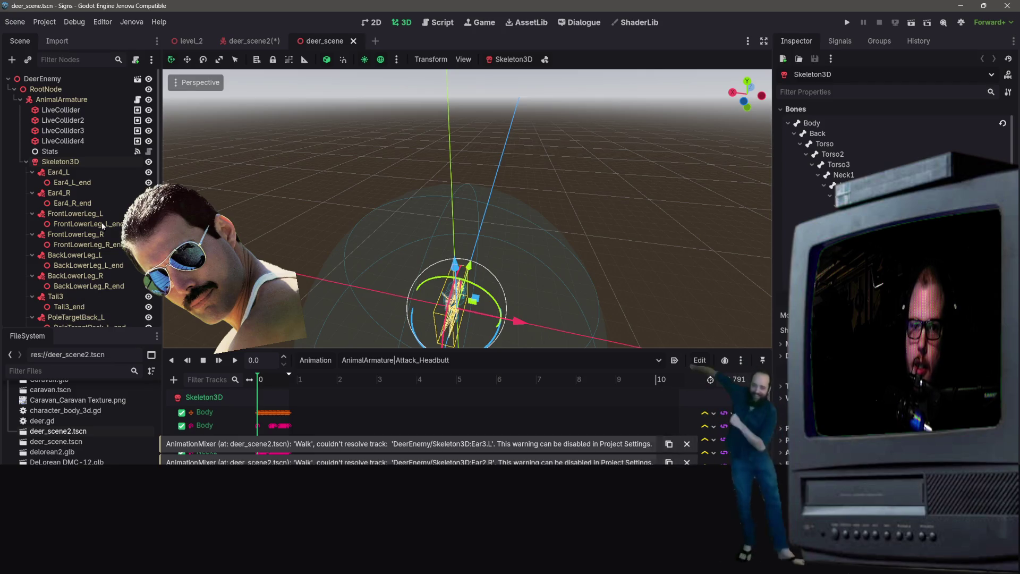
scroll(110, 200, "up", 10)
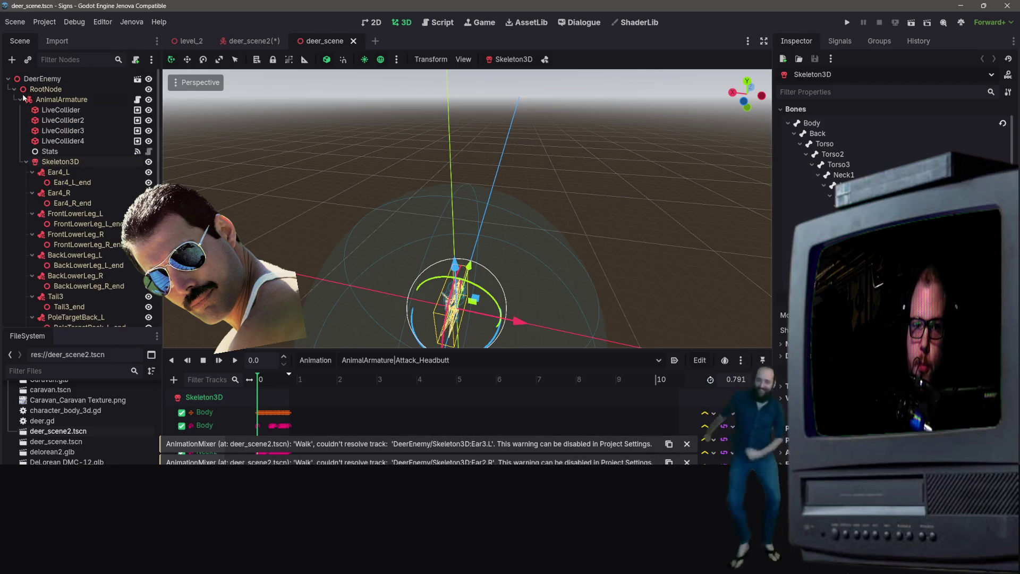
left_click(20, 99)
left_click(34, 121)
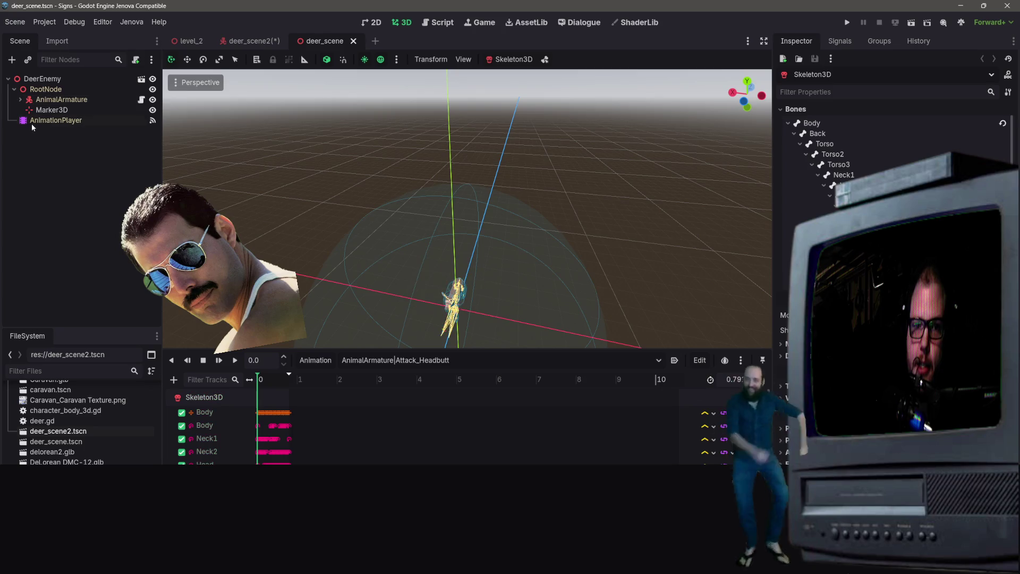
left_click(14, 89)
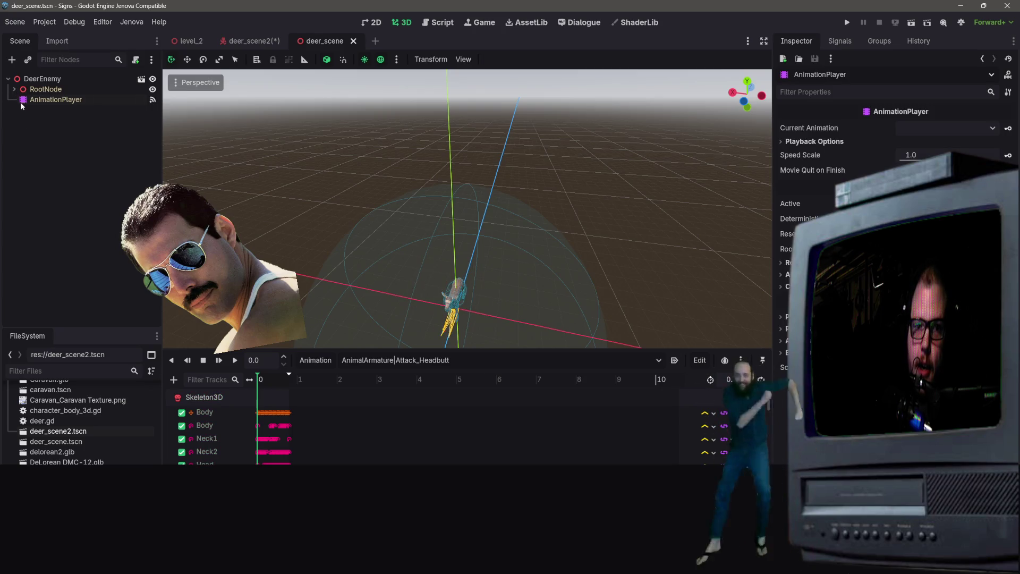
left_click(32, 79)
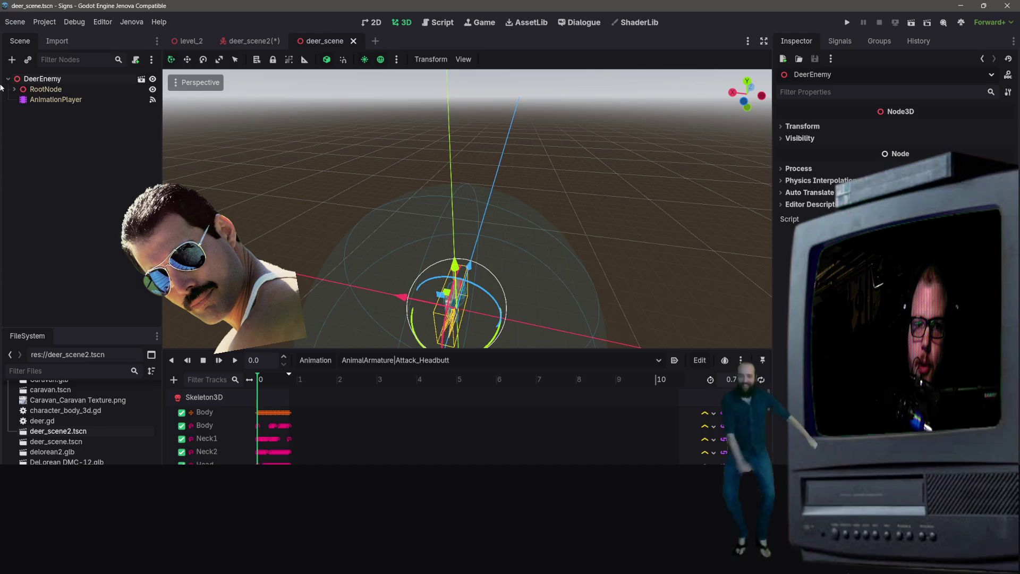
left_click(39, 100)
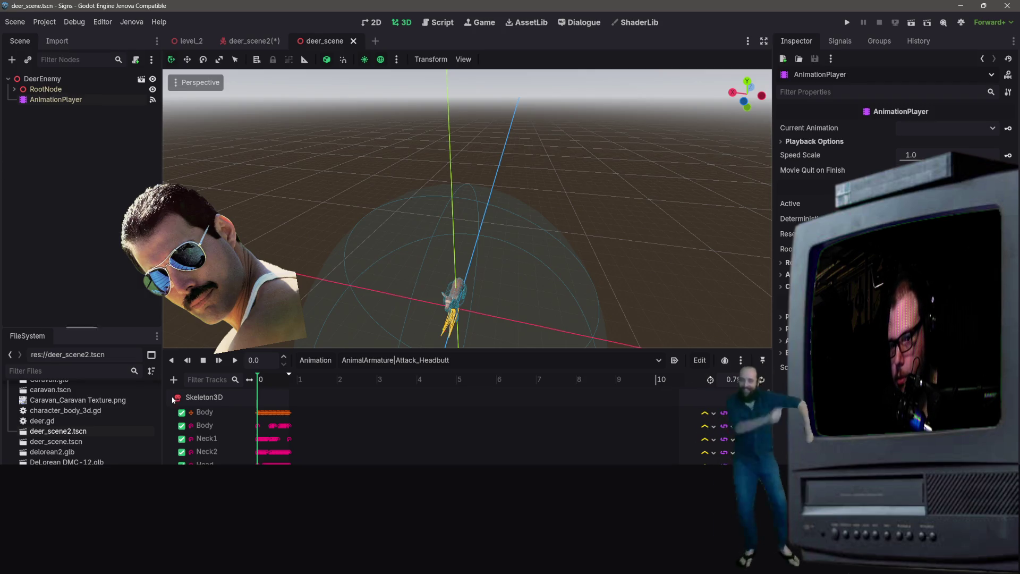
- Inspect the full Body track node path to confirm it starts from RootNode
double_click(195, 410)
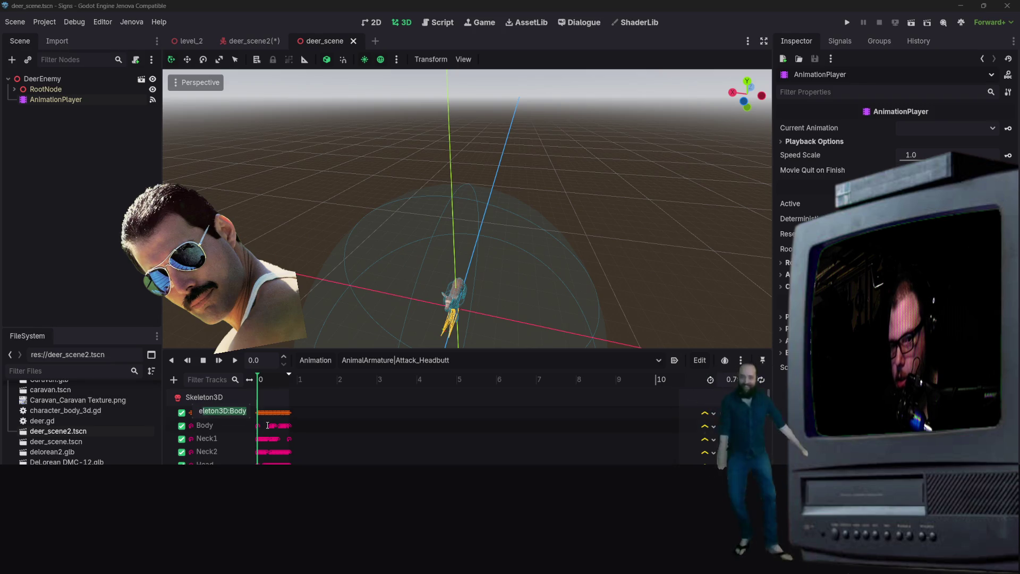
key("End")
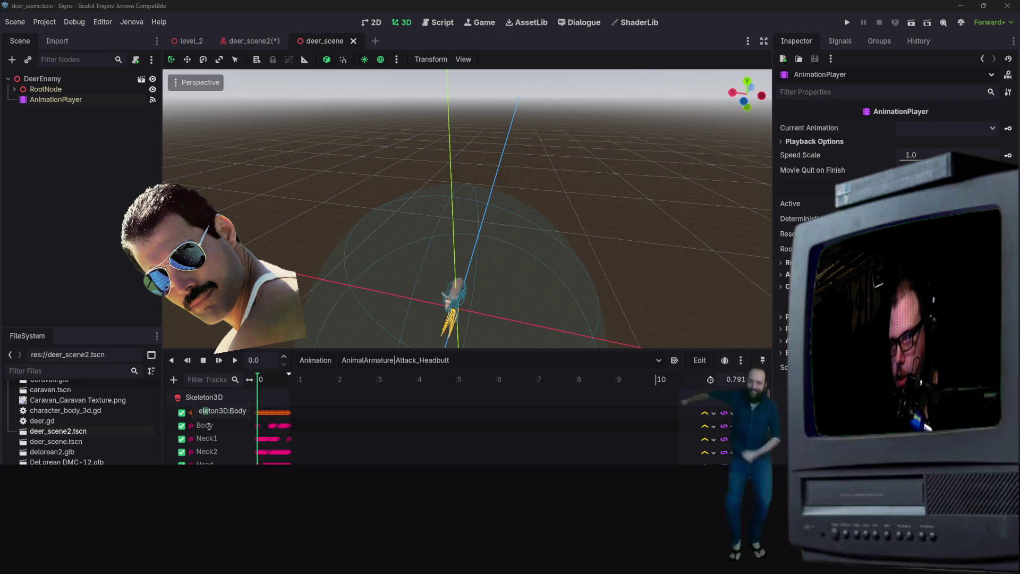
key("shift+Home")
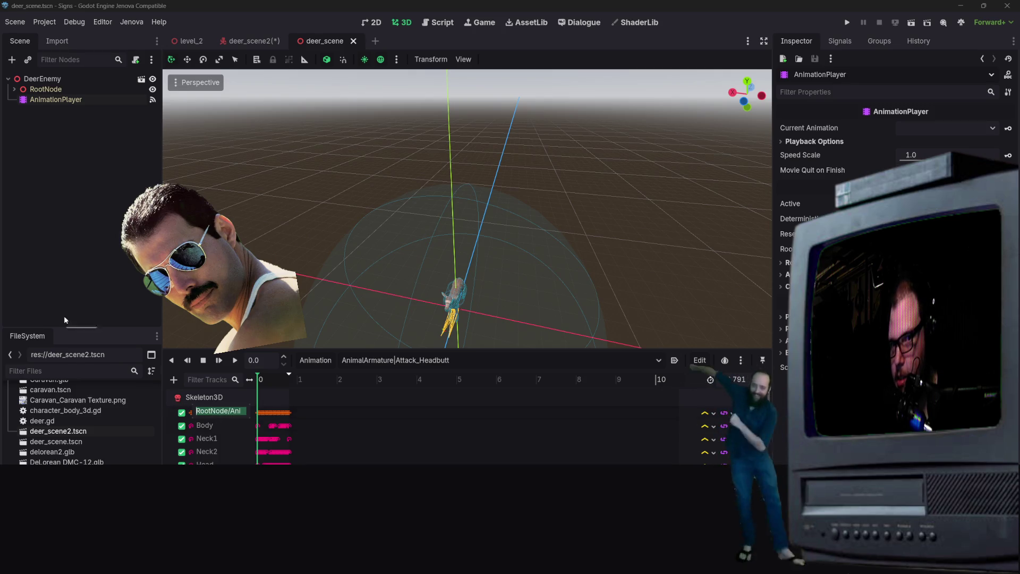
left_click(47, 201)
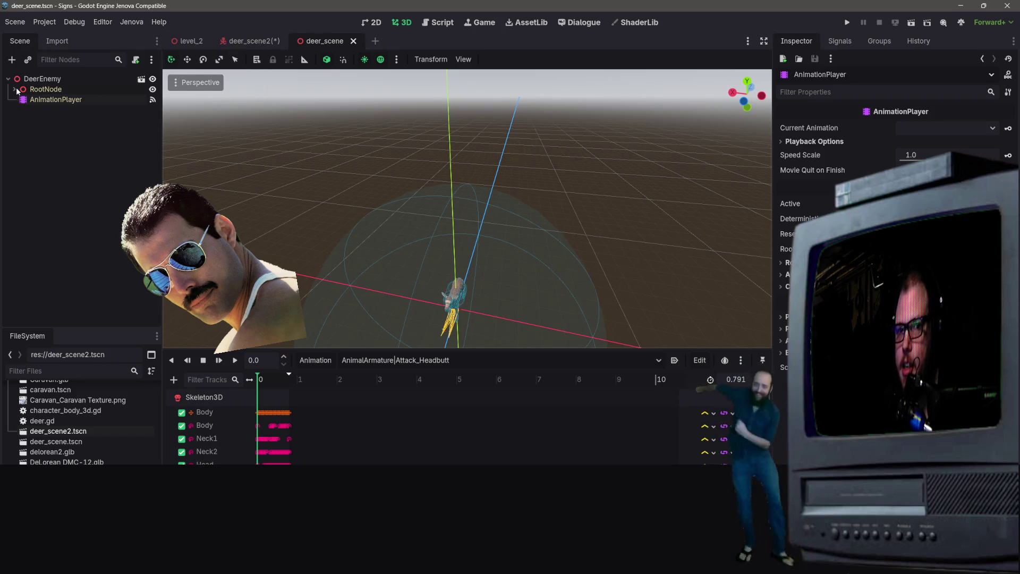
mouse_move(254, 44)
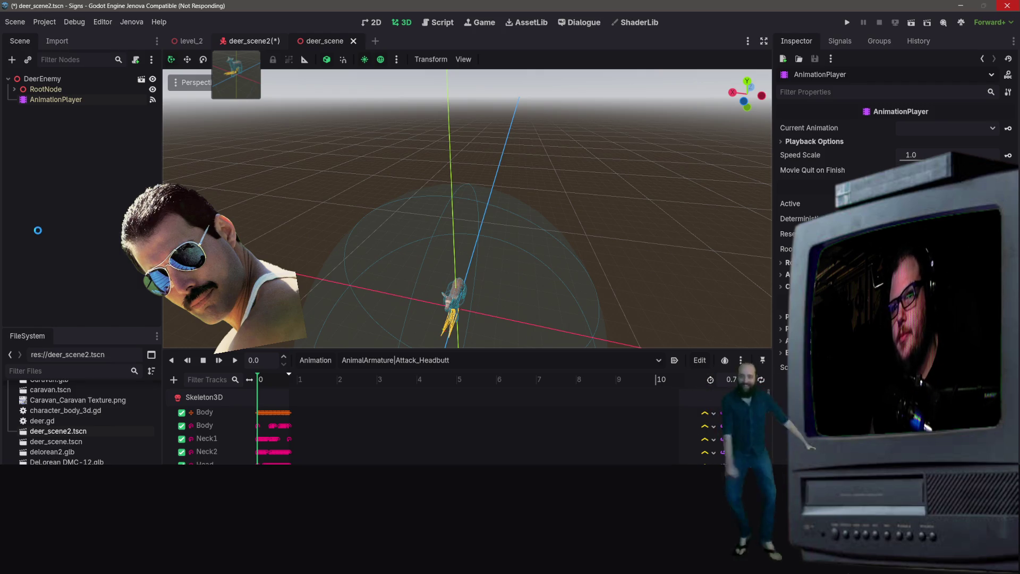
- Select the FF_R bone attachment in deer_scene2's Scene tree
left_click(39, 233)
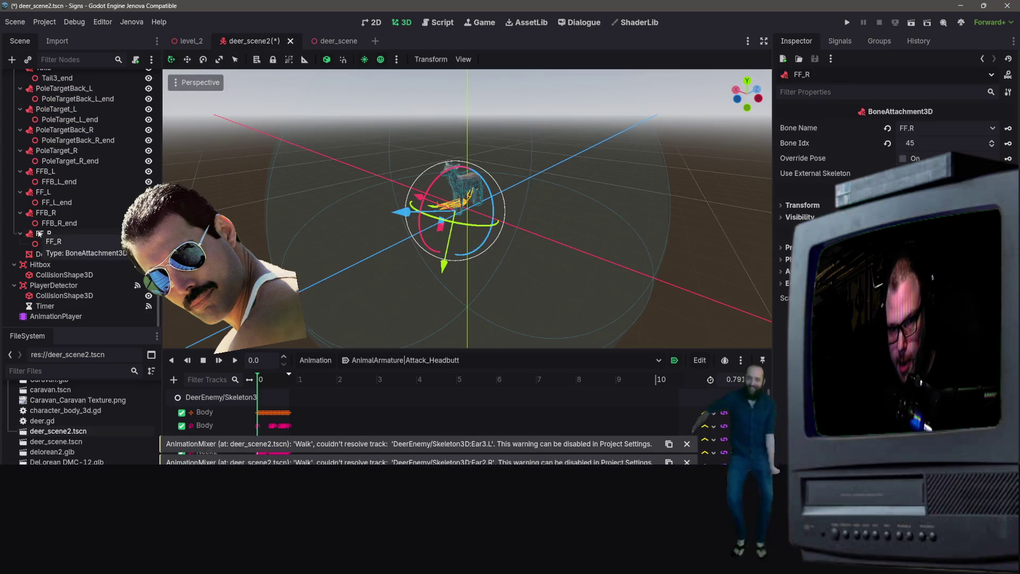
left_click(65, 320)
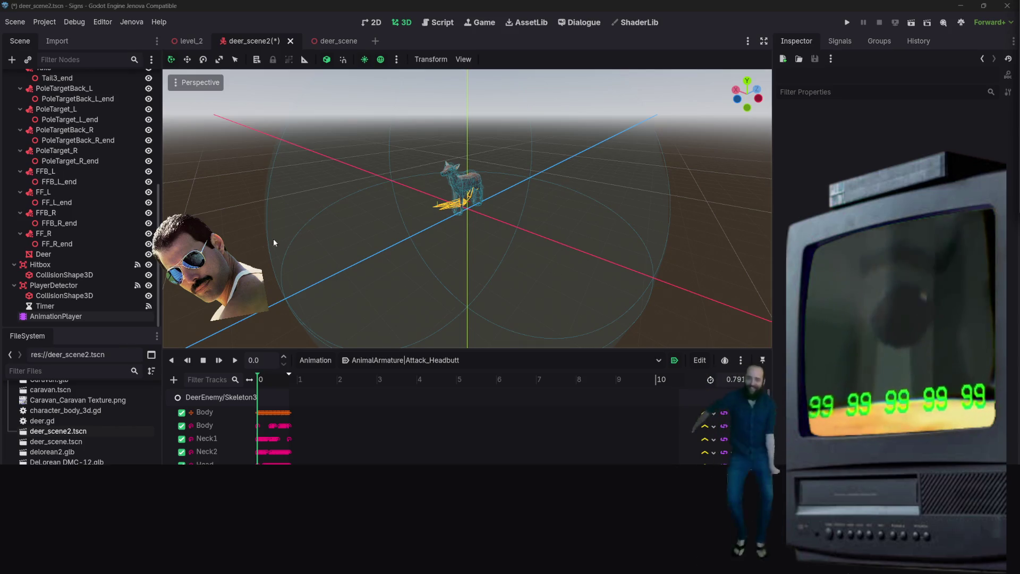
double_click(223, 411)
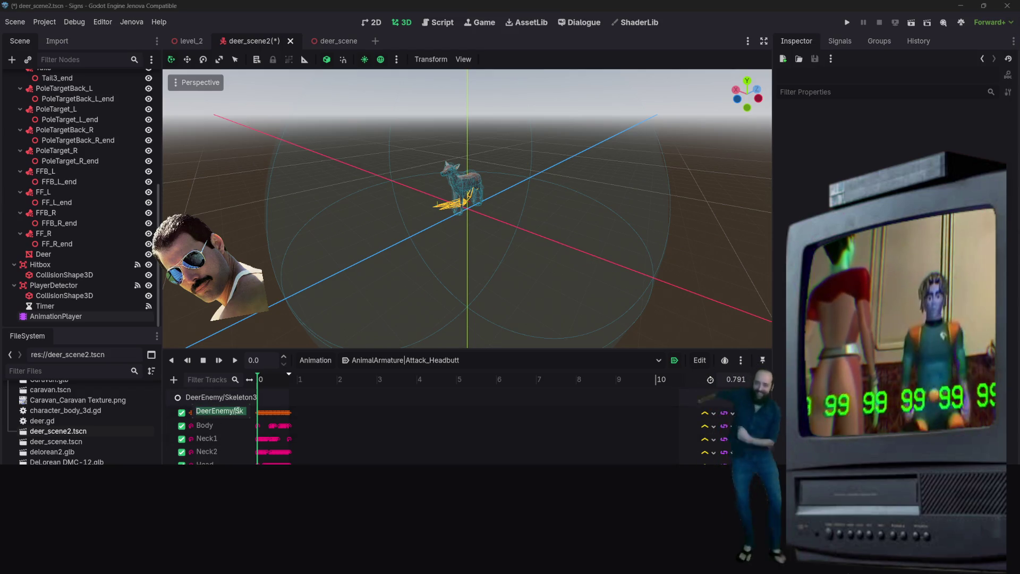
- Trim the Body track path, undo the change, and quit Godot without saving deer_scene2
key("Right")
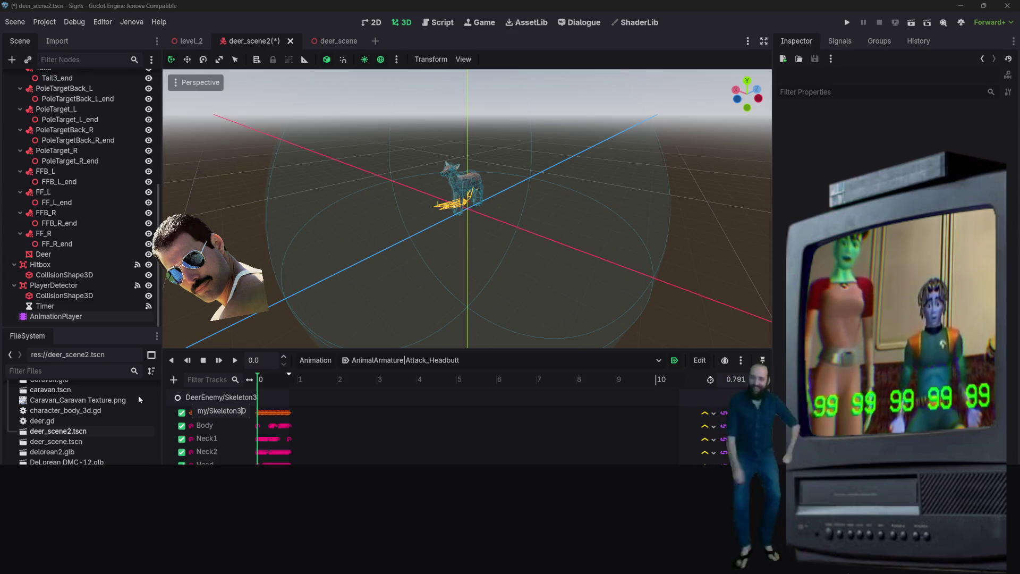
key("BackSpace")
key("BackSpace")
key("BackSpace")
type(":Bo")
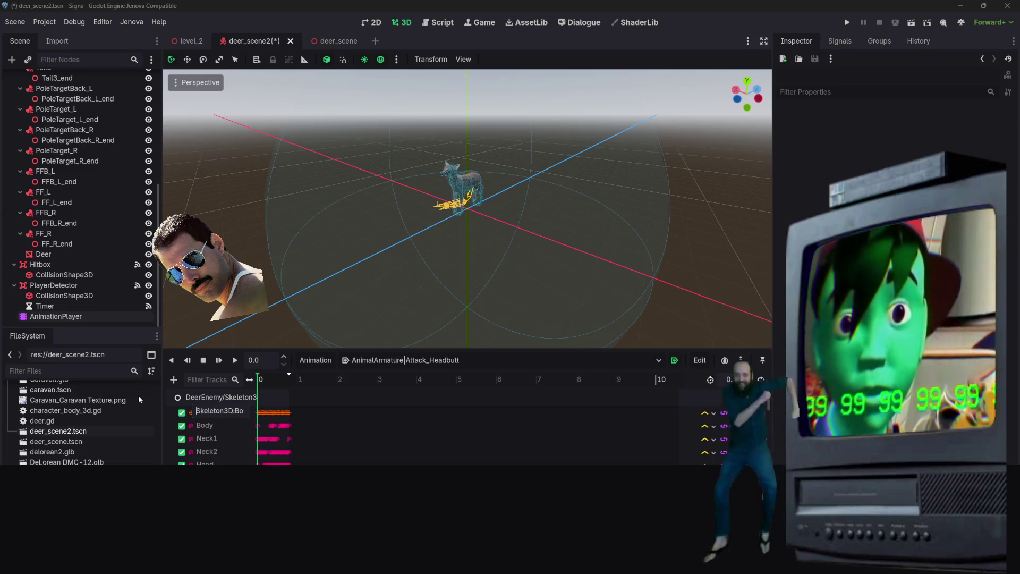
key("Return")
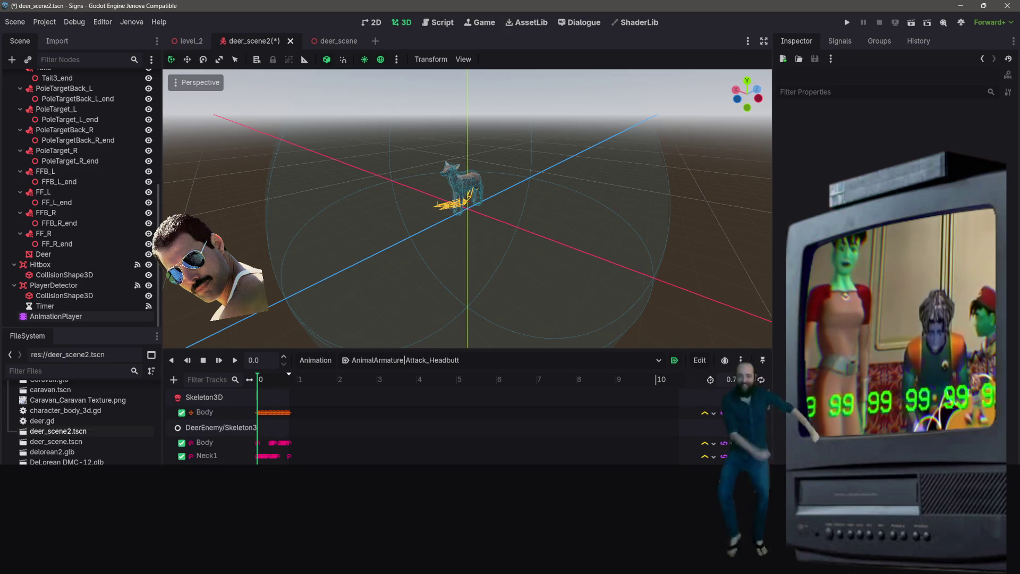
key("ctrl+z")
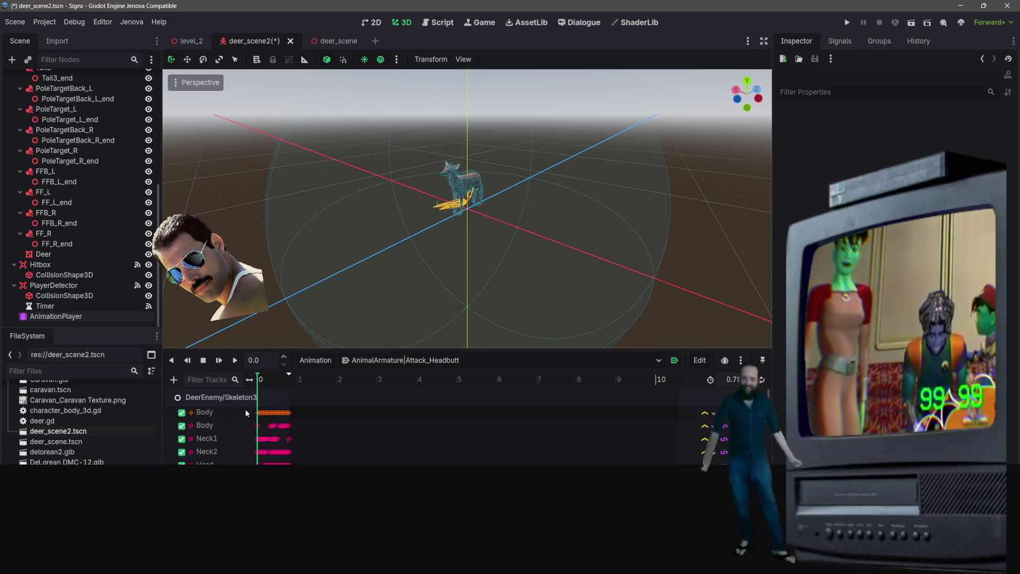
key("ctrl+w")
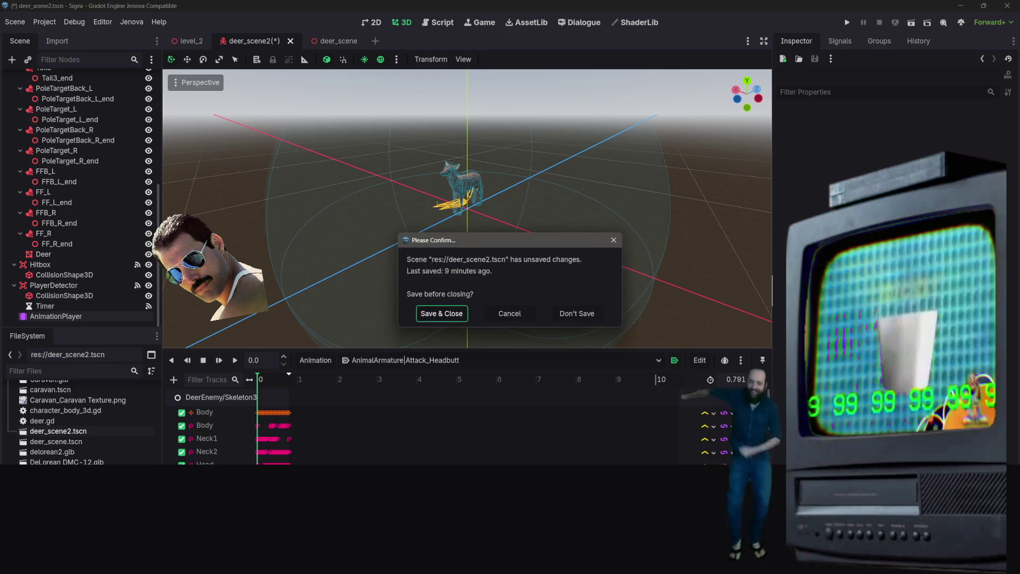
left_click(577, 318)
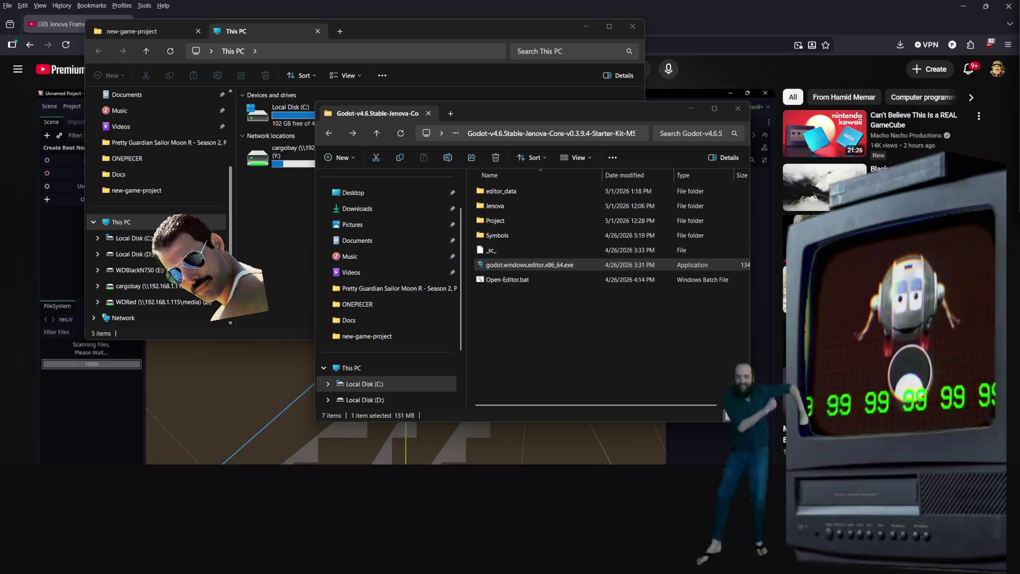
- Launch Visual Studio Code from the Start menu by searching 'vs'
key("super")
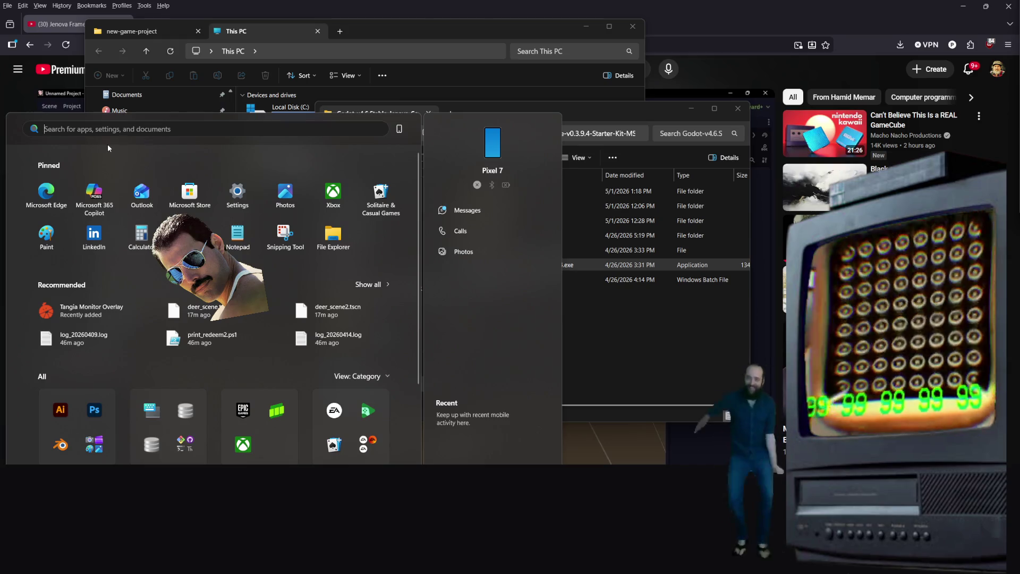
type("vs")
key("Return")
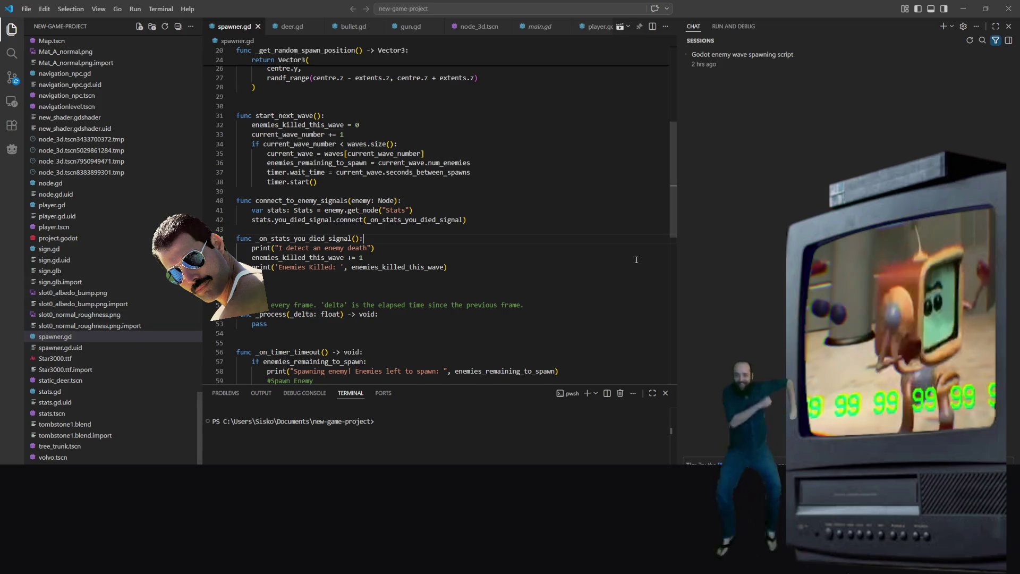
- Open deer_scene2.tscn, search it for 'animat', and select the DeerEnemy/Skeleton3D path on line 373
scroll(97, 262, "up", 10)
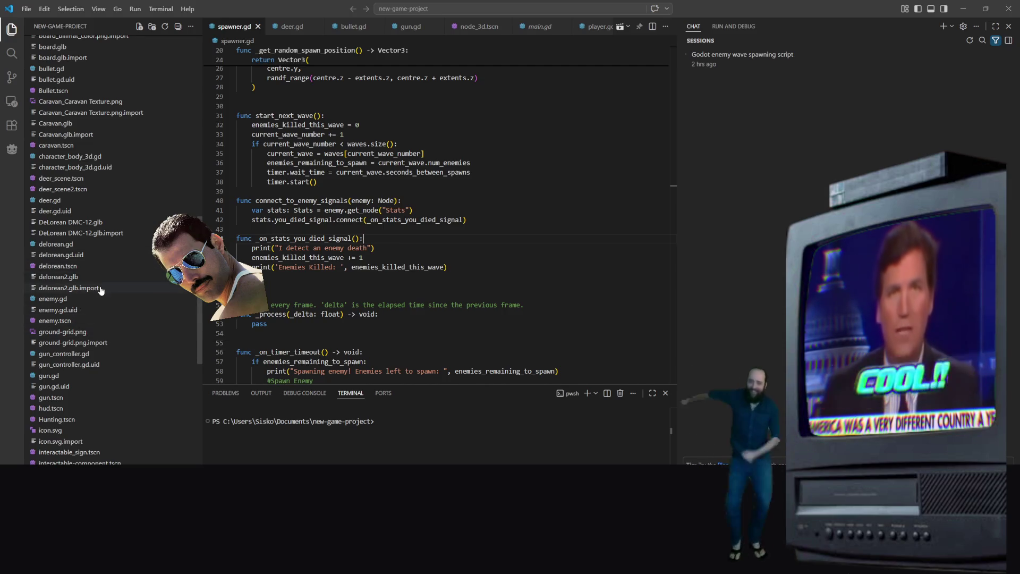
scroll(85, 314, "up", 1)
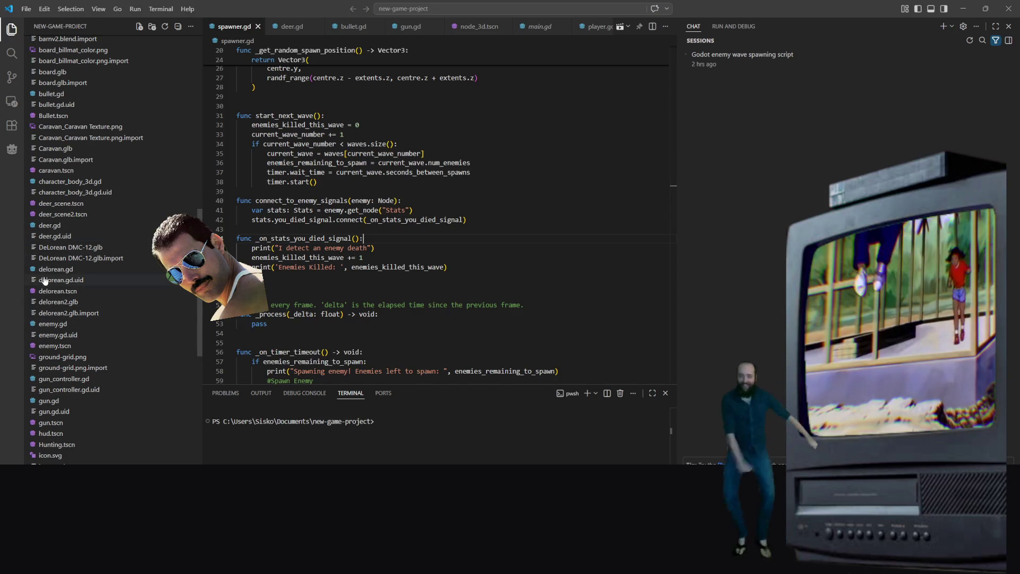
left_click(57, 214)
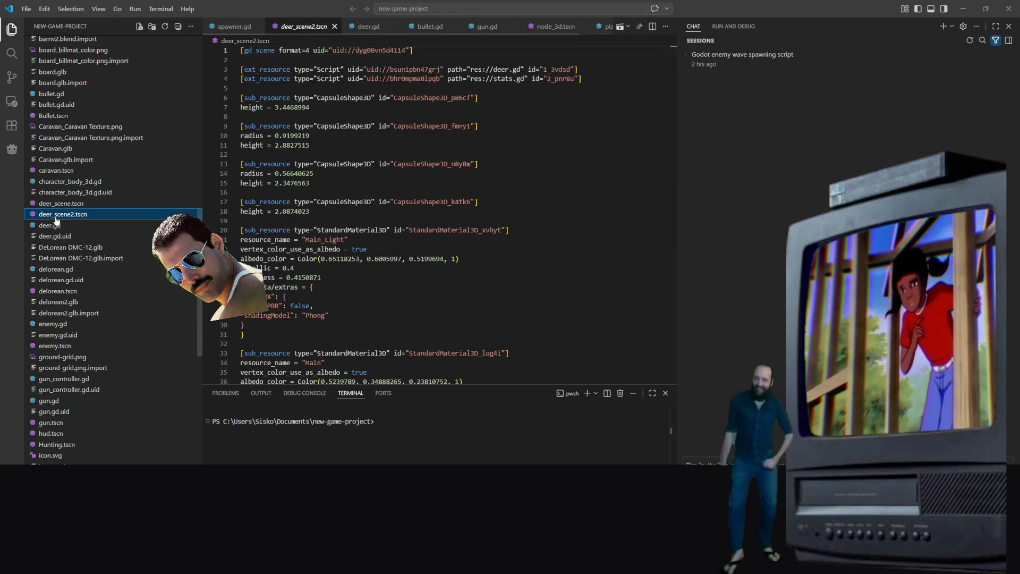
left_click(430, 186)
scroll(462, 149, "down", 6)
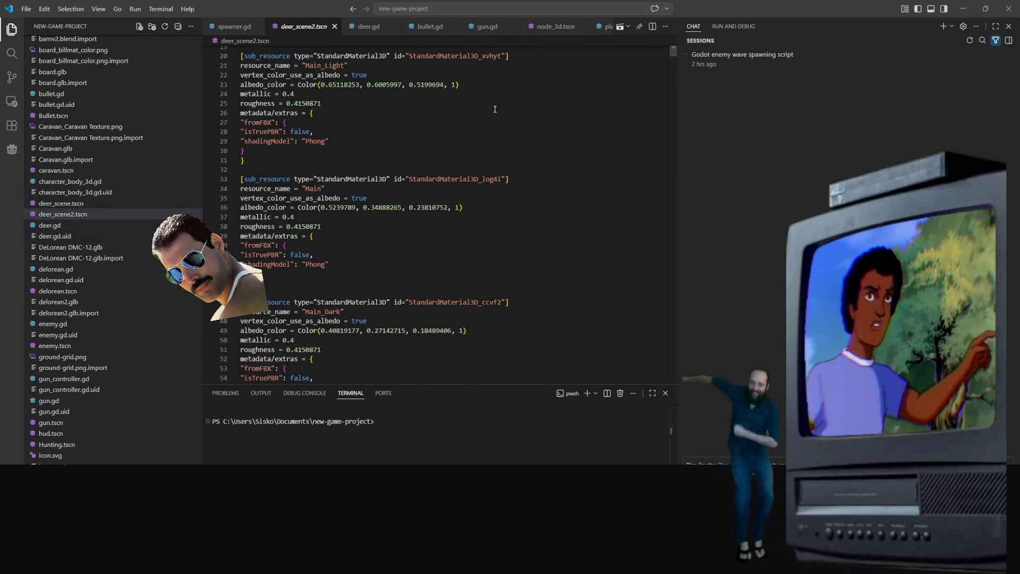
key("ctrl+f")
type("animat")
left_click_drag(340, 276, 418, 281)
key("ctrl+c")
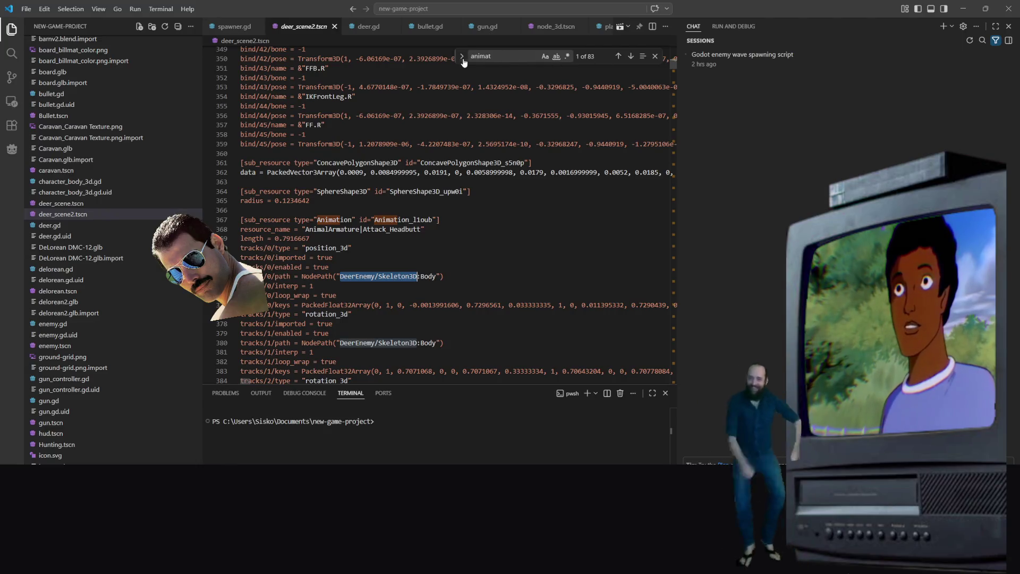
- Replace every DeerEnemy/Skeleton3D track path with plain Skeleton3D using Replace All
left_click(462, 58)
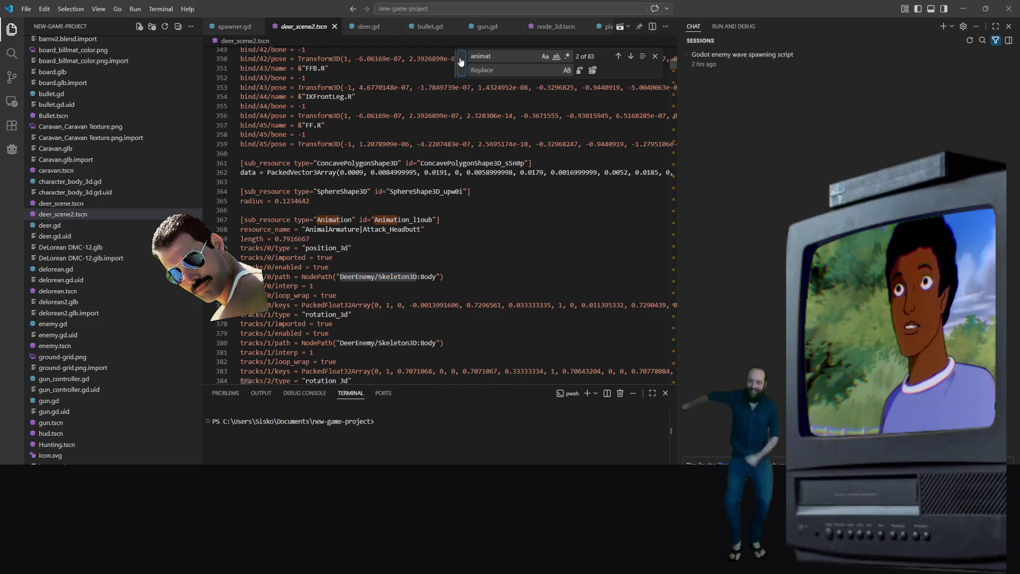
key("ctrl+v")
left_click(507, 70)
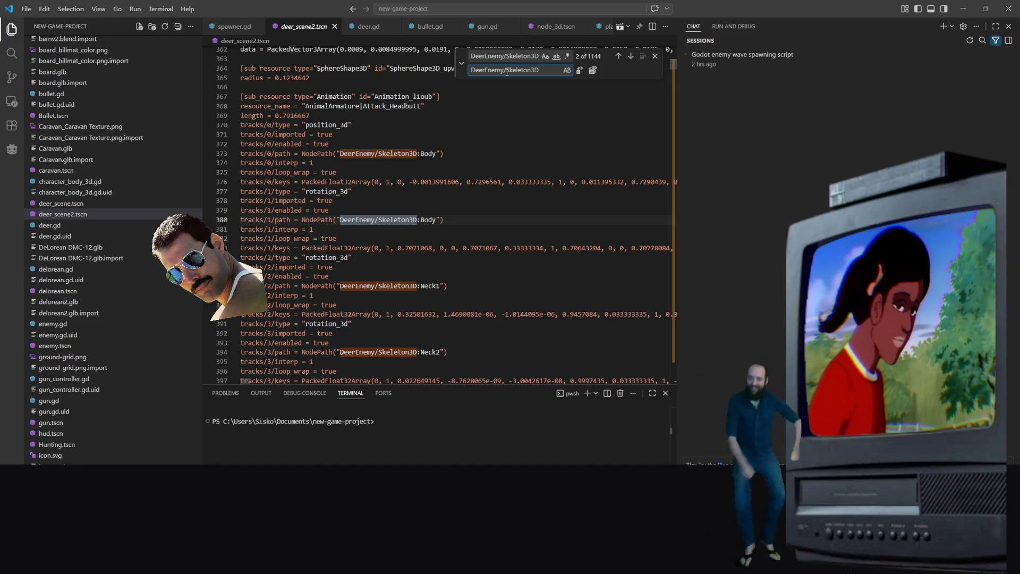
left_click_drag(503, 69, 455, 74)
key("BackSpace")
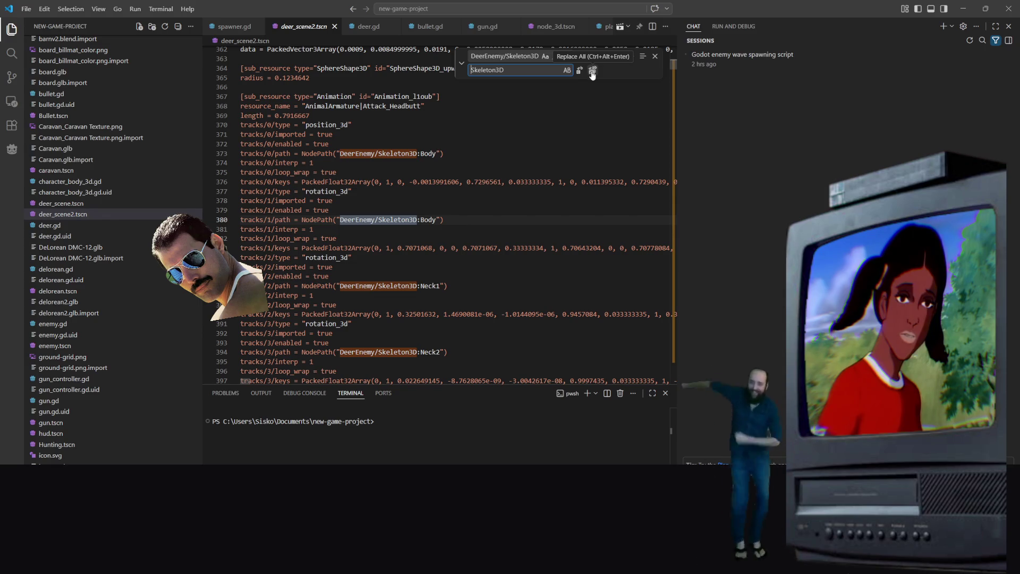
left_click(593, 75)
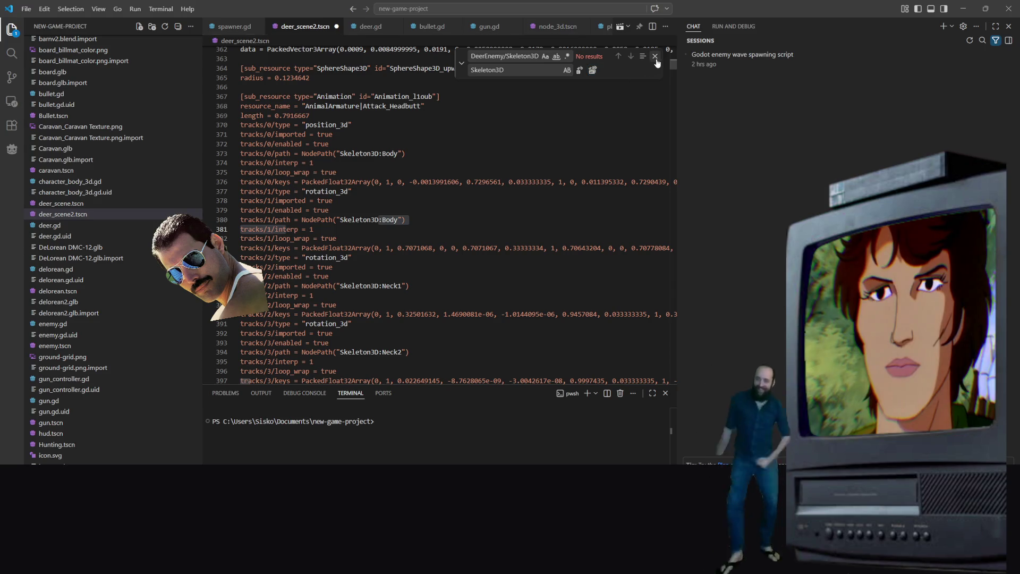
- Close Visual Studio Code and relaunch the Godot editor executable
key("Escape")
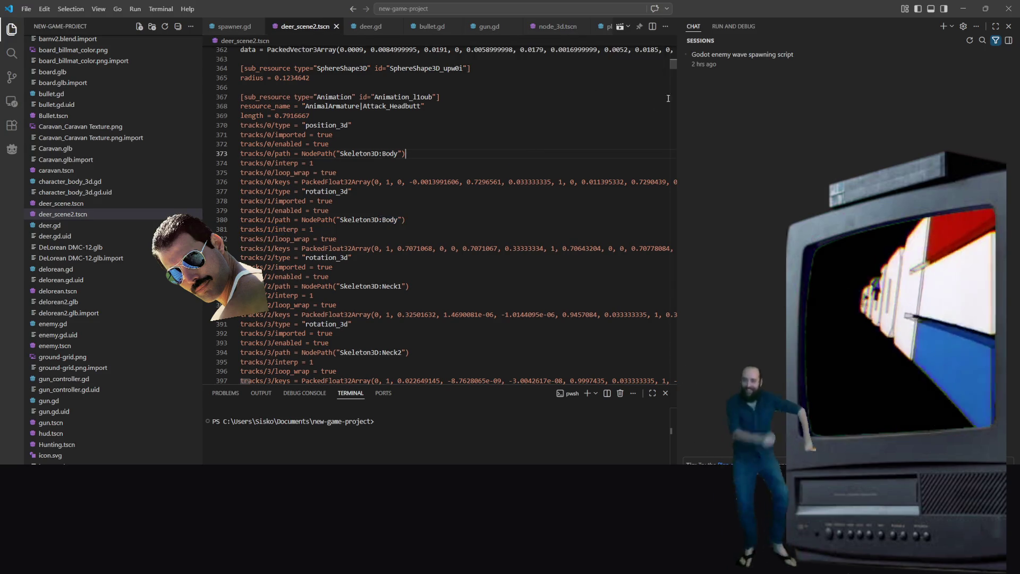
left_click(1009, 9)
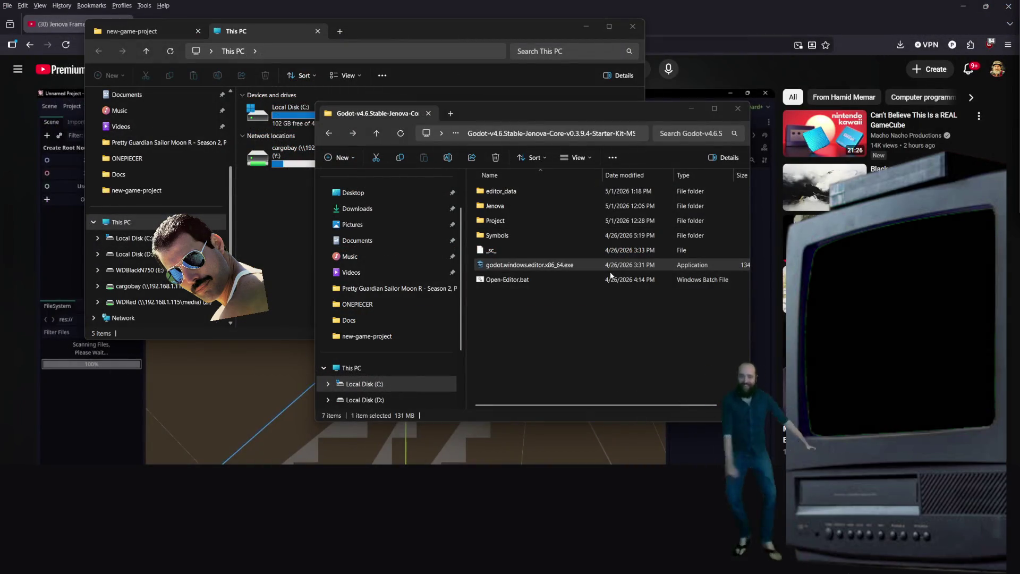
double_click(579, 265)
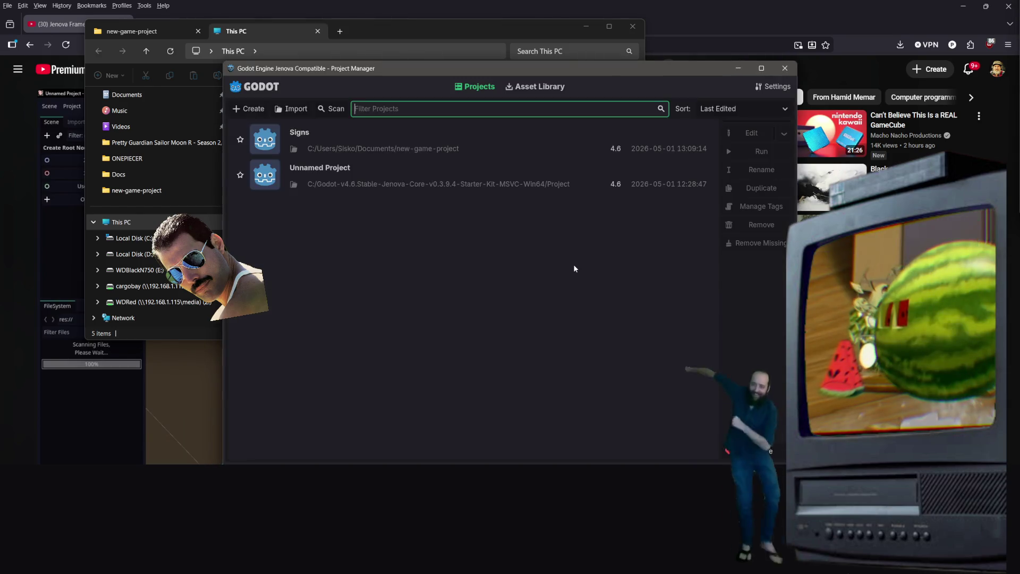
- Open the Signs project from the Project Manager list
double_click(357, 149)
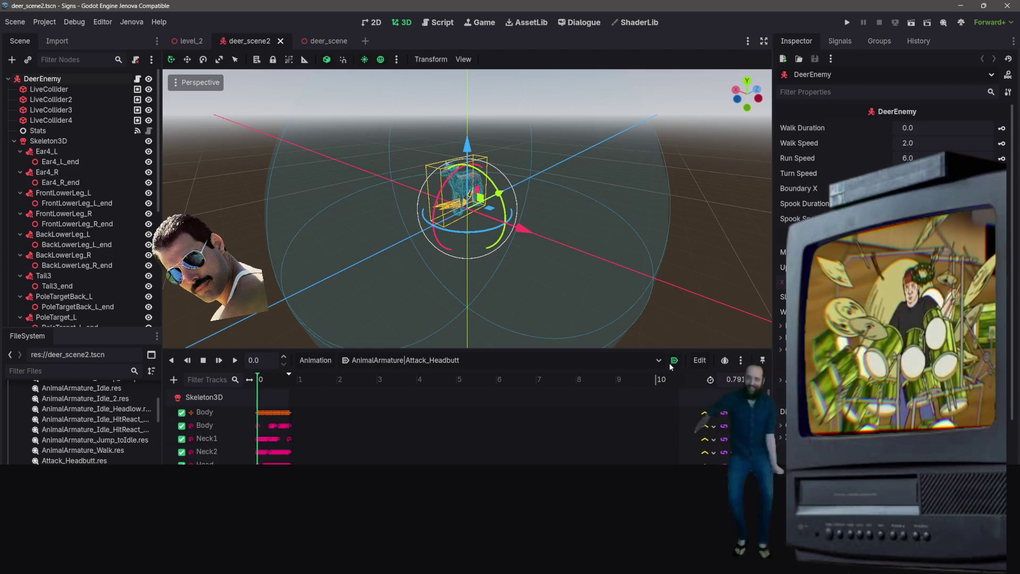
- Turn off Autoplay on Load for Attack_Headbutt, preview the animation, and save deer_scene2
left_click(675, 361)
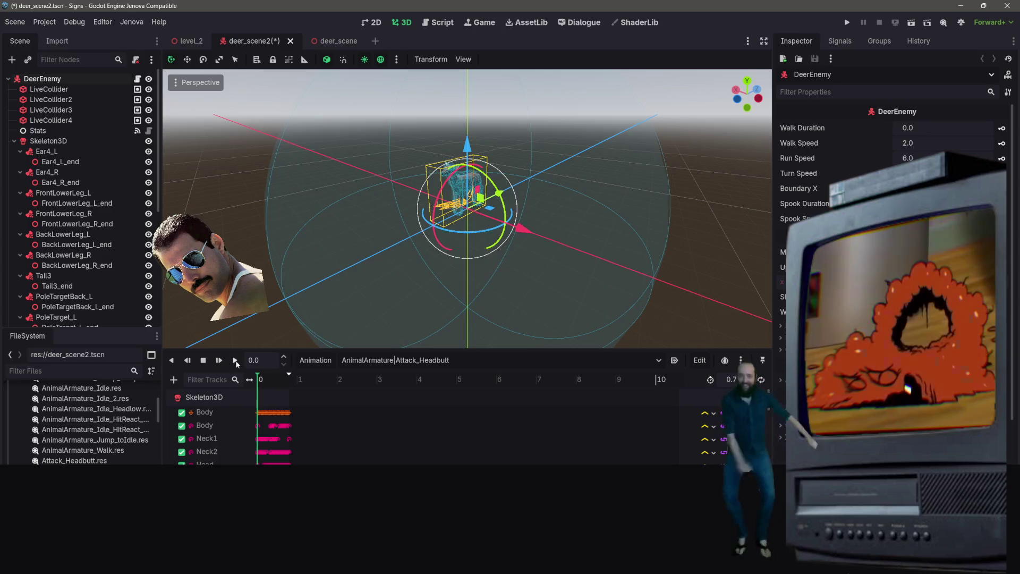
left_click(235, 361)
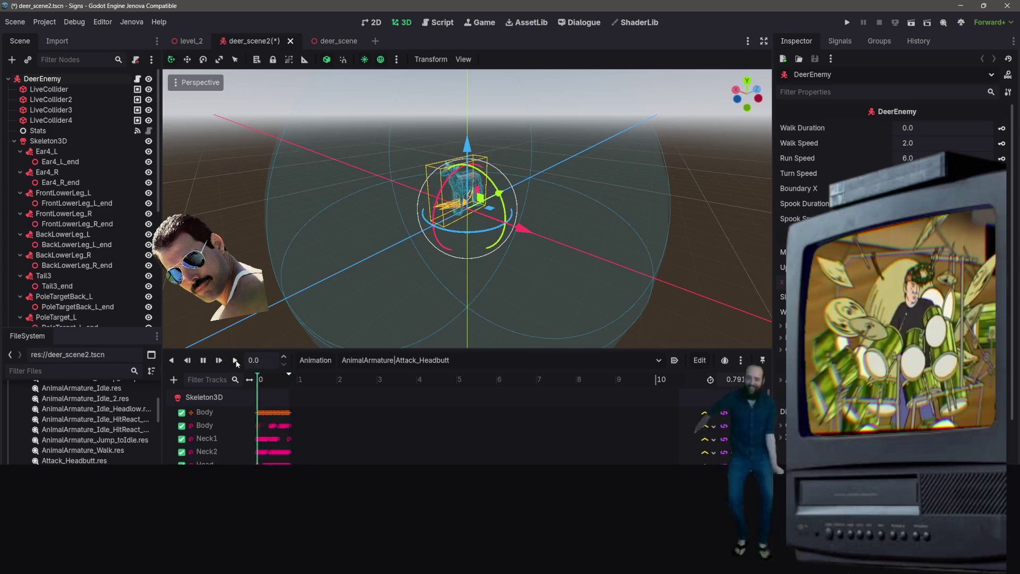
scroll(334, 325, "down", 4)
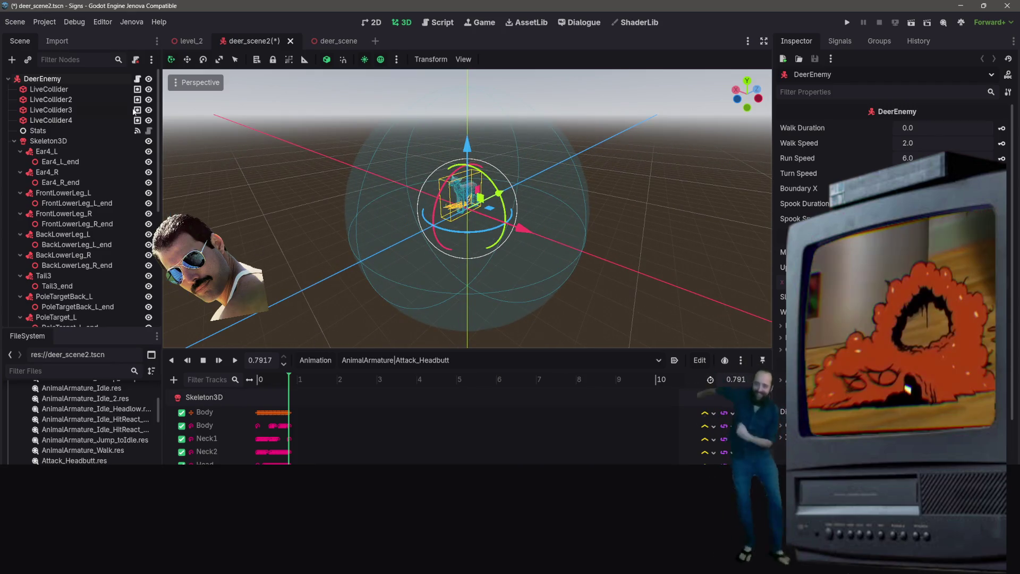
key("ctrl+s")
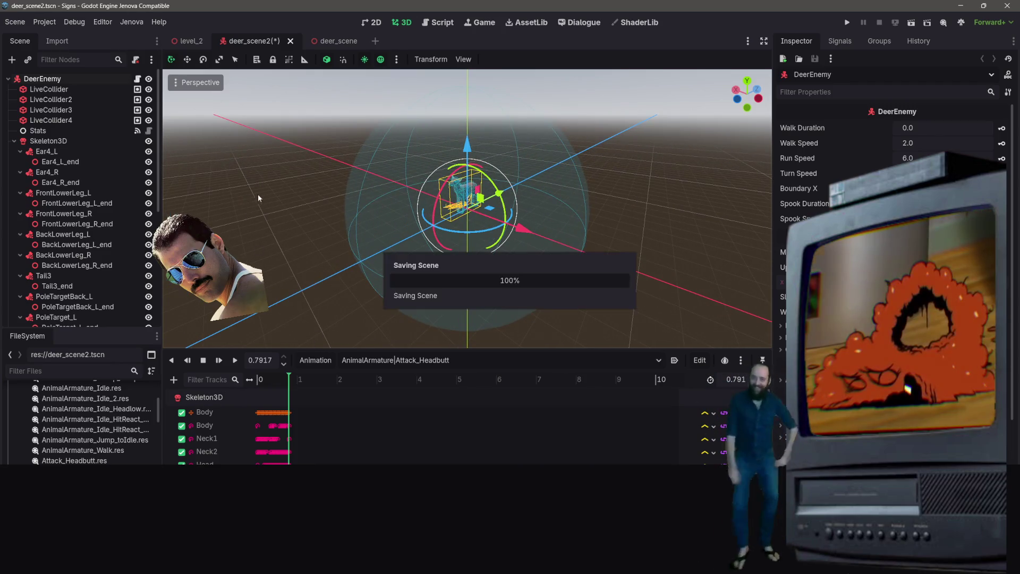
- Collapse the Skeleton3D branch and open Hunting.tscn from the FileSystem
left_click(318, 42)
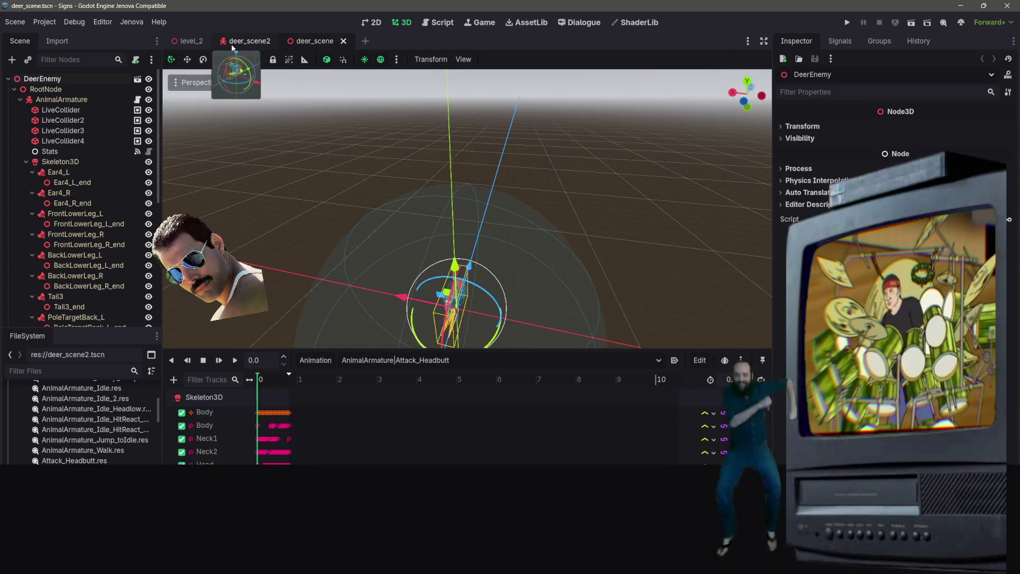
left_click(231, 43)
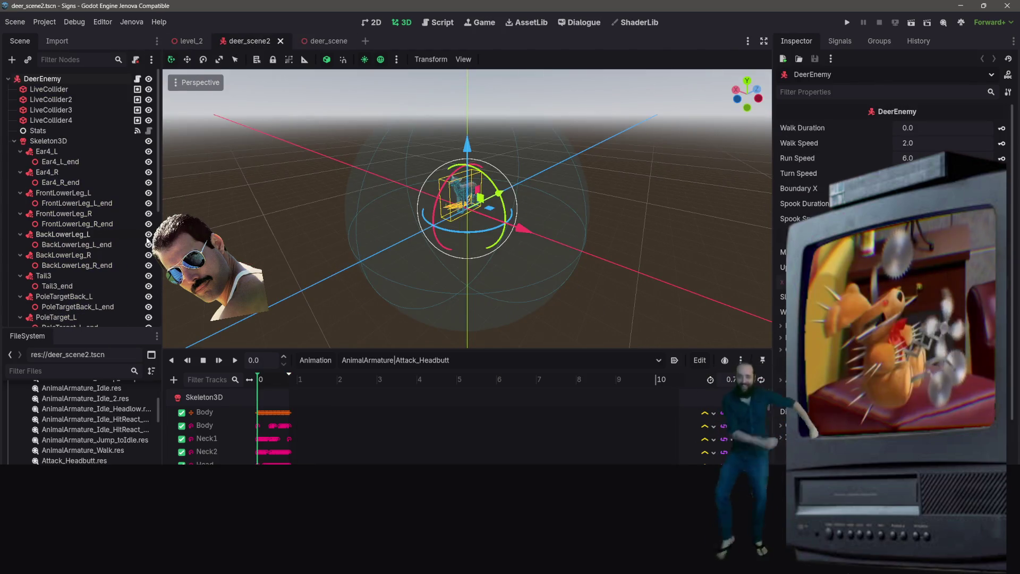
left_click(13, 141)
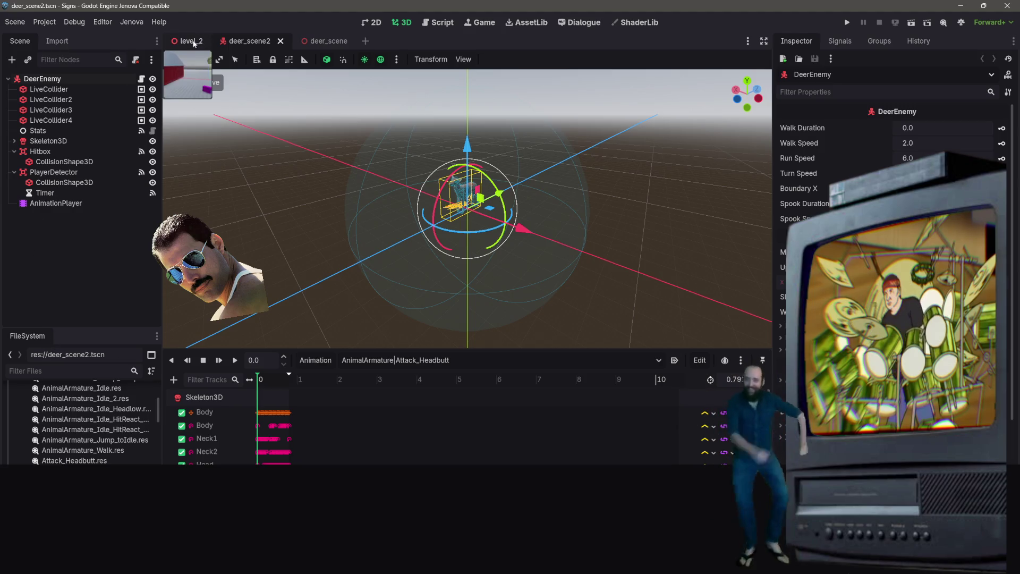
scroll(80, 420, "up", 3)
scroll(80, 420, "up", 4)
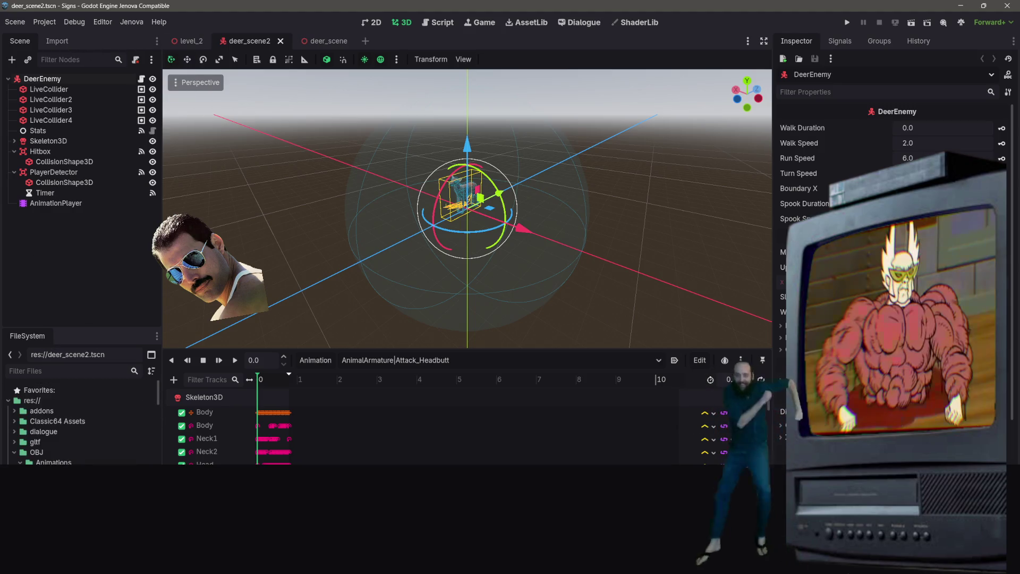
scroll(19, 457, "down", 5)
scroll(19, 457, "down", 5)
scroll(79, 419, "up", 2)
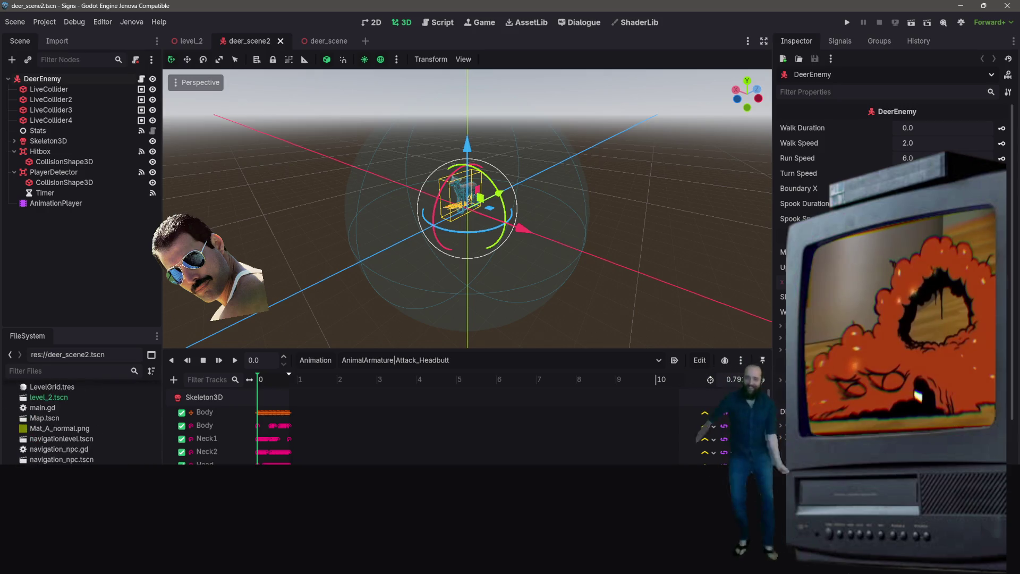
scroll(79, 419, "down", 2)
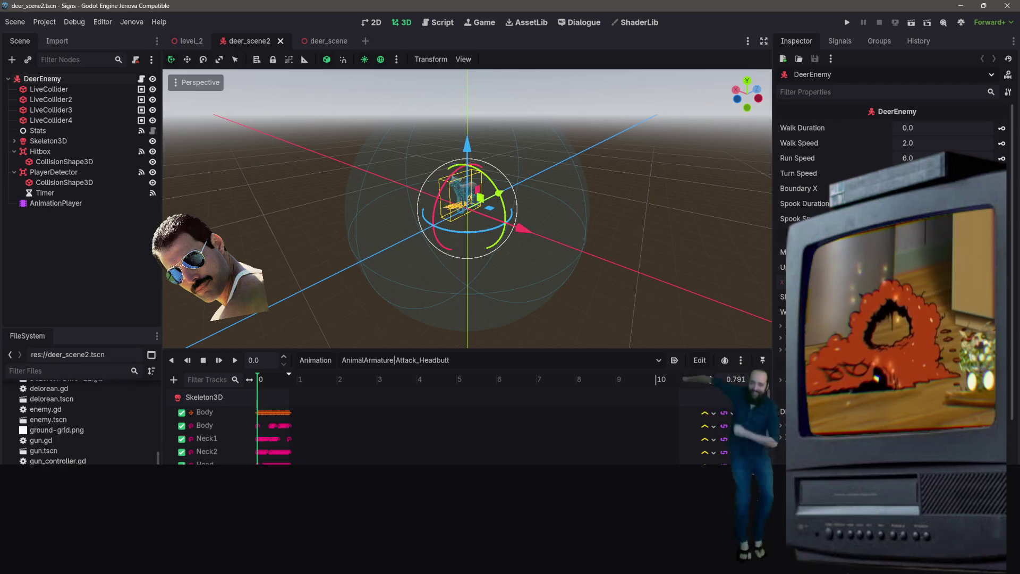
double_click(47, 461)
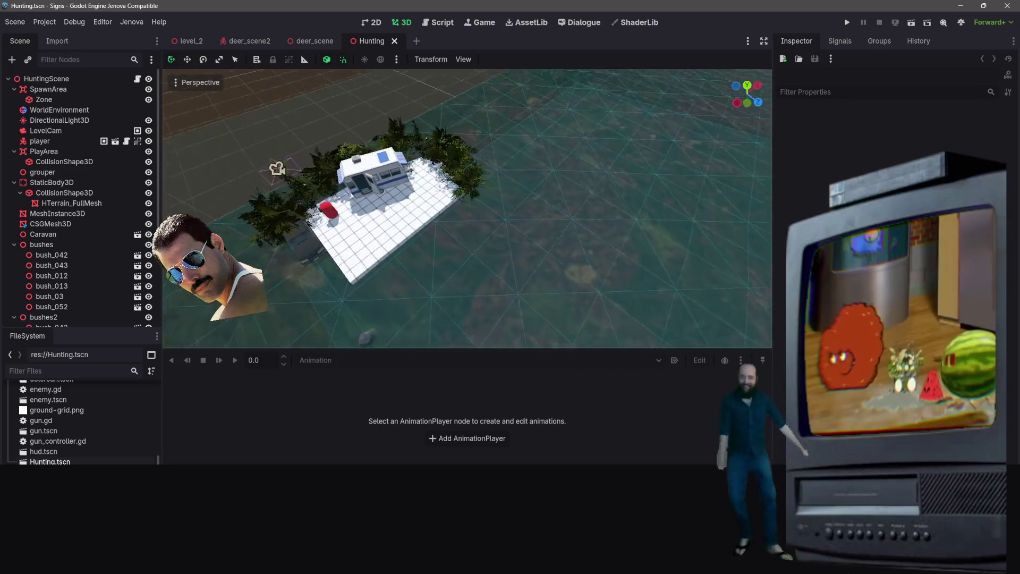
- Run the Hunting scene with Run Current Scene (F6)
left_click(913, 23)
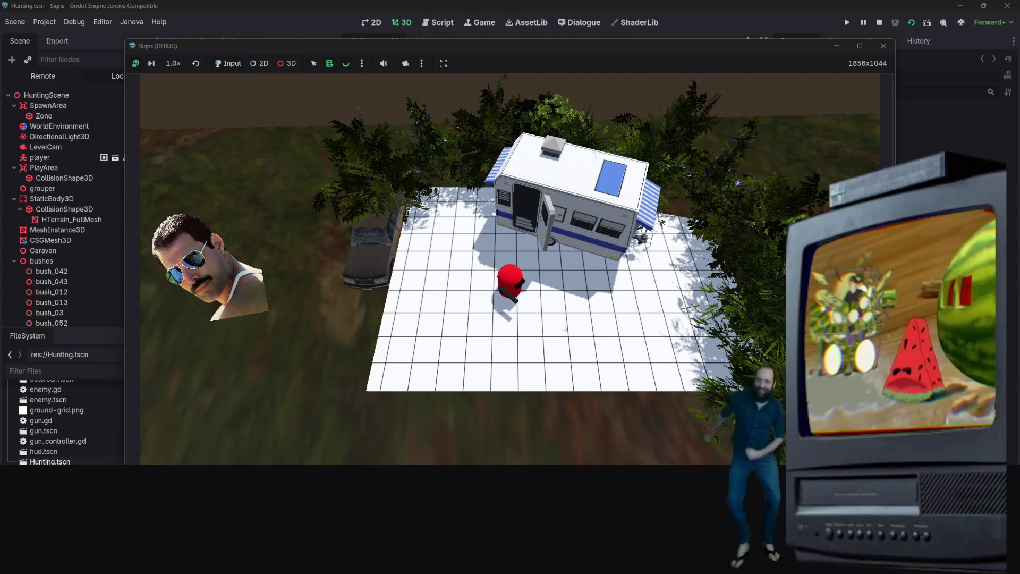
- Expand the running HuntingScene's child nodes in the remote scene tree
left_click(41, 135)
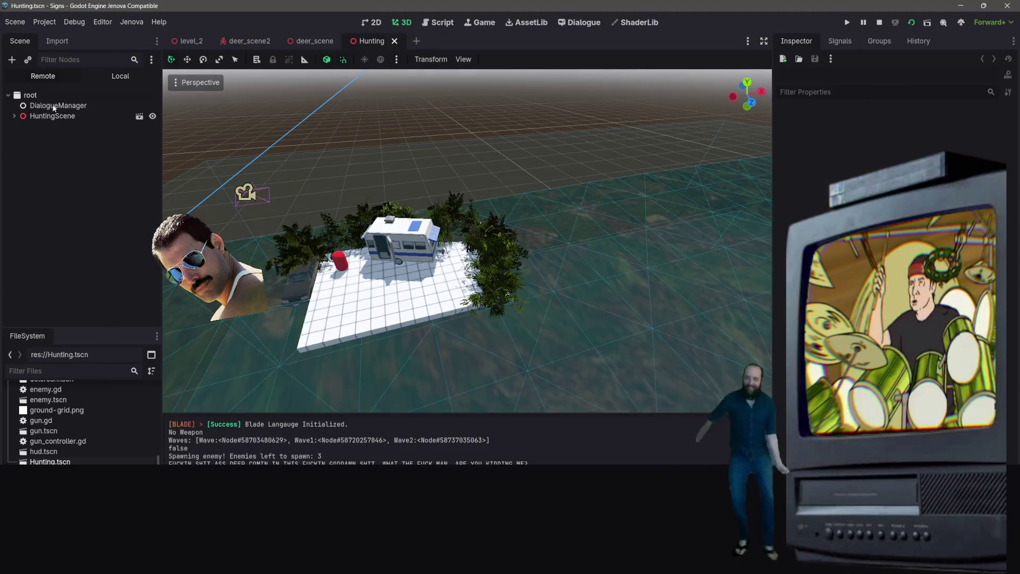
left_click(18, 120)
right_click(19, 120)
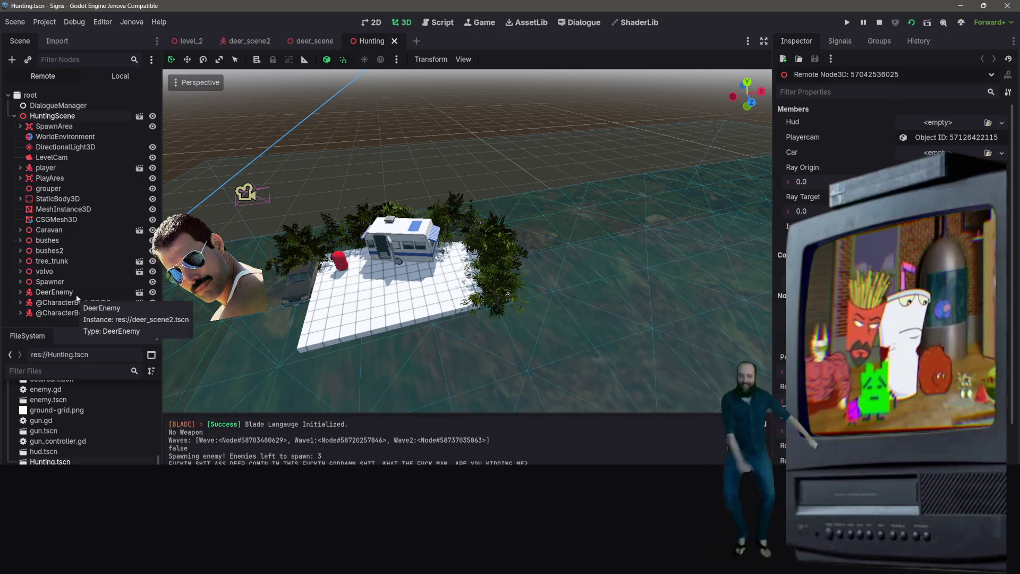
scroll(533, 336, "down", 10)
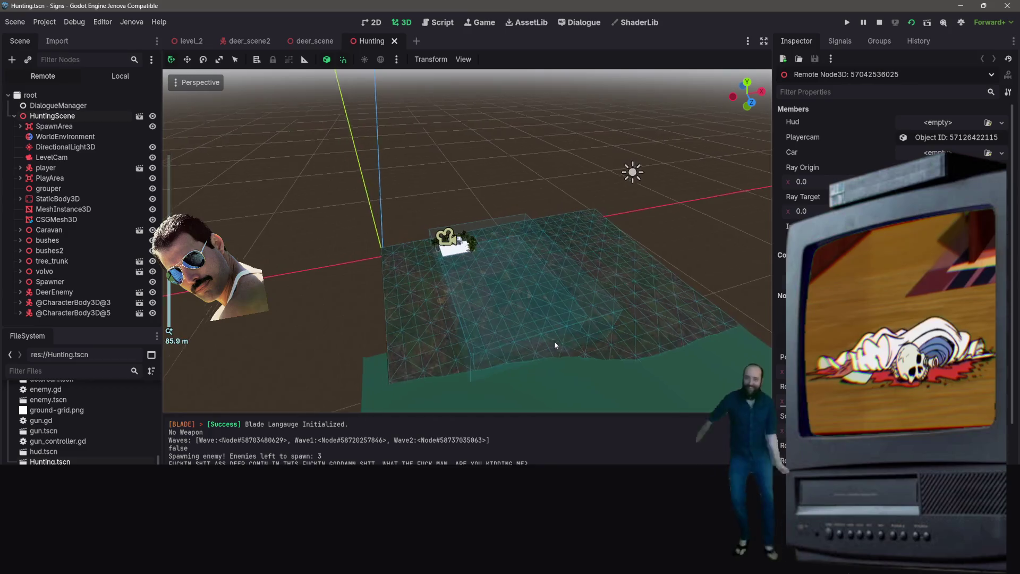
scroll(554, 345, "up", 2)
left_click(94, 303)
scroll(96, 308, "down", 3)
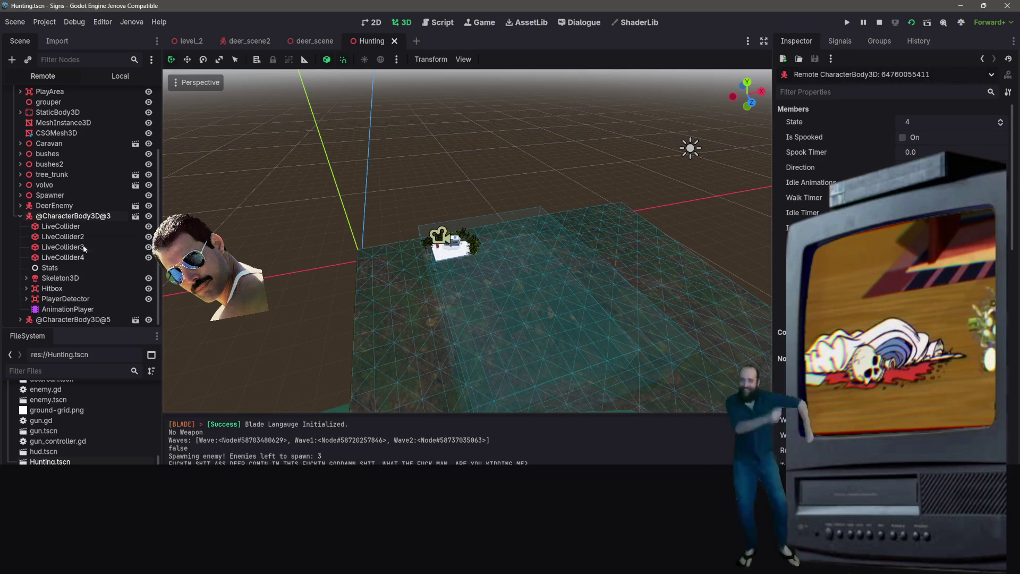
scroll(829, 239, "up", 5)
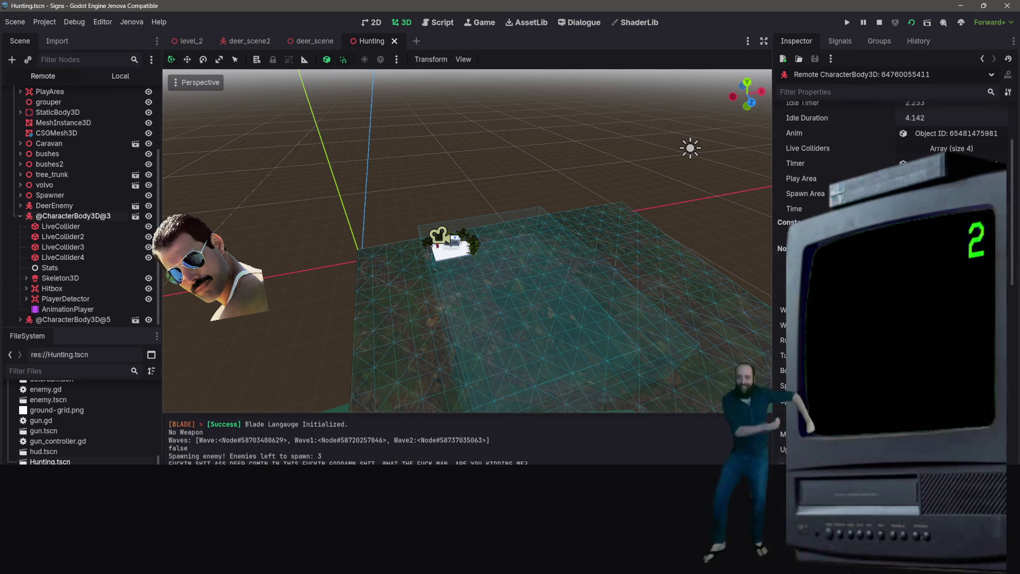
scroll(829, 239, "down", 5)
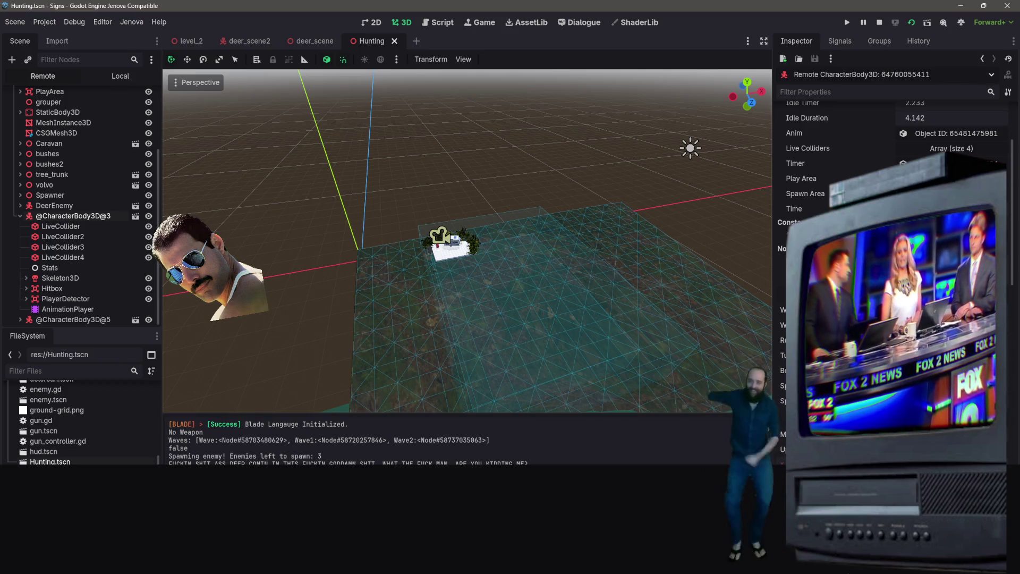
scroll(829, 239, "down", 5)
scroll(829, 239, "down", 10)
scroll(829, 239, "up", 2)
scroll(829, 240, "down", 10)
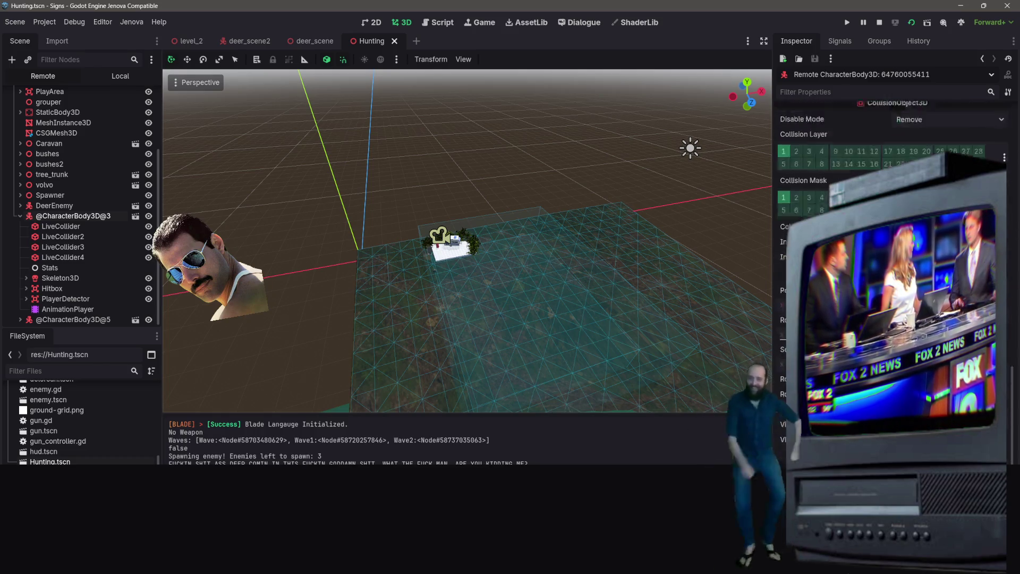
scroll(829, 239, "up", 2)
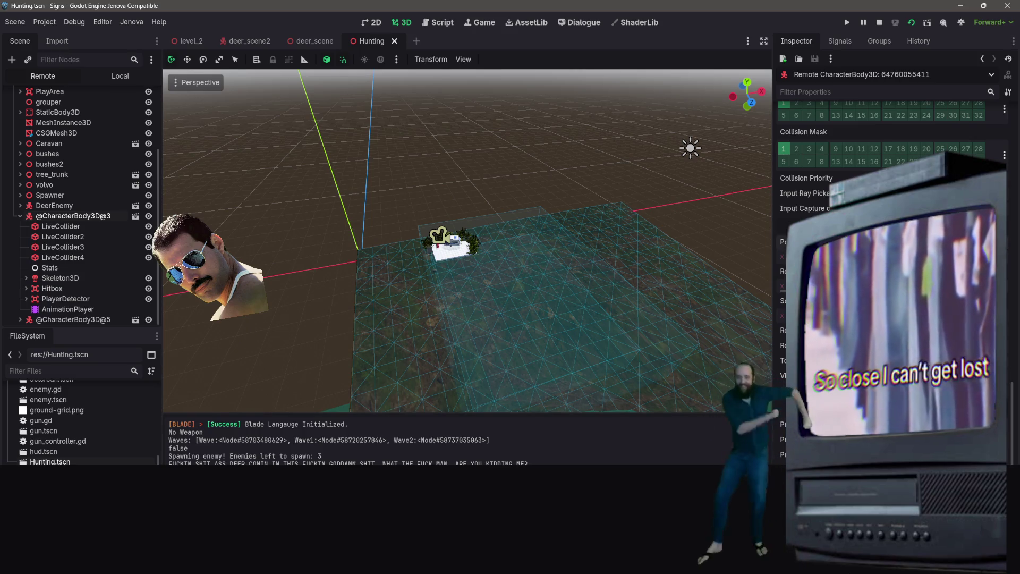
left_click_drag(509, 159, 509, 159)
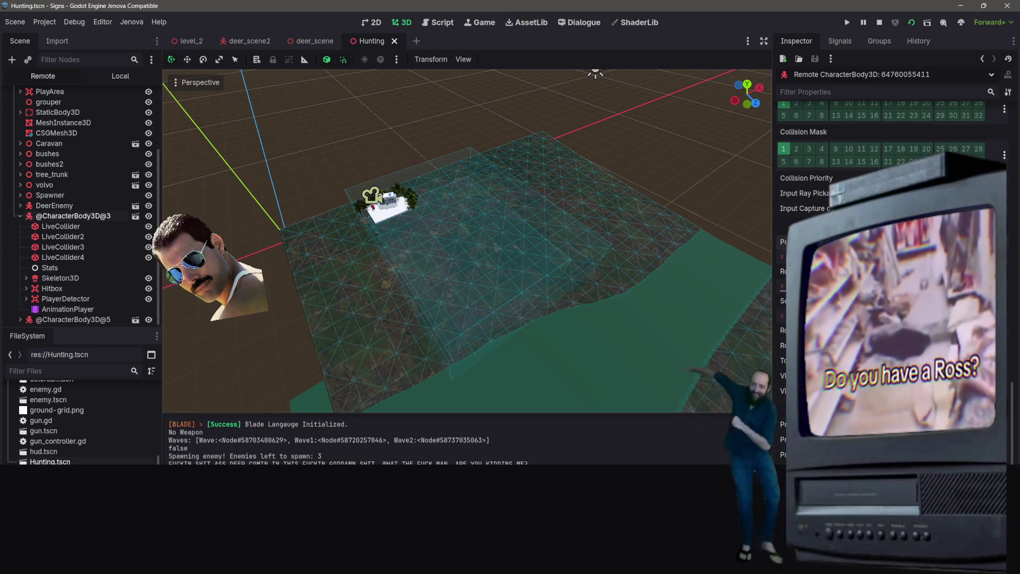
key("alt+Tab")
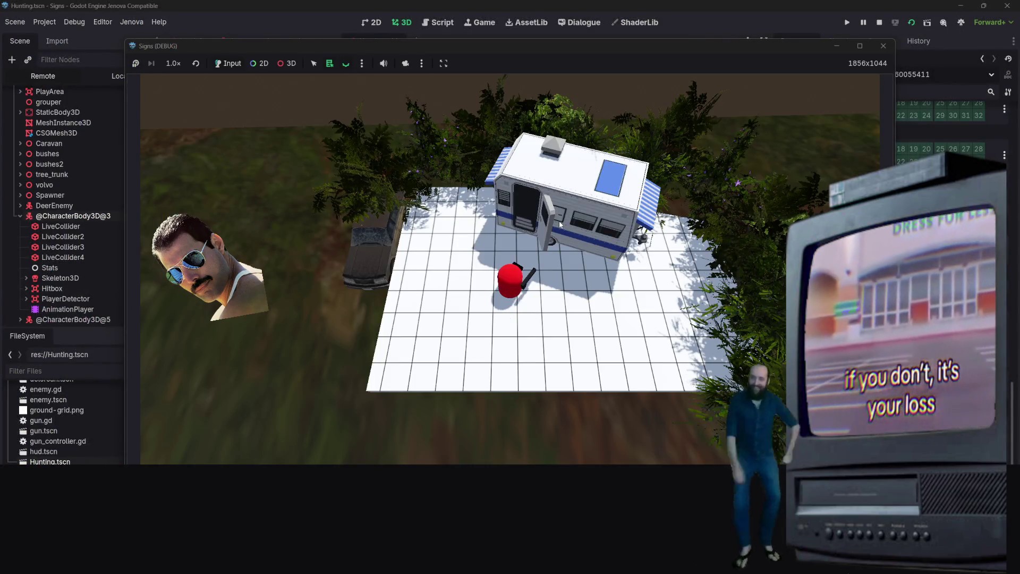
- Move the player around with WASD and fire several shots at the deer
key("s")
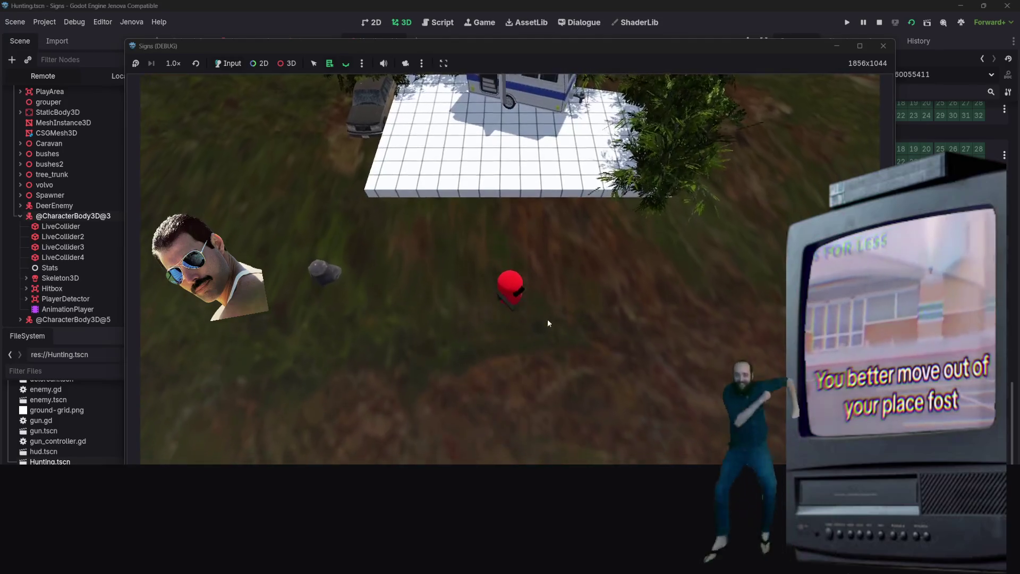
key("d")
key("w")
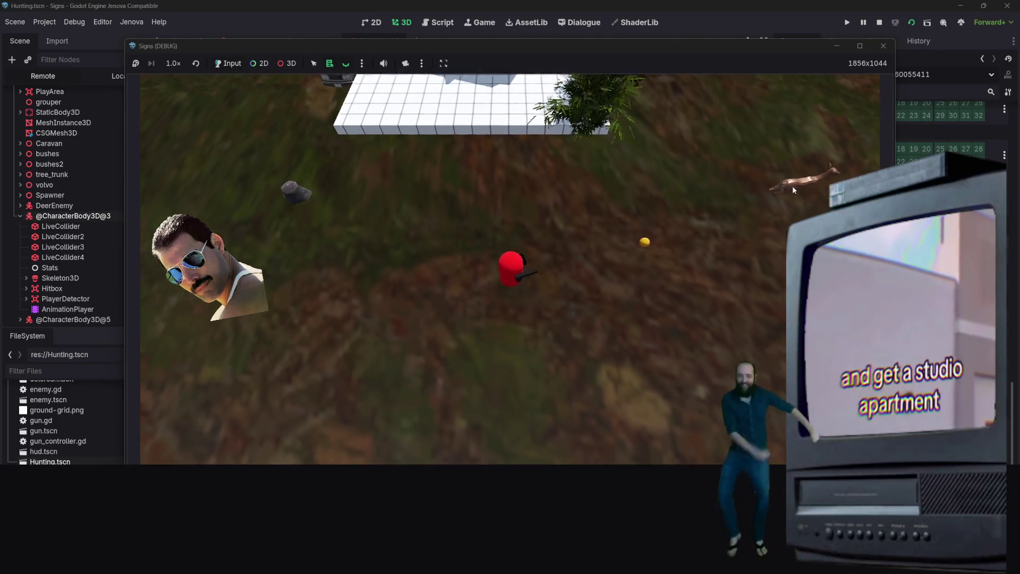
left_click(770, 232)
left_click(725, 203)
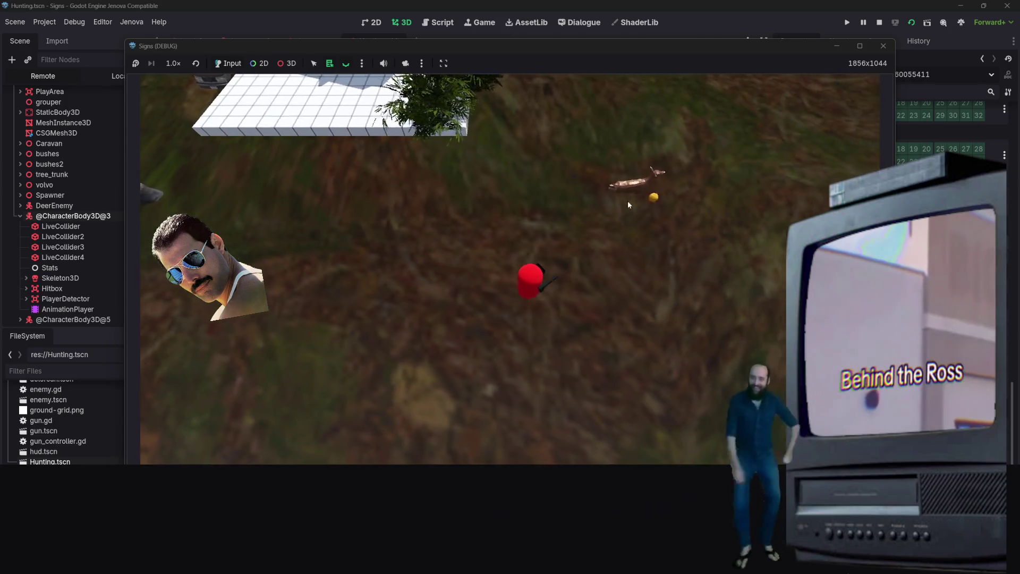
key("s")
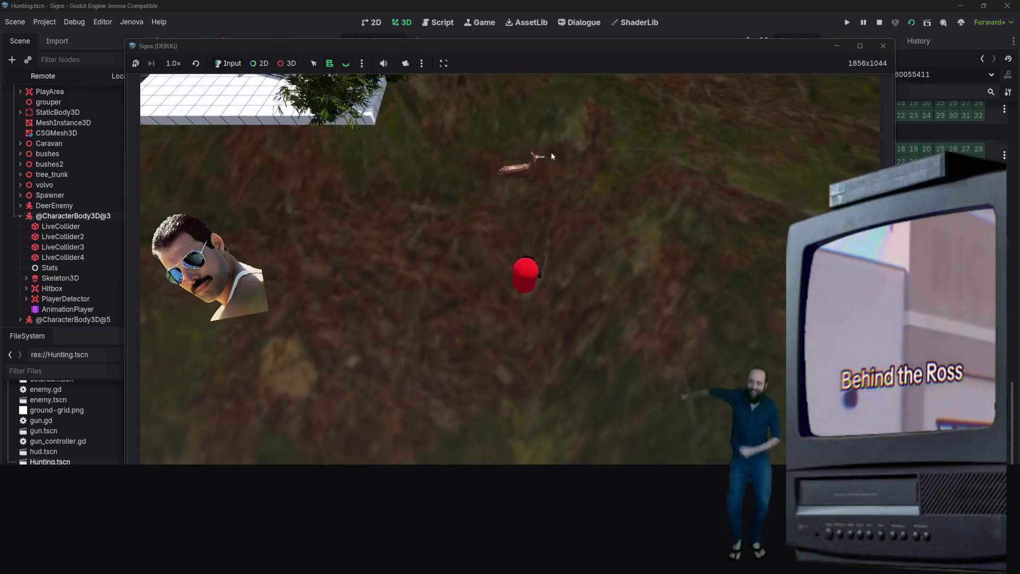
left_click(529, 157)
left_click(506, 99)
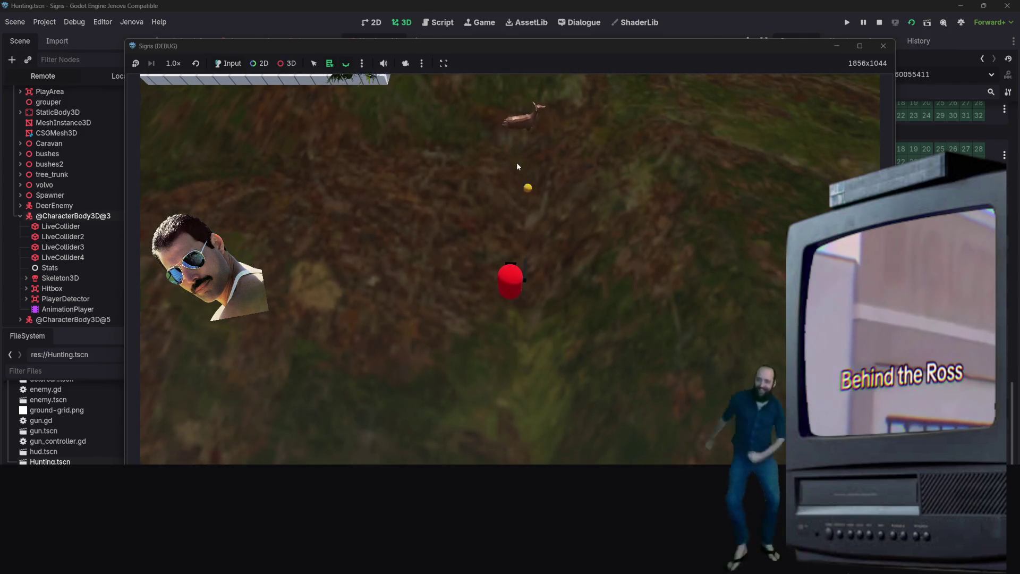
key("w")
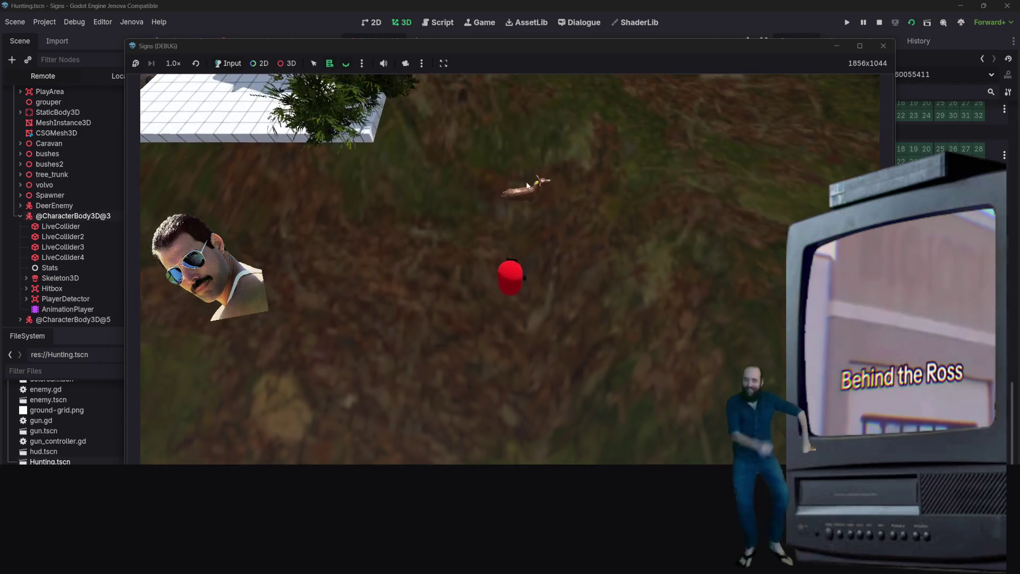
key("w")
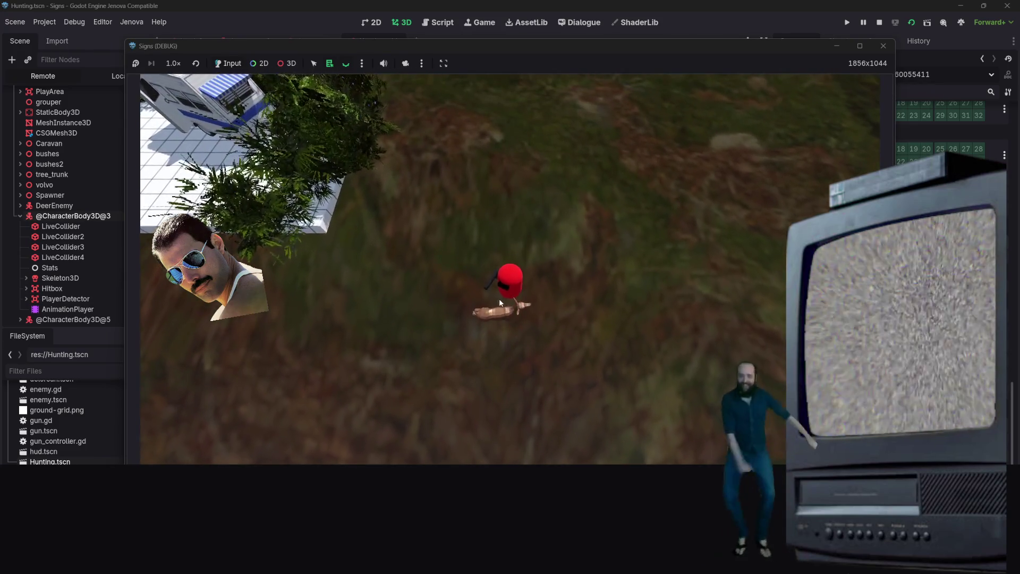
left_click(511, 270)
- Walk the player down onto the green ground and back up the slope, firing more shots
key("s")
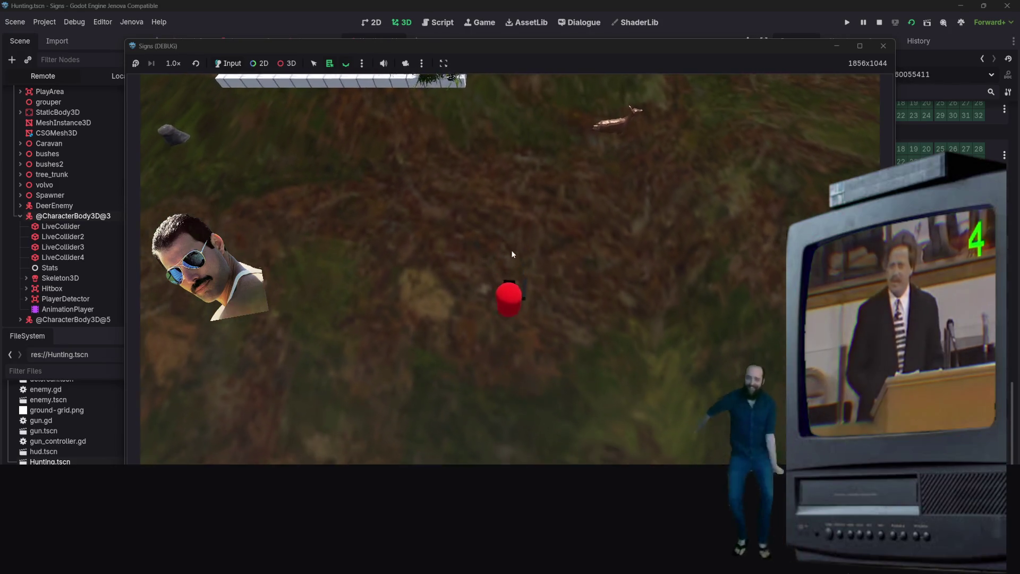
key("s")
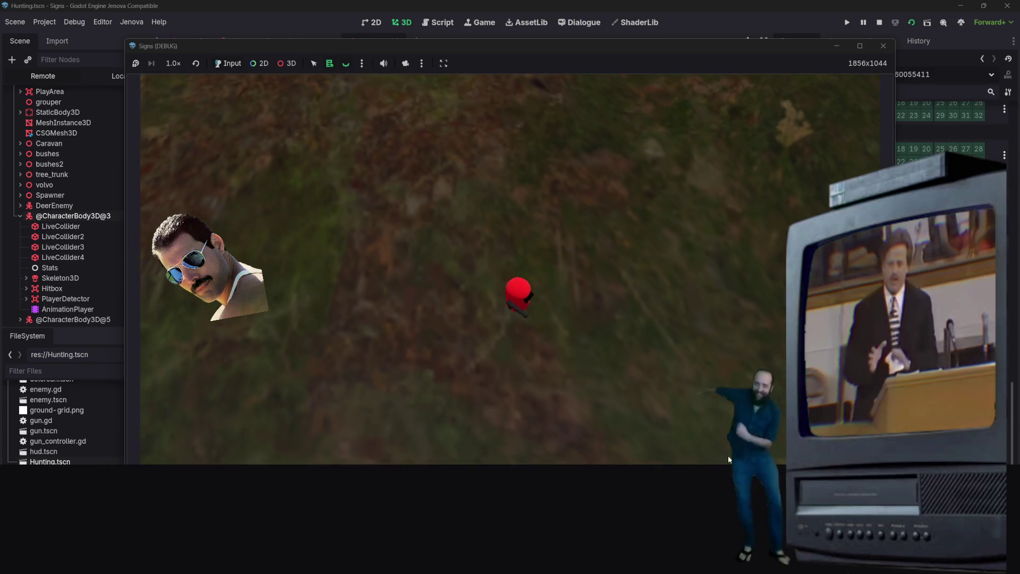
left_click(565, 348)
key("s")
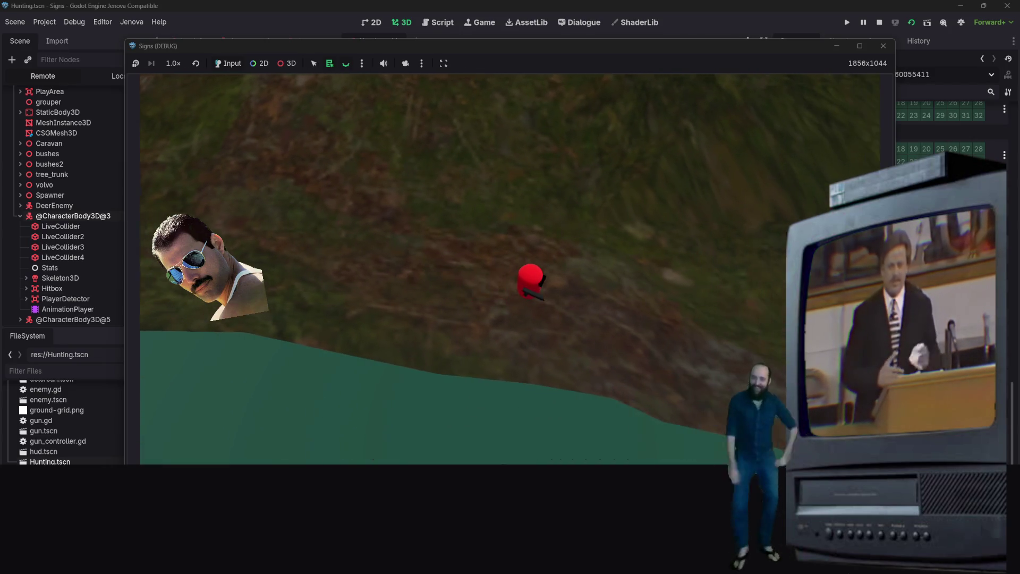
left_click(565, 348)
key("w")
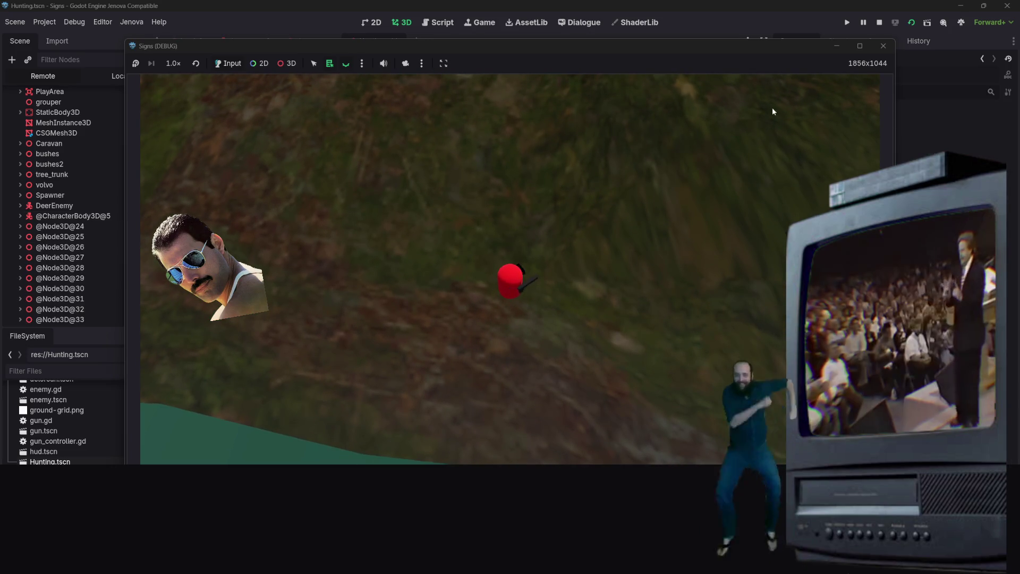
key("w")
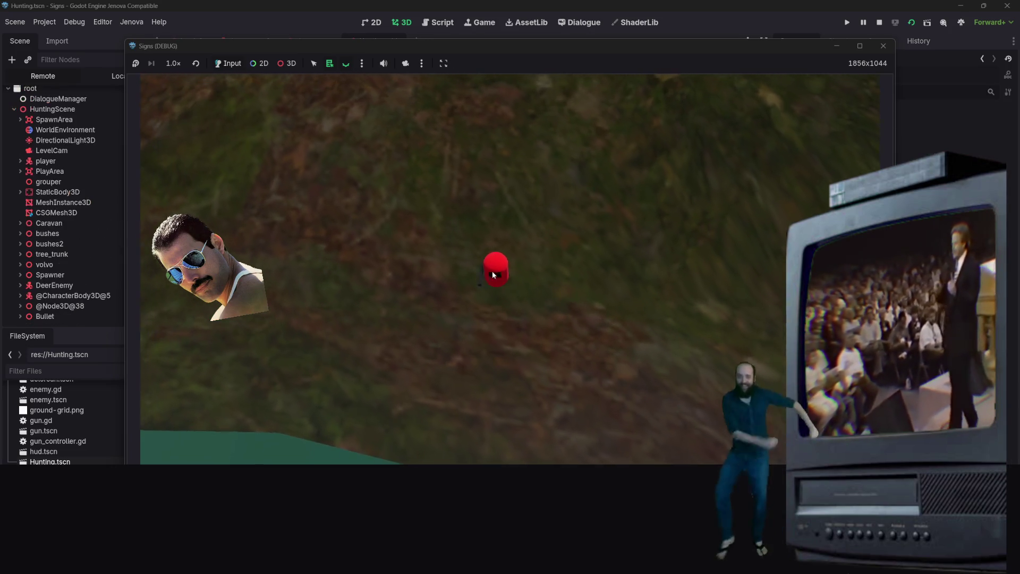
key("w")
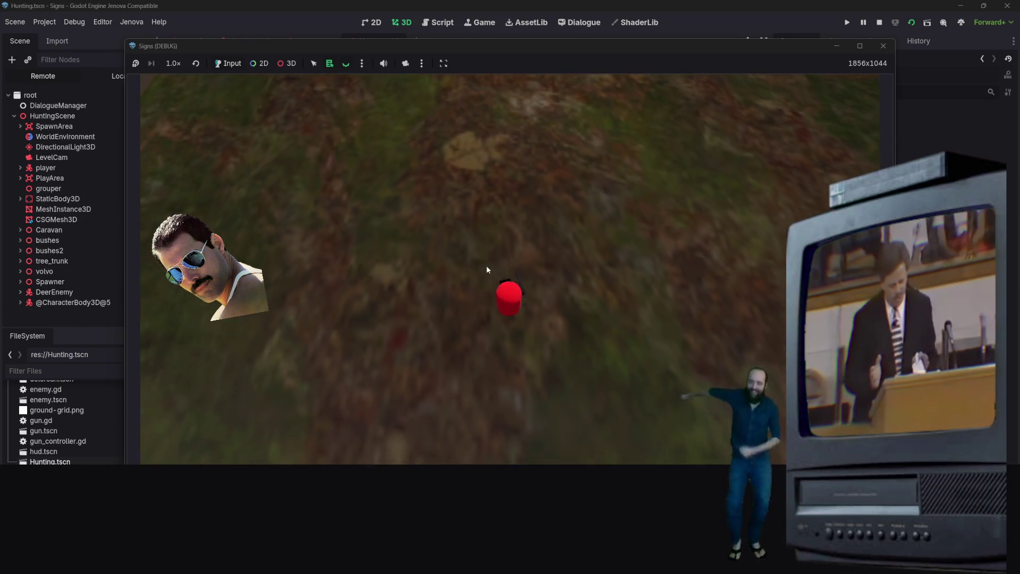
left_click(276, 296)
left_click(312, 296)
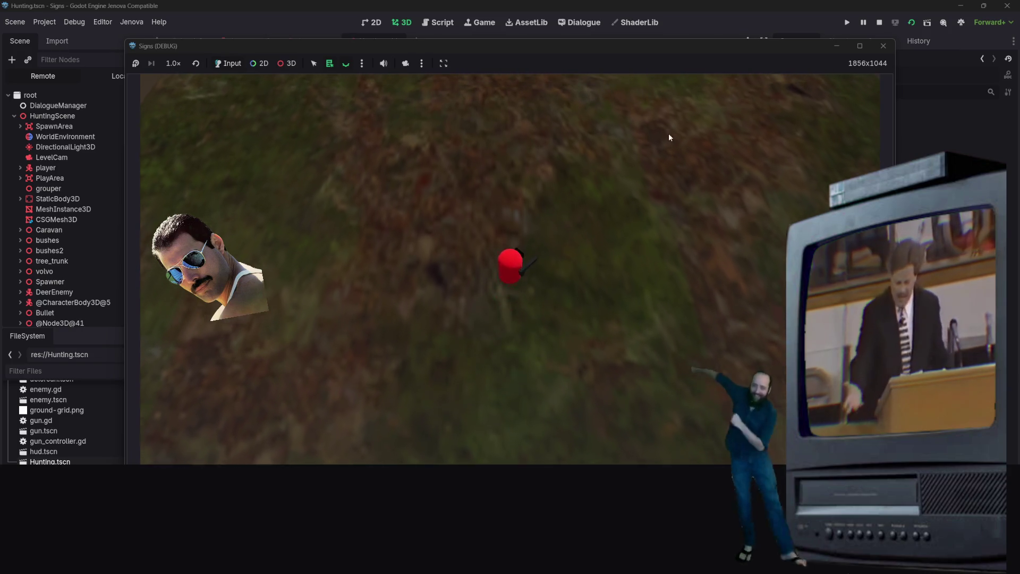
- Close the running game and run it again
scroll(72, 293, "down", 3)
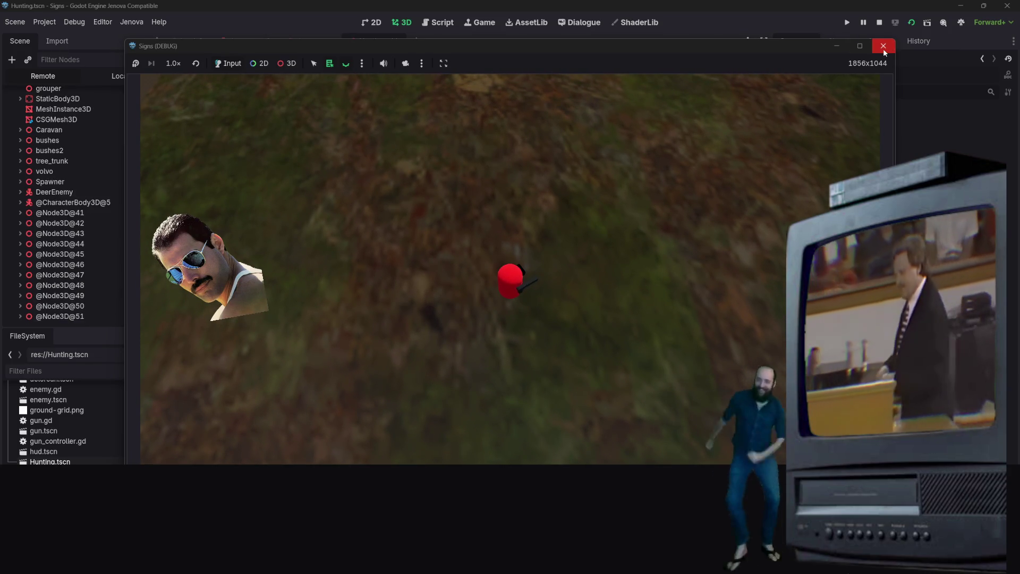
left_click(884, 48)
scroll(71, 266, "down", 2)
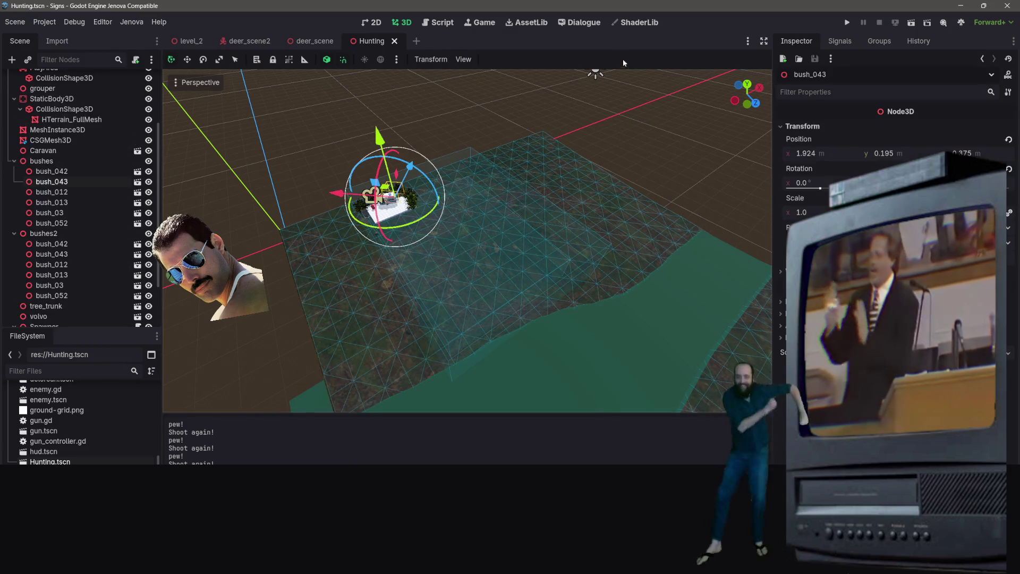
left_click(847, 22)
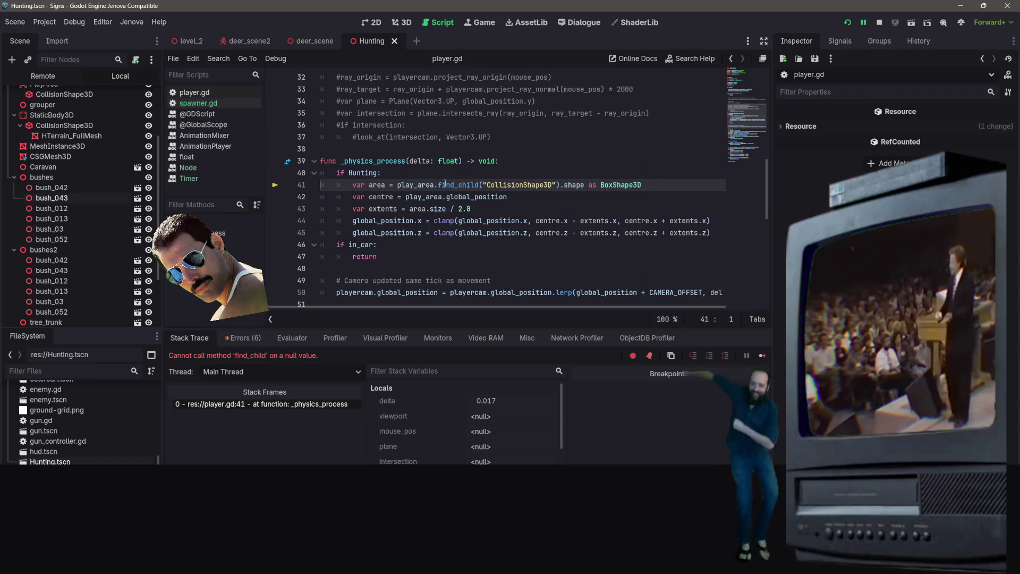
- Select the SpawnArea node to review its properties
scroll(414, 185, "up", 10)
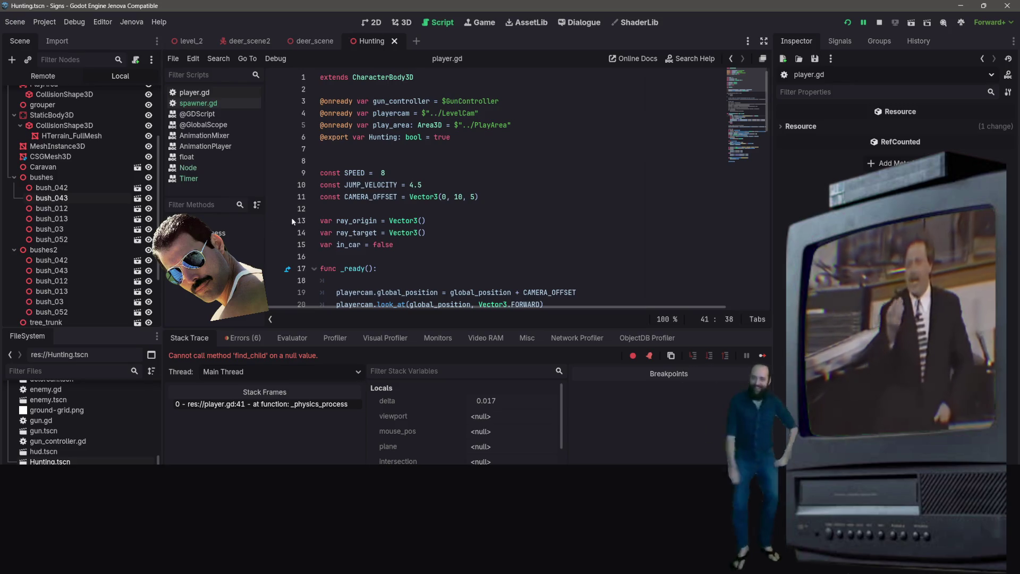
scroll(104, 176, "down", 3)
scroll(553, 225, "down", 11)
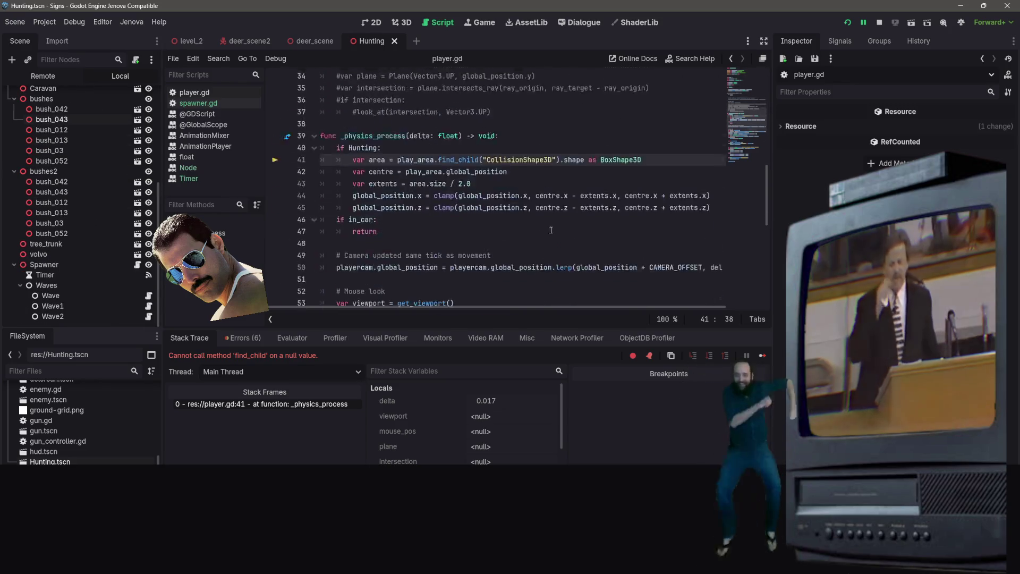
scroll(553, 225, "down", 1)
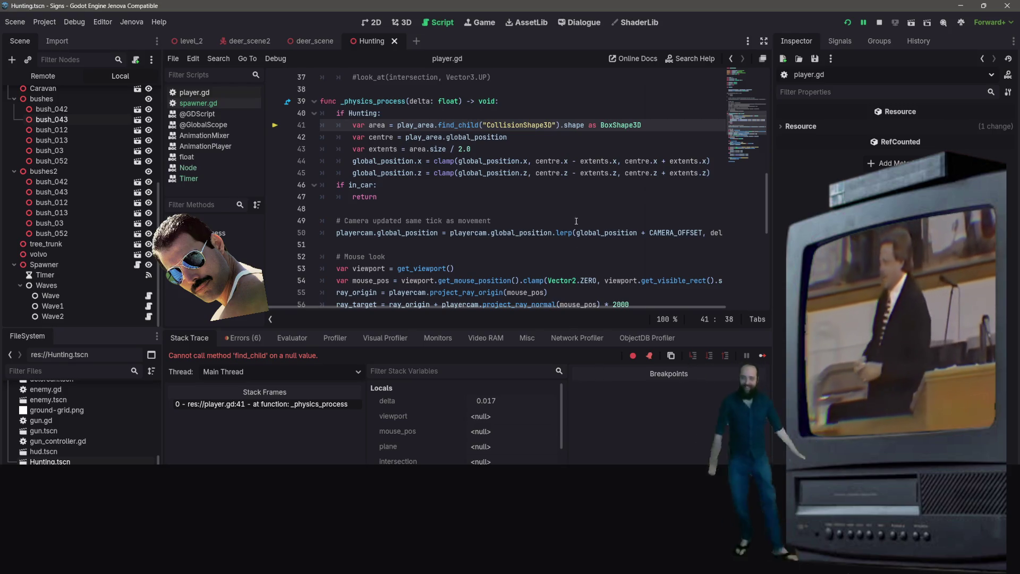
scroll(576, 221, "up", 12)
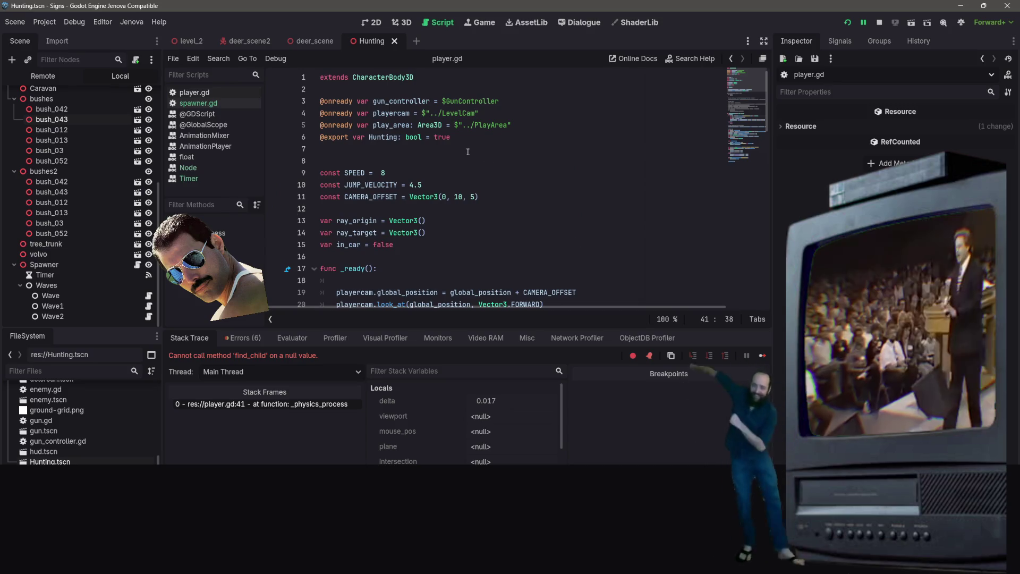
scroll(467, 152, "down", 12)
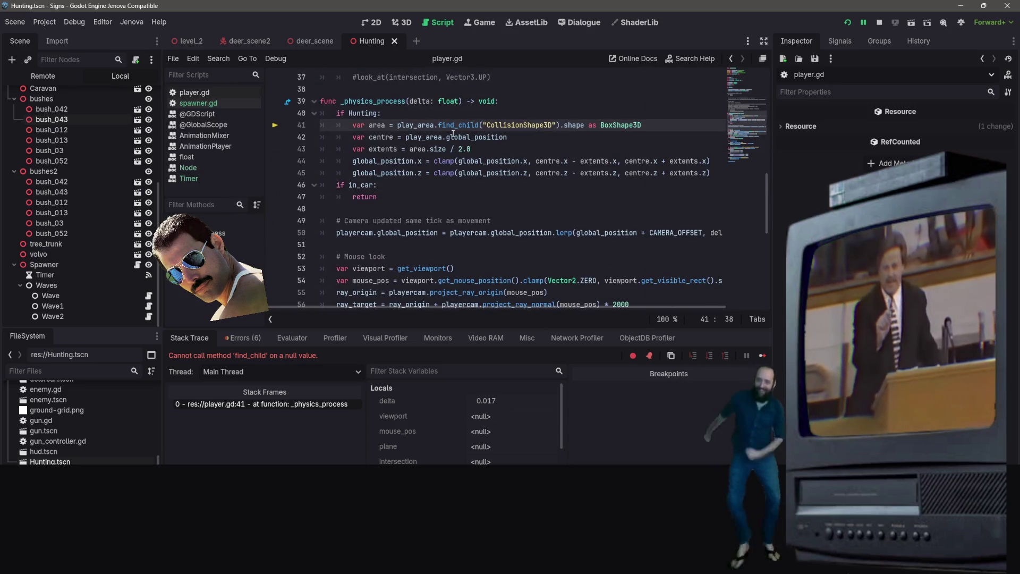
scroll(126, 198, "up", 5)
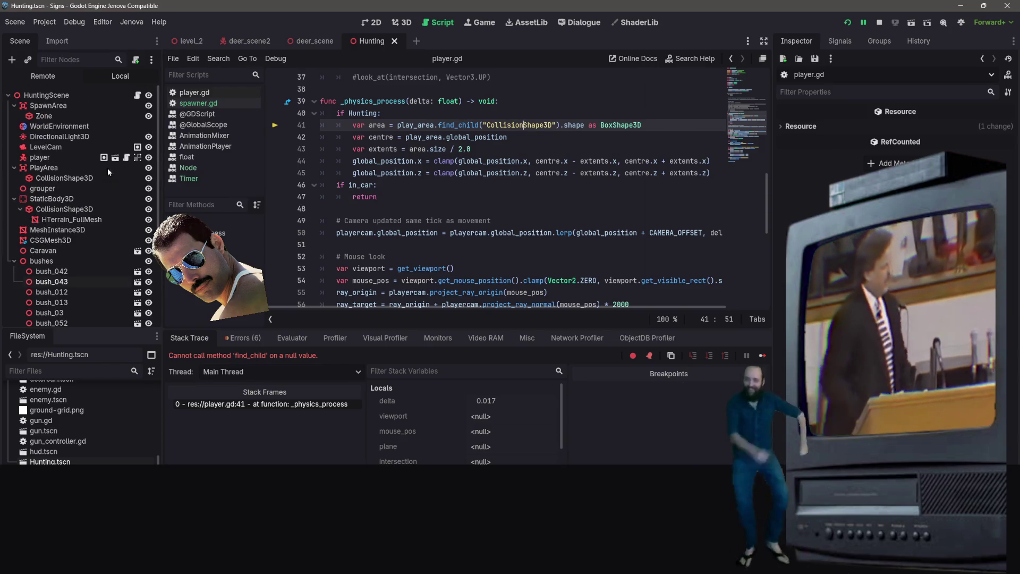
left_click(58, 106)
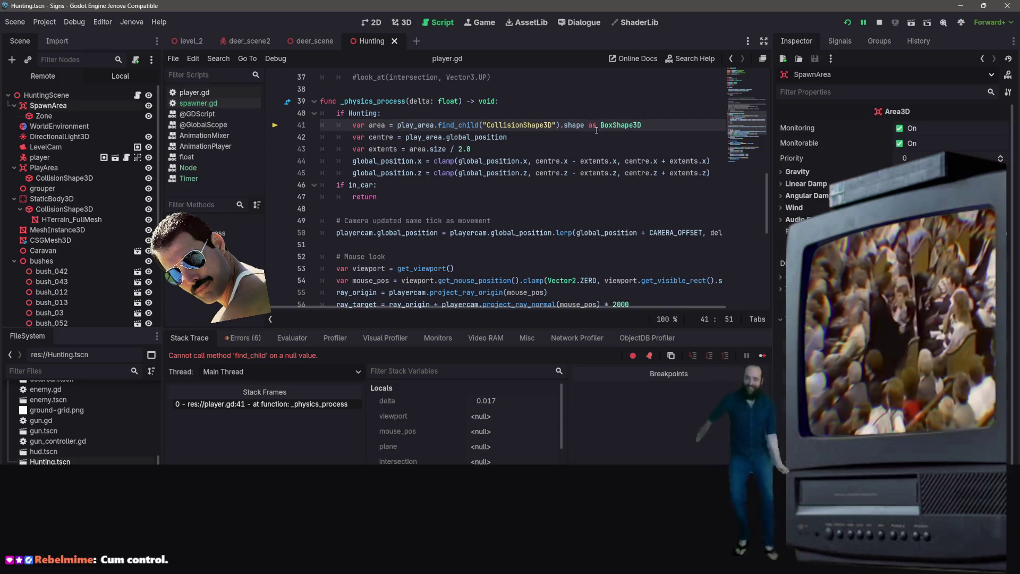
- Highlight 'null' in the find_child error, save the Hunting scene, and stop the debug session
mouse_move(458, 126)
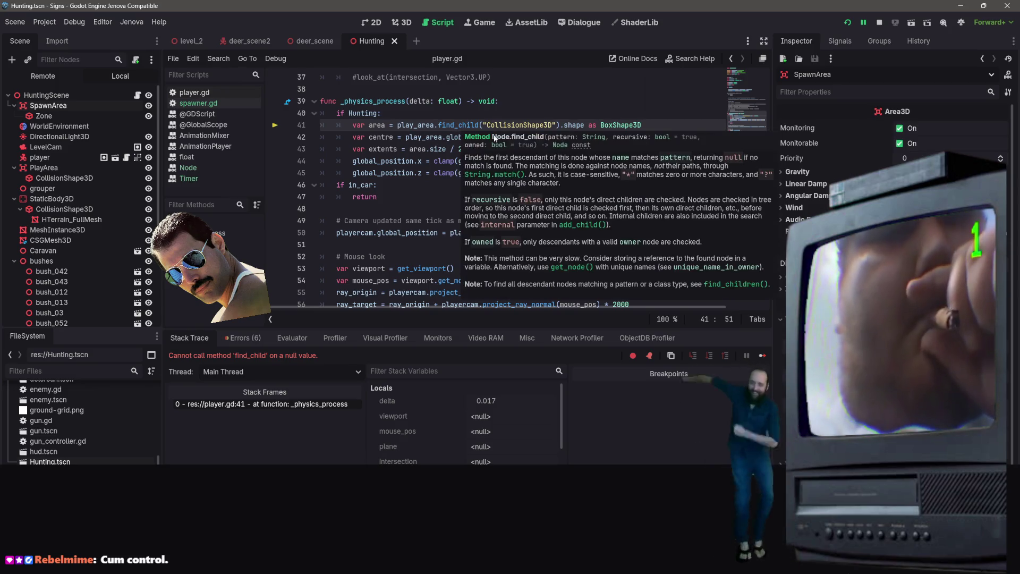
double_click(293, 355)
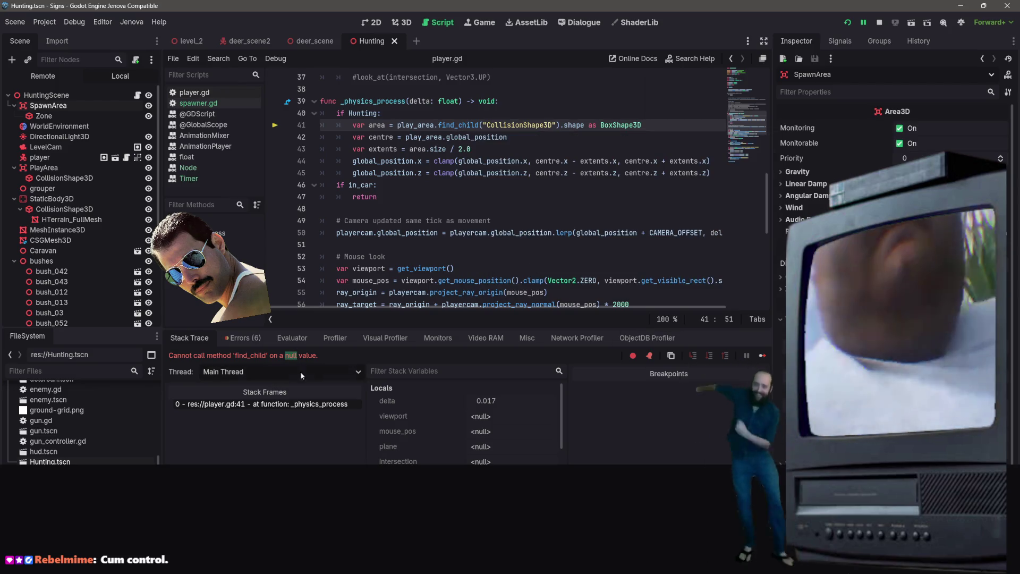
key("ctrl+s")
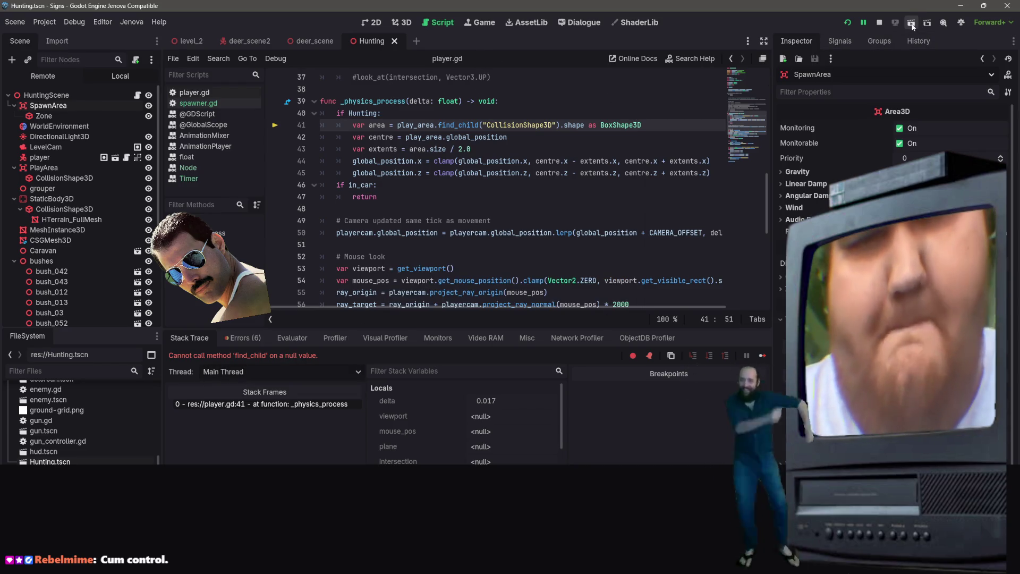
left_click(880, 25)
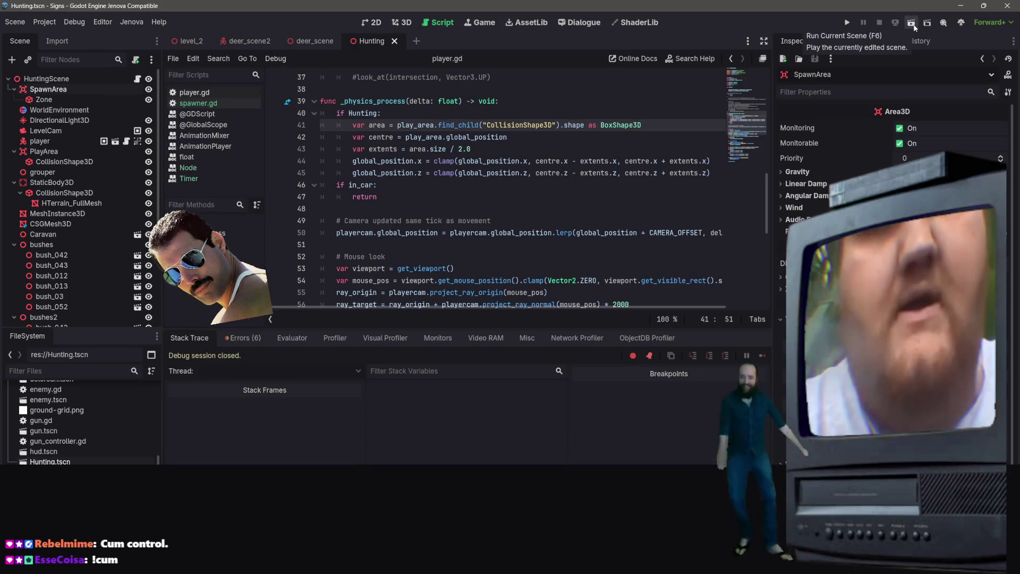
- Run the Hunting scene and walk the player south, east and around toward the deer
left_click(912, 23)
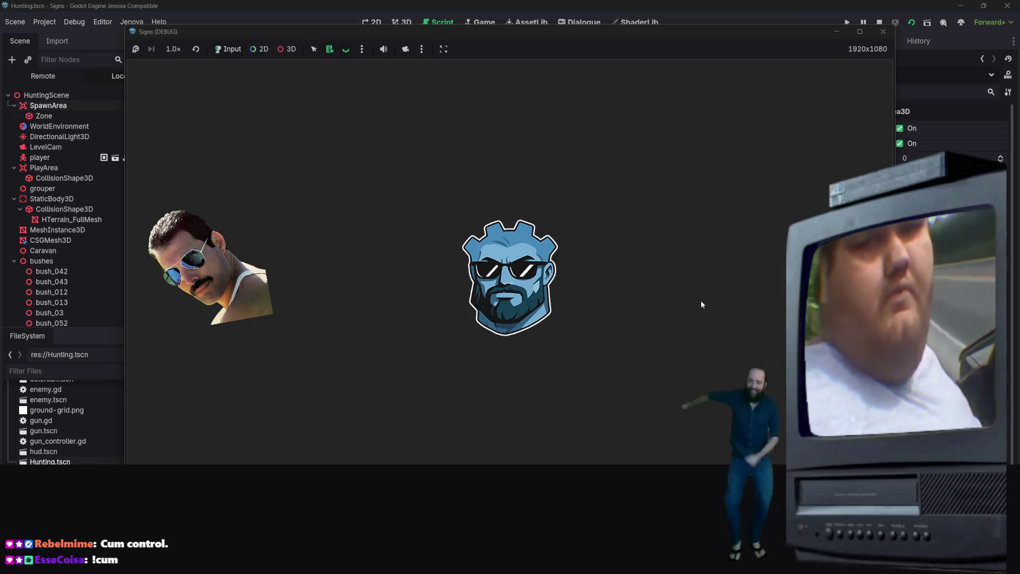
key("s")
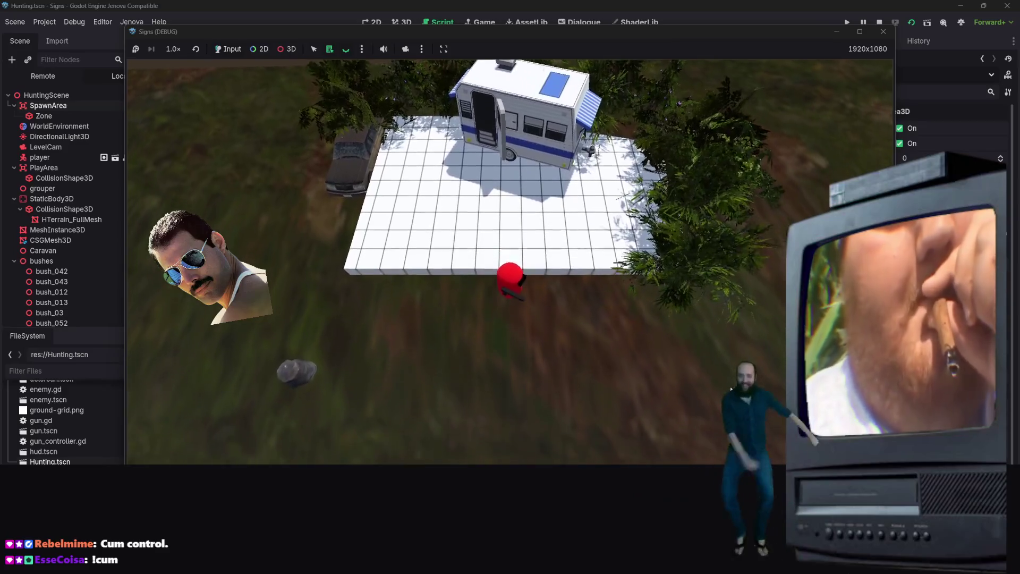
key("s")
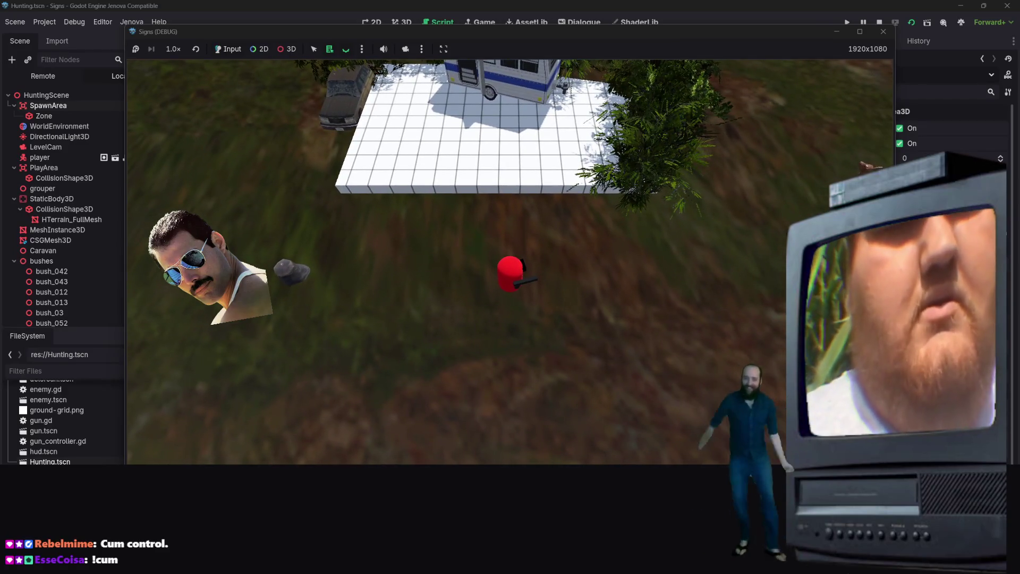
key("s")
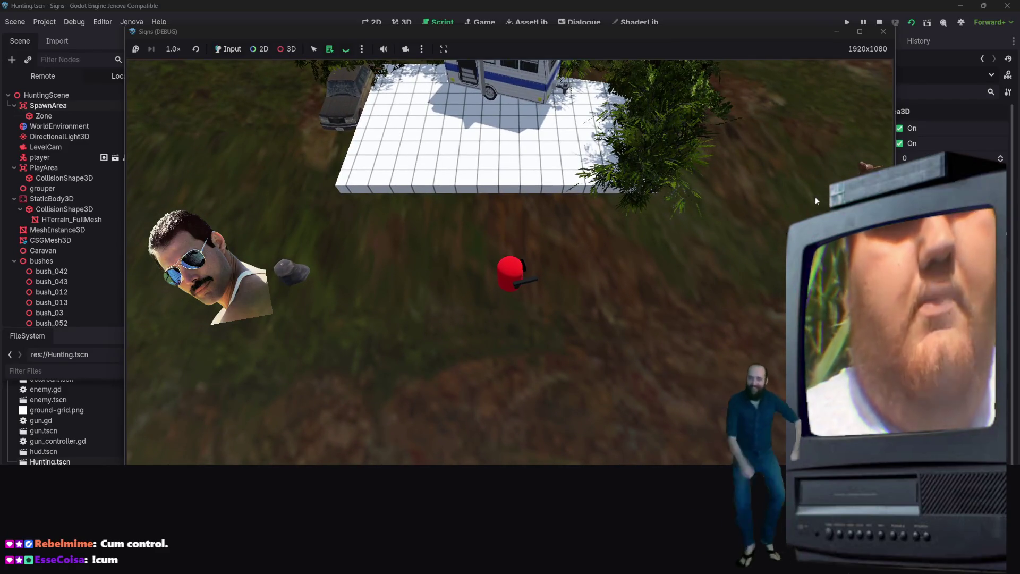
key("d")
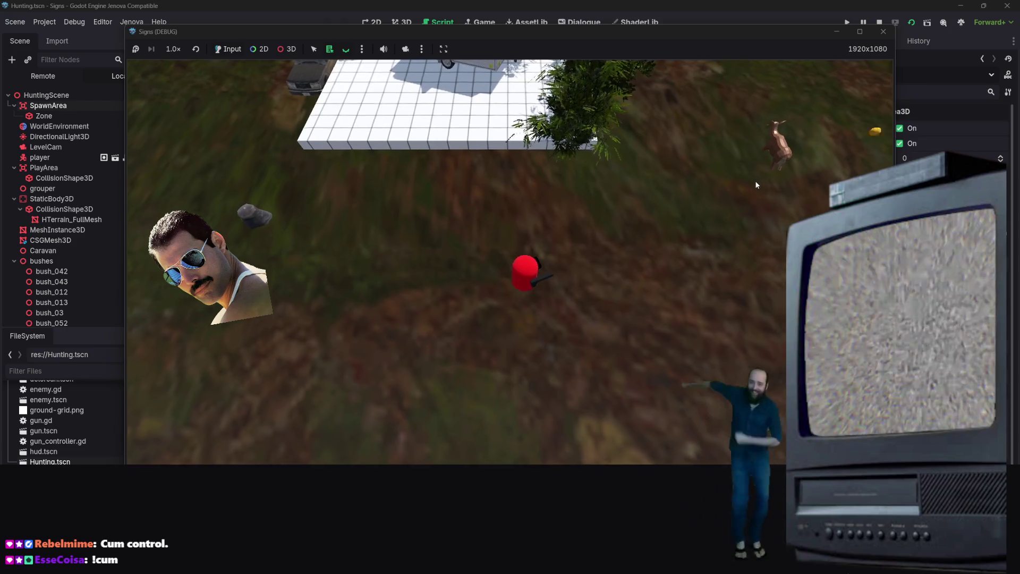
key("w")
key("d")
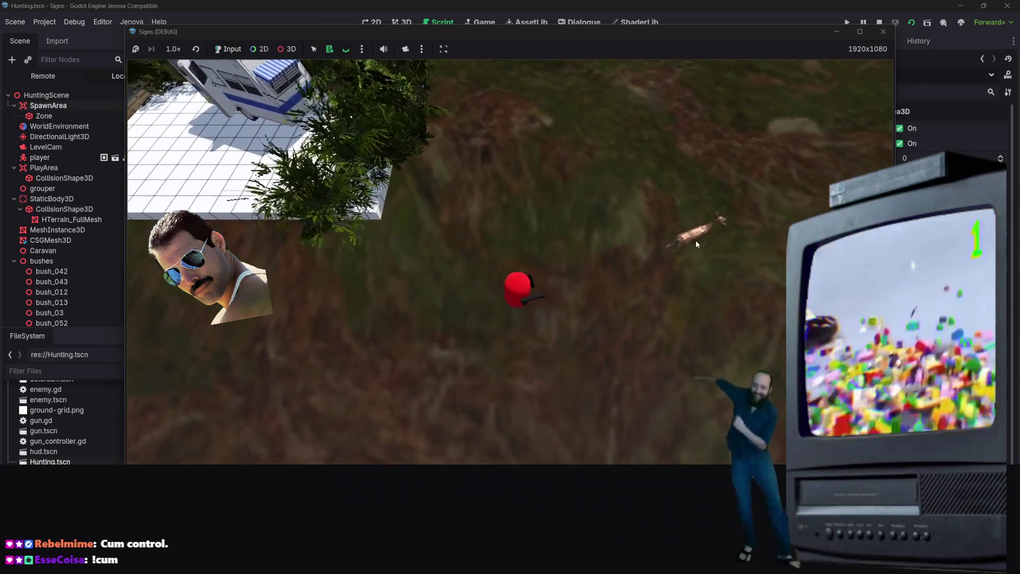
key("w")
key("d")
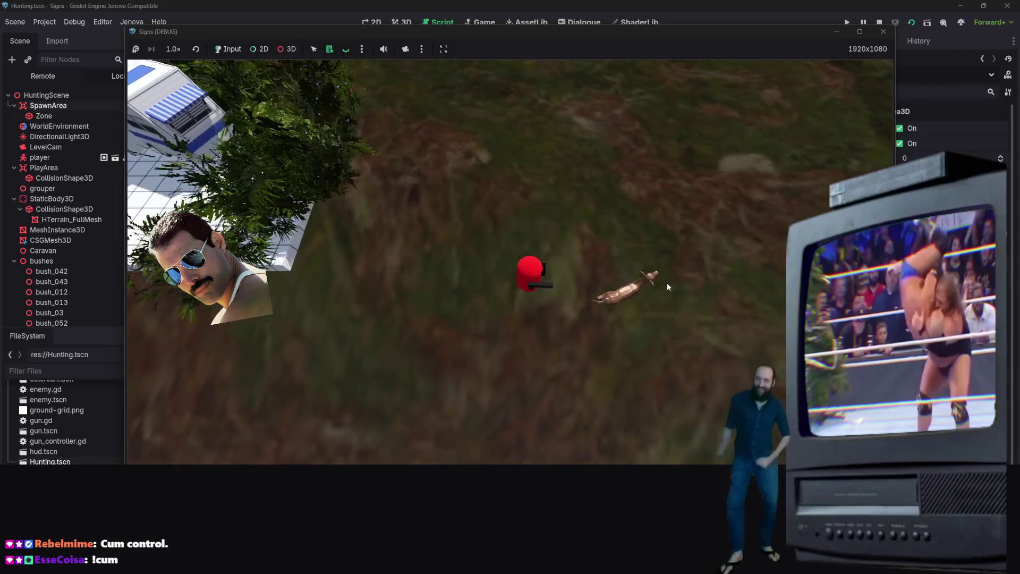
key("d")
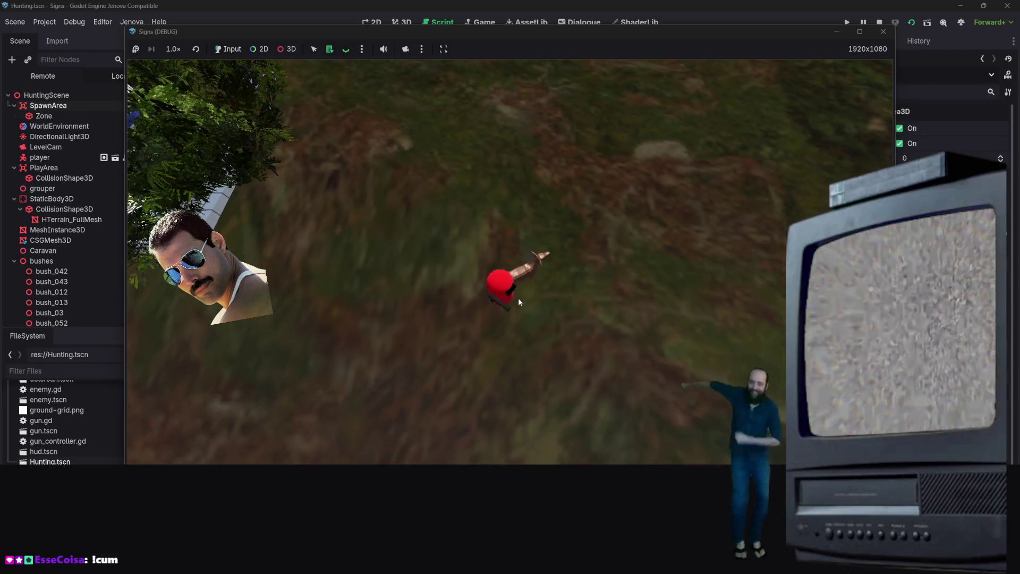
key("a")
key("s")
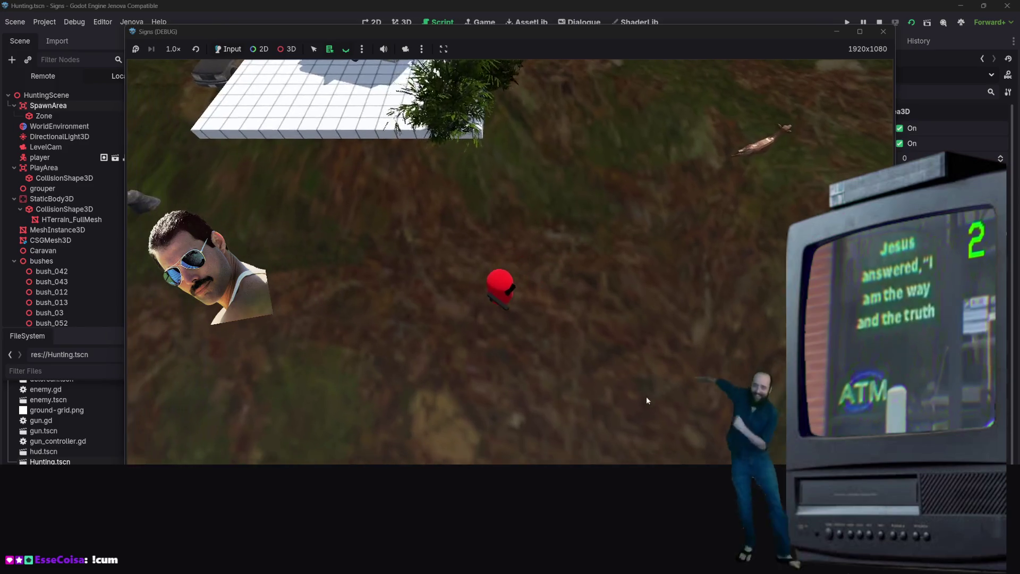
key("s")
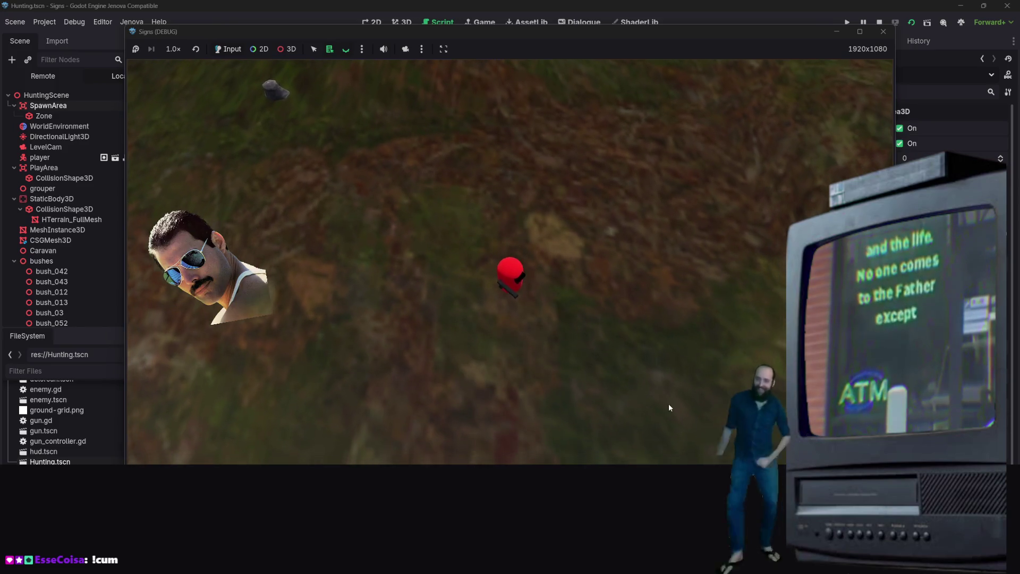
key("s")
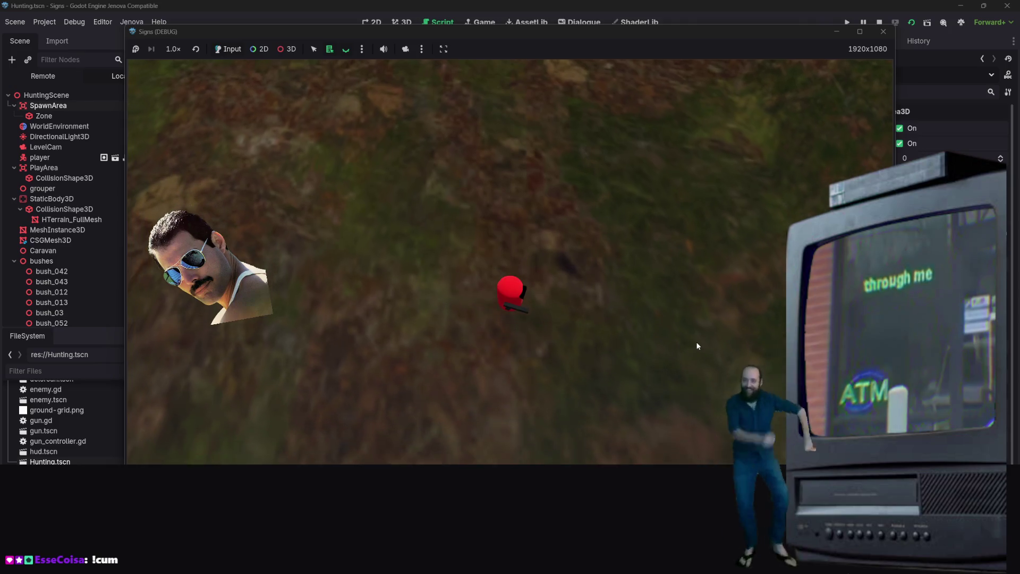
key("s")
key("d")
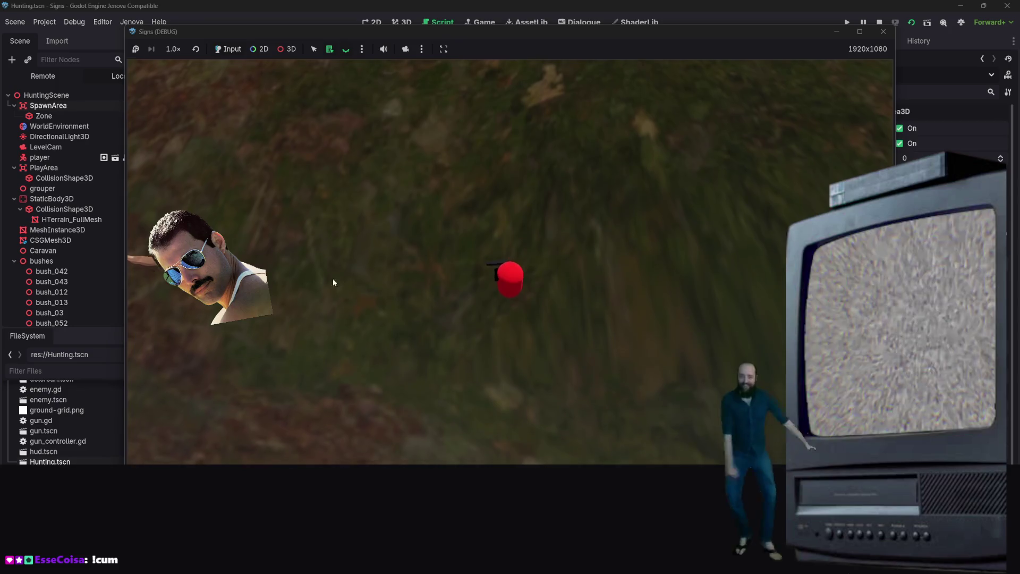
- Fire several shots at the deer, then close the game window
left_click(333, 279)
left_click(332, 278)
key("s")
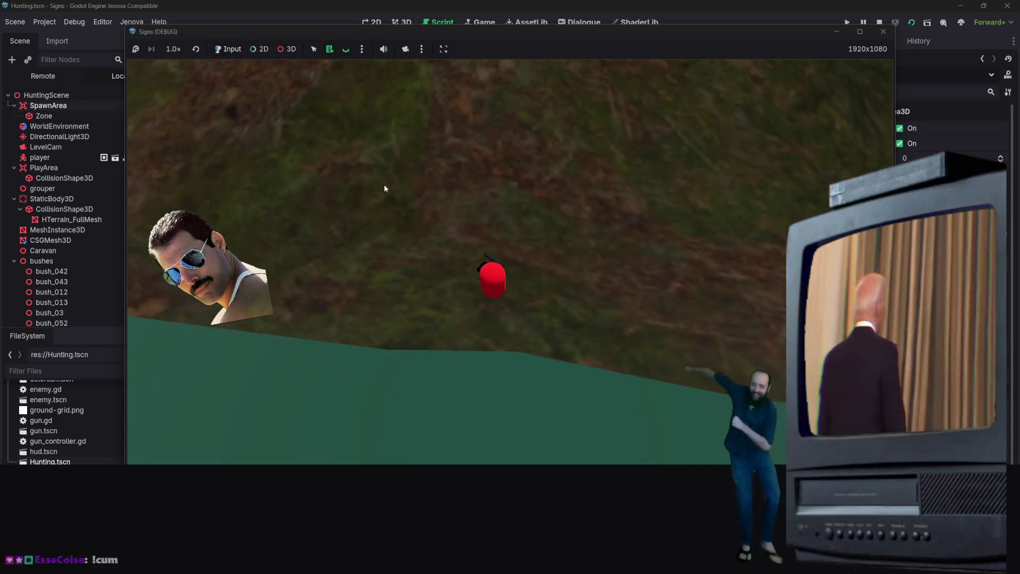
left_click(434, 164)
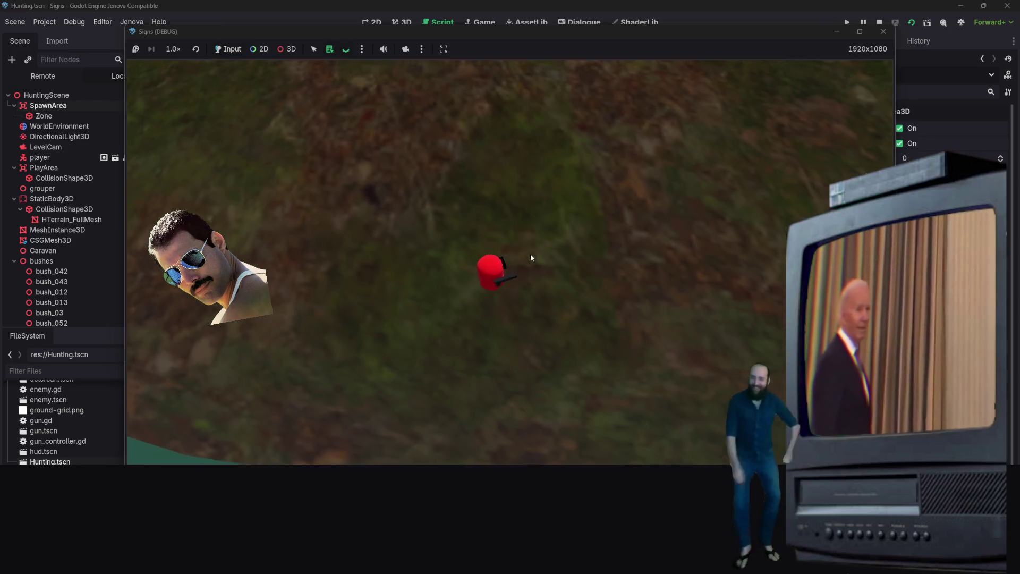
left_click(627, 282)
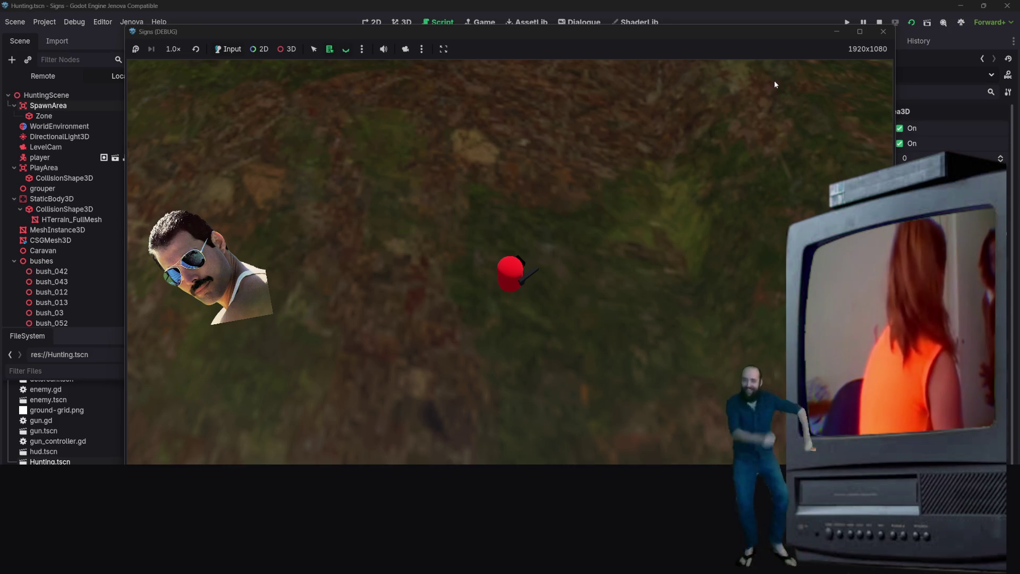
left_click(883, 32)
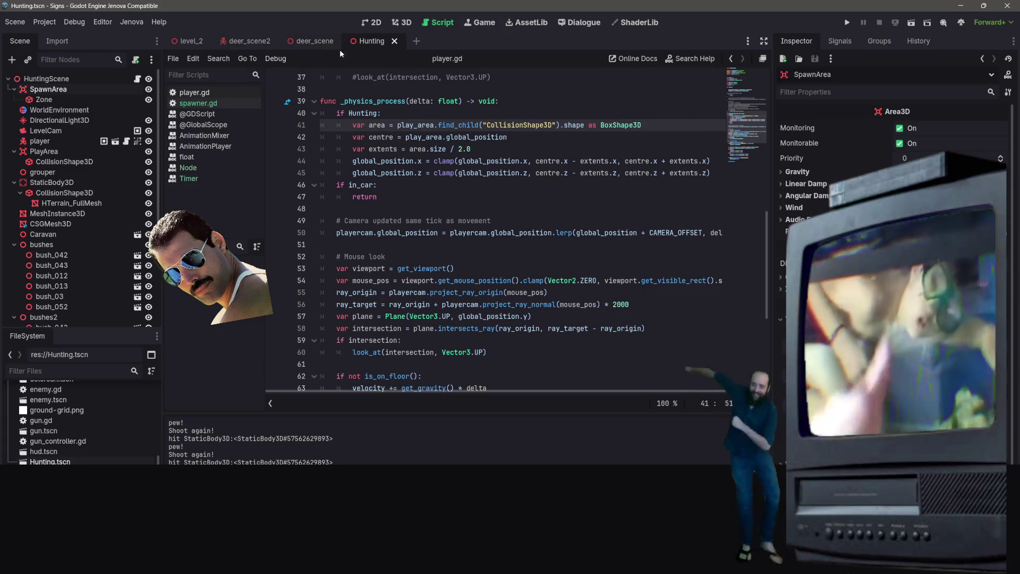
- Switch to the 3D view and centre the viewport on the SpawnArea node
left_click(406, 23)
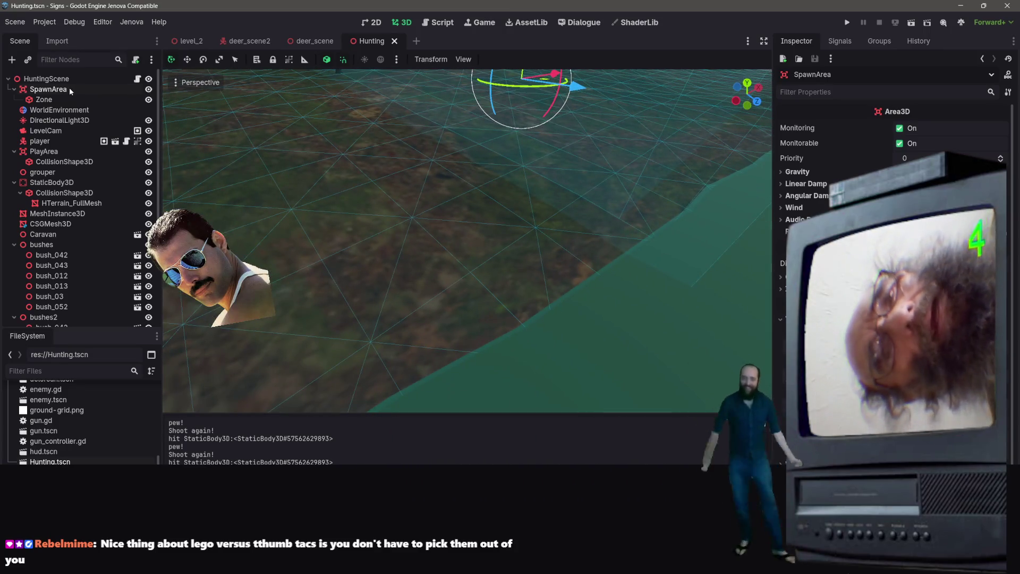
right_click(122, 162)
left_click(421, 204)
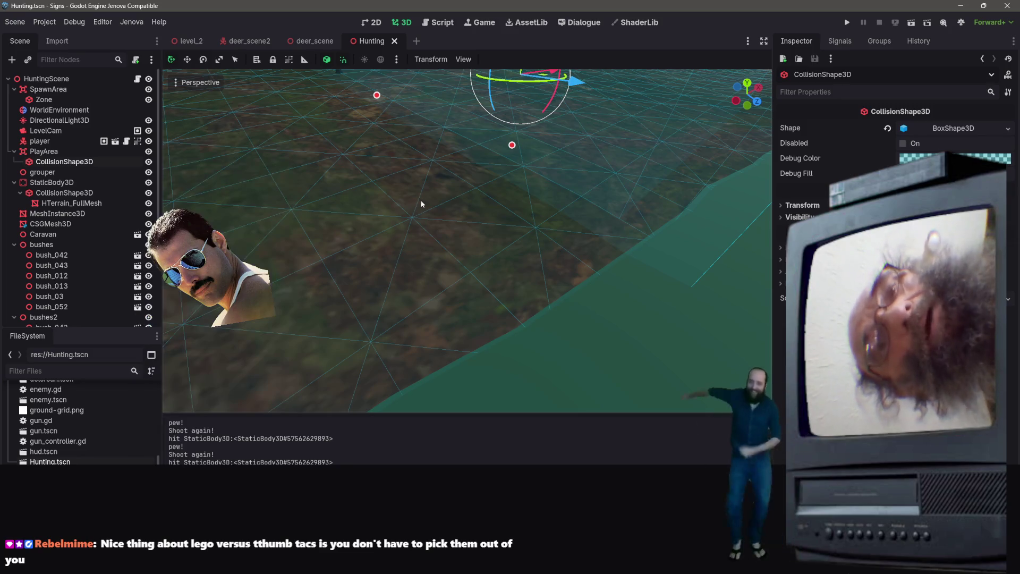
left_click(48, 88)
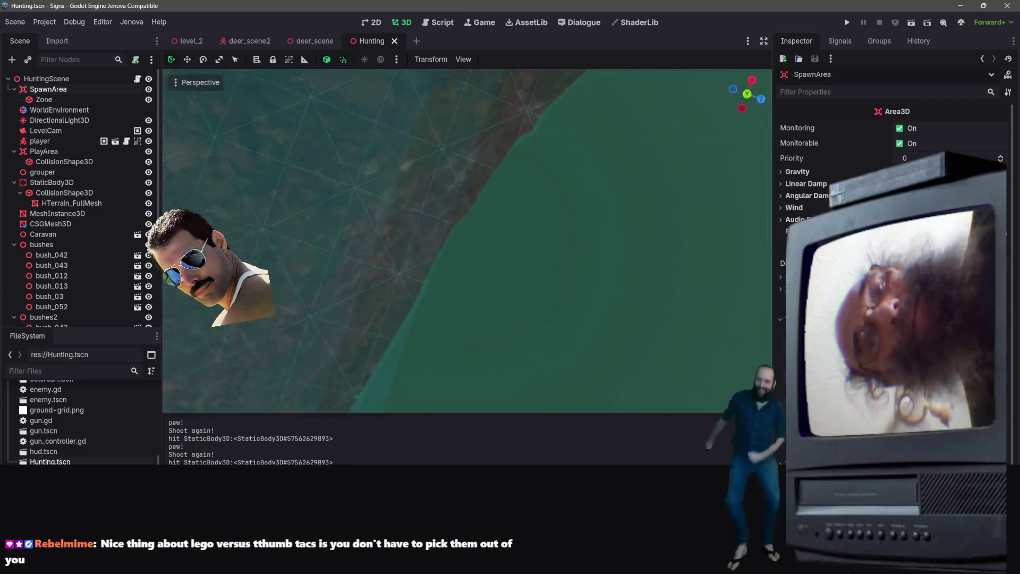
key("f")
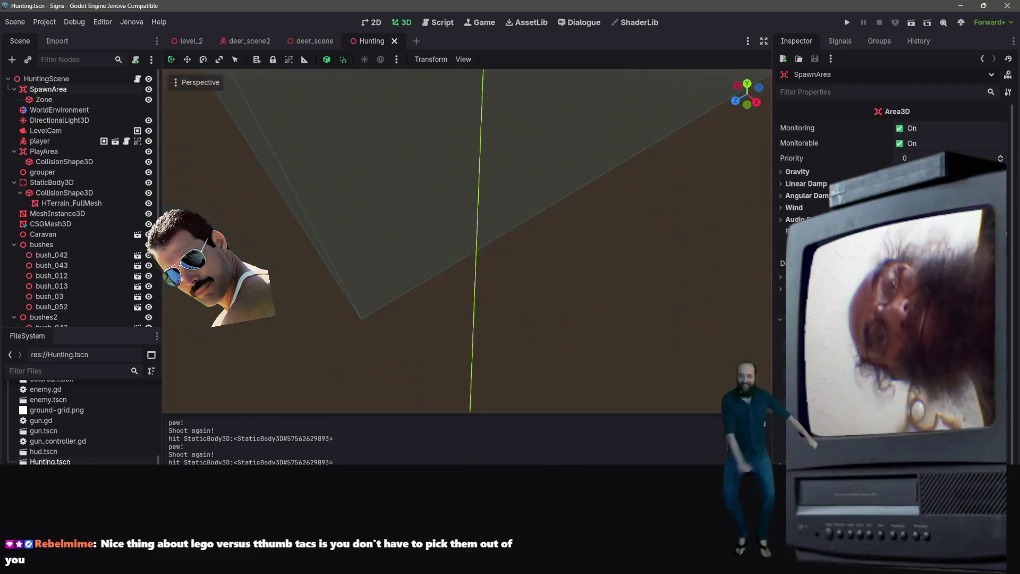
- Hide SpawnArea and PlayArea in the viewport, then raise SpawnArea 3 units along Y
left_click(150, 89)
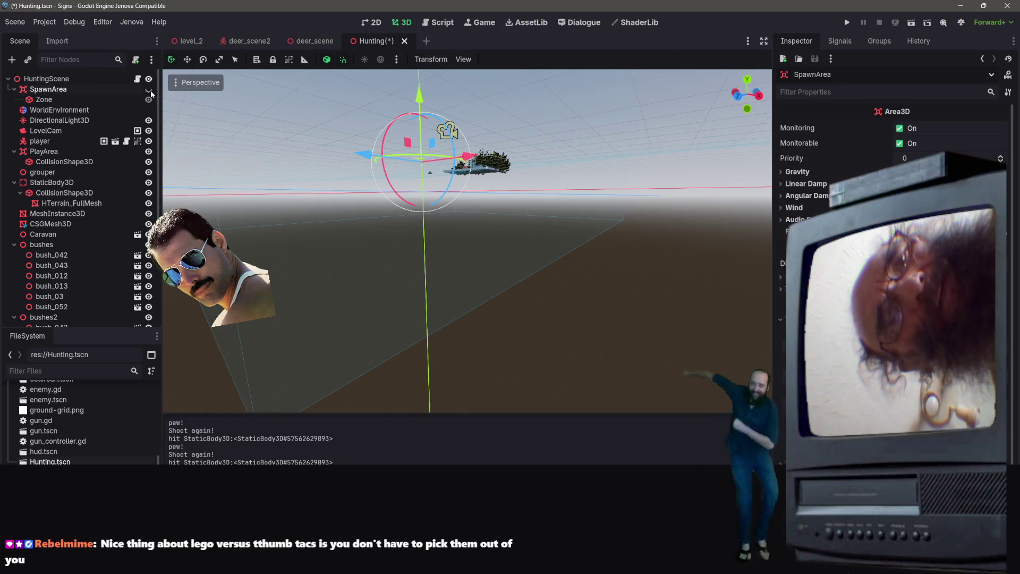
scroll(134, 289, "down", 5)
scroll(141, 266, "up", 5)
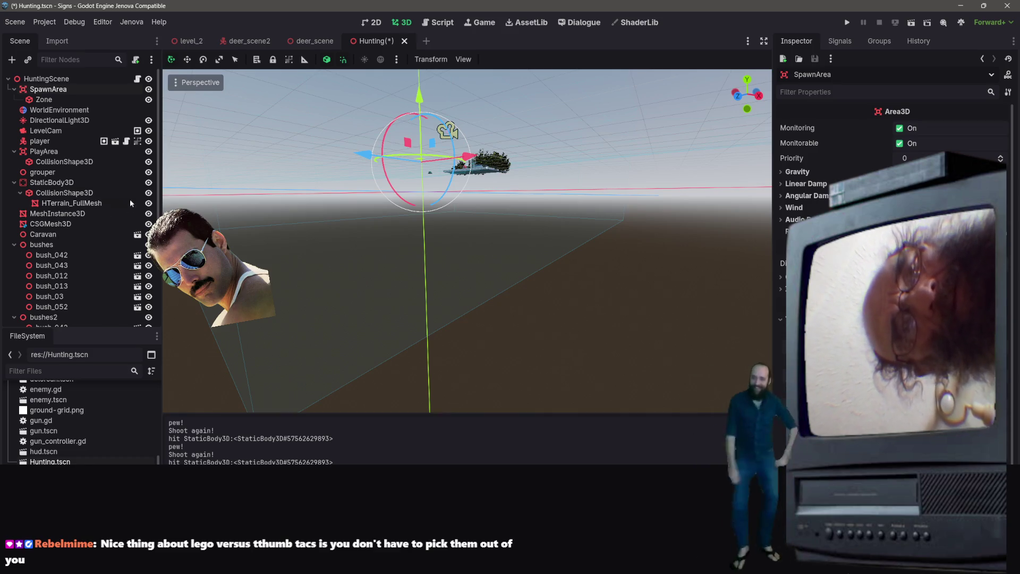
left_click(149, 152)
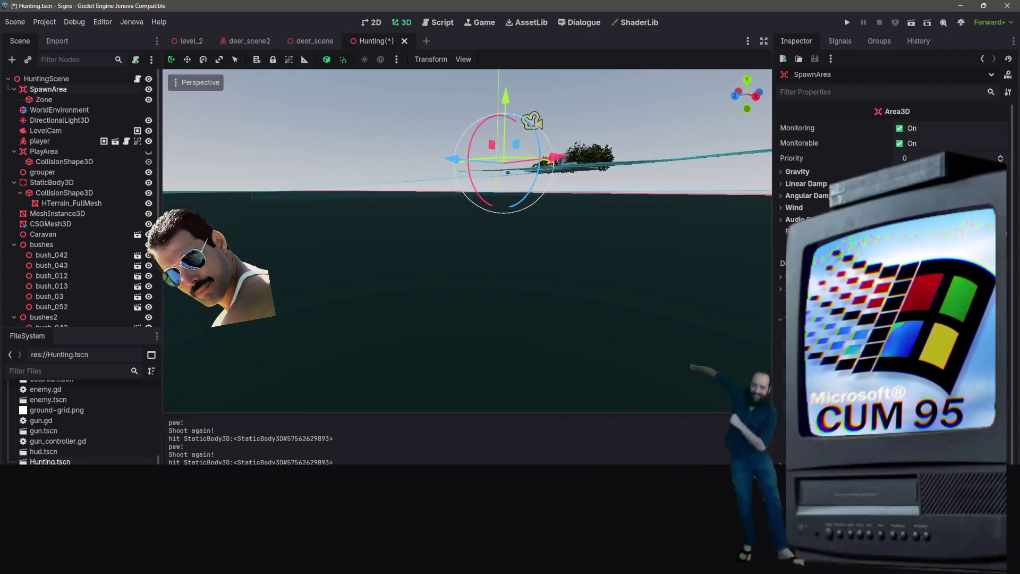
left_click_drag(534, 93, 525, 63)
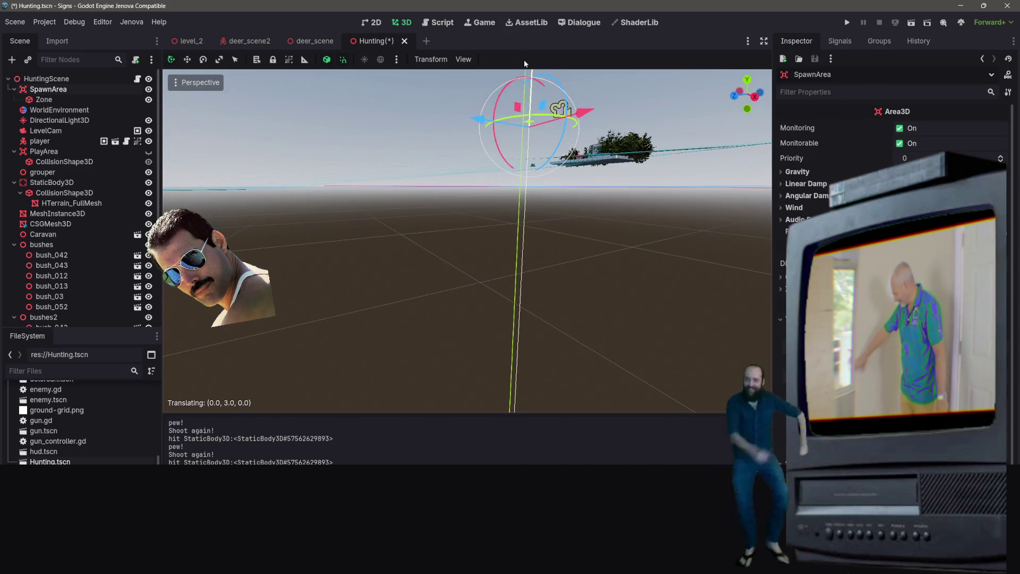
key("w")
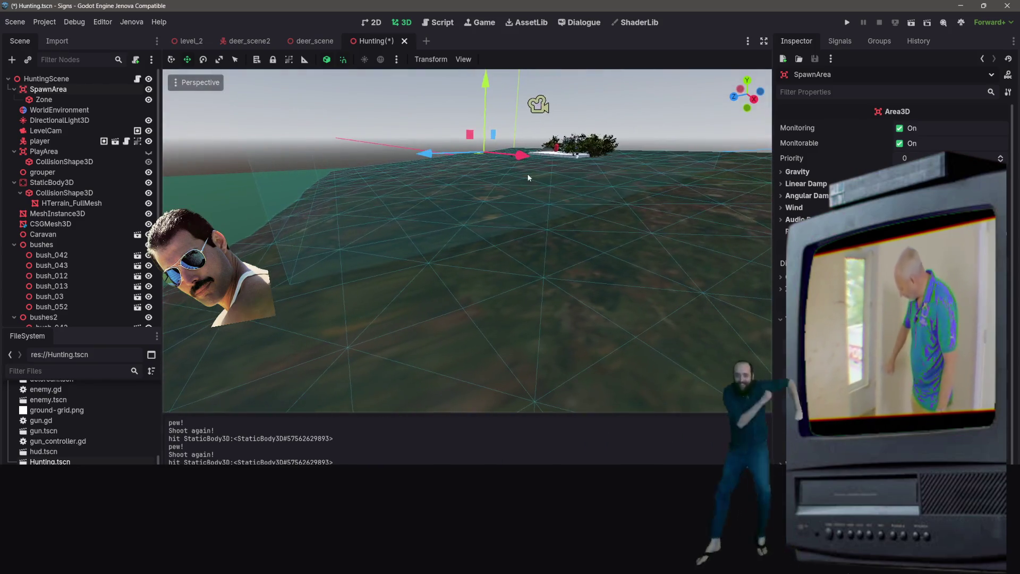
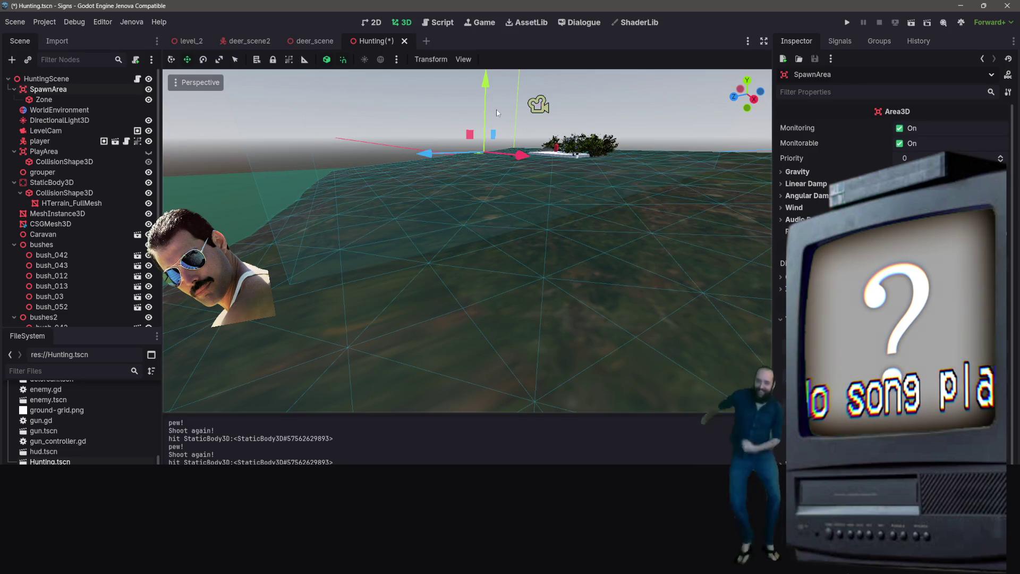
- Raise the SpawnArea about 3 units, then try rotating it without changing it
left_click_drag(487, 81, 485, 46)
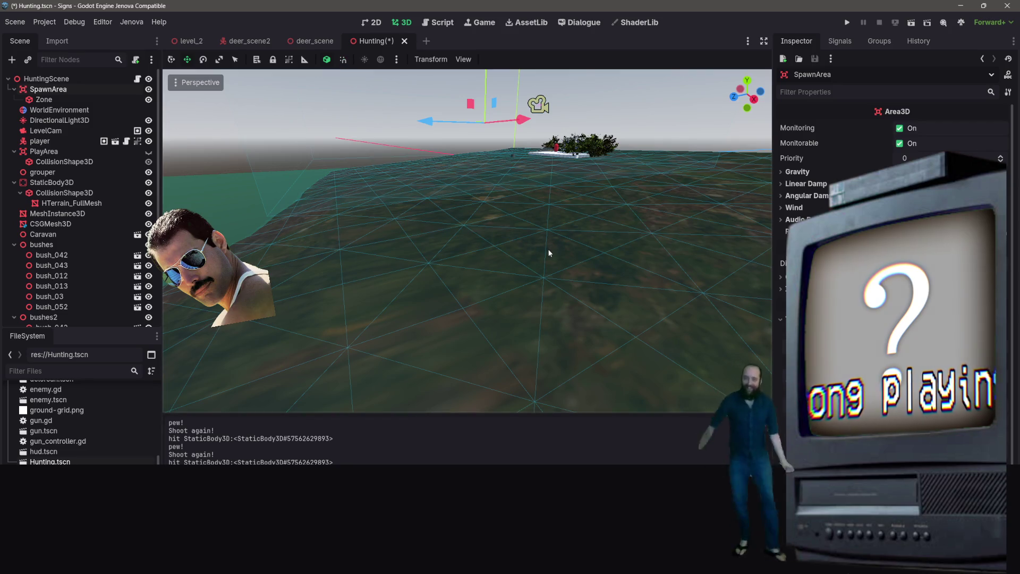
left_click_drag(628, 291, 628, 291)
left_click_drag(677, 192, 677, 192)
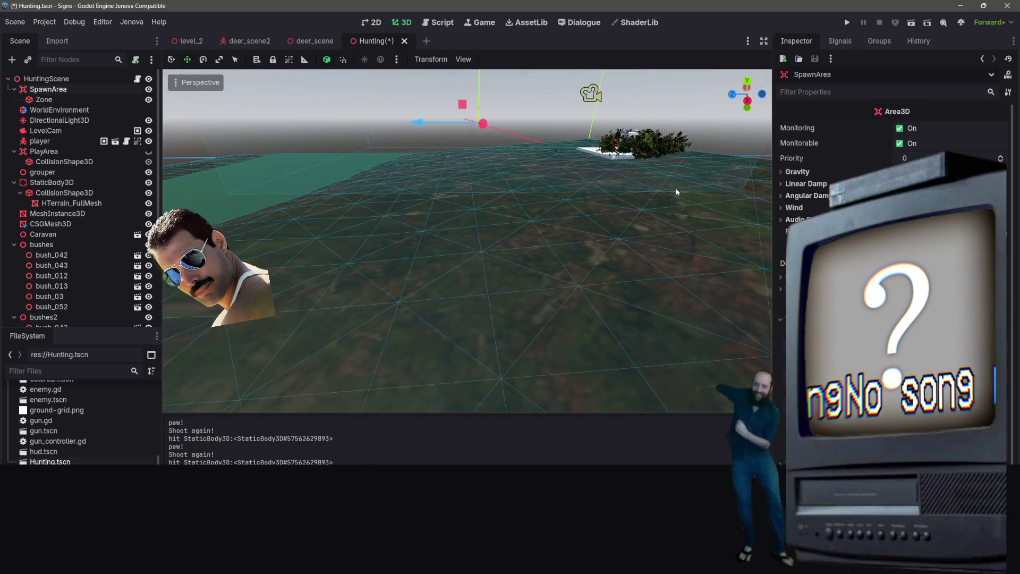
key("e")
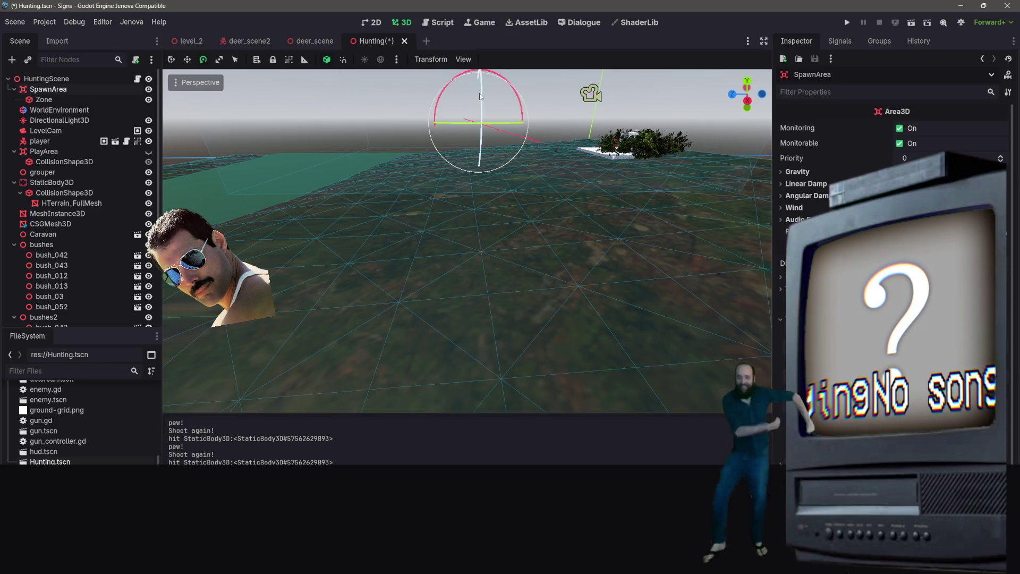
mouse_move(447, 99)
left_mouse_down()
mouse_move(396, 90)
mouse_move(444, 89)
left_mouse_up()
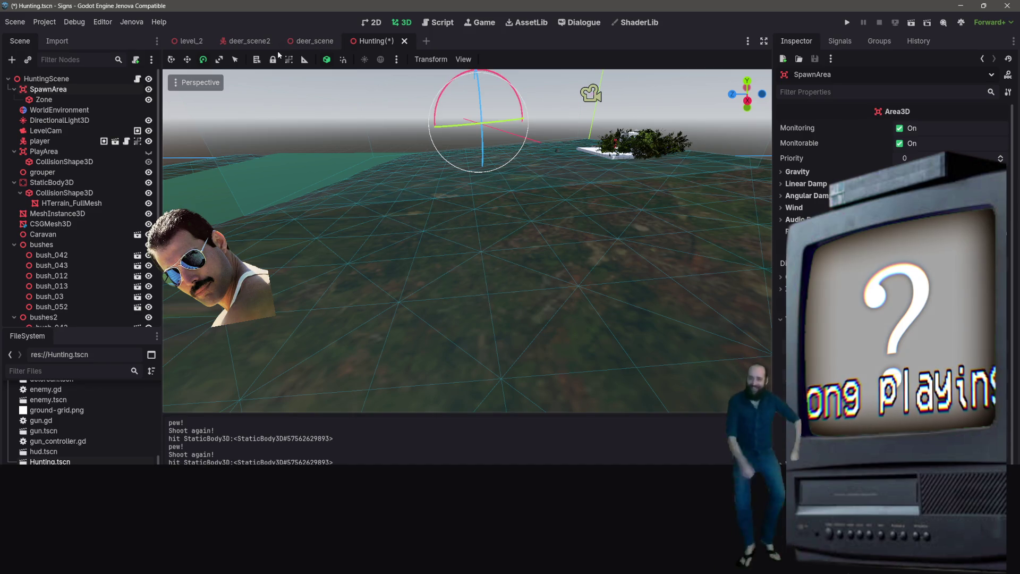
key("w")
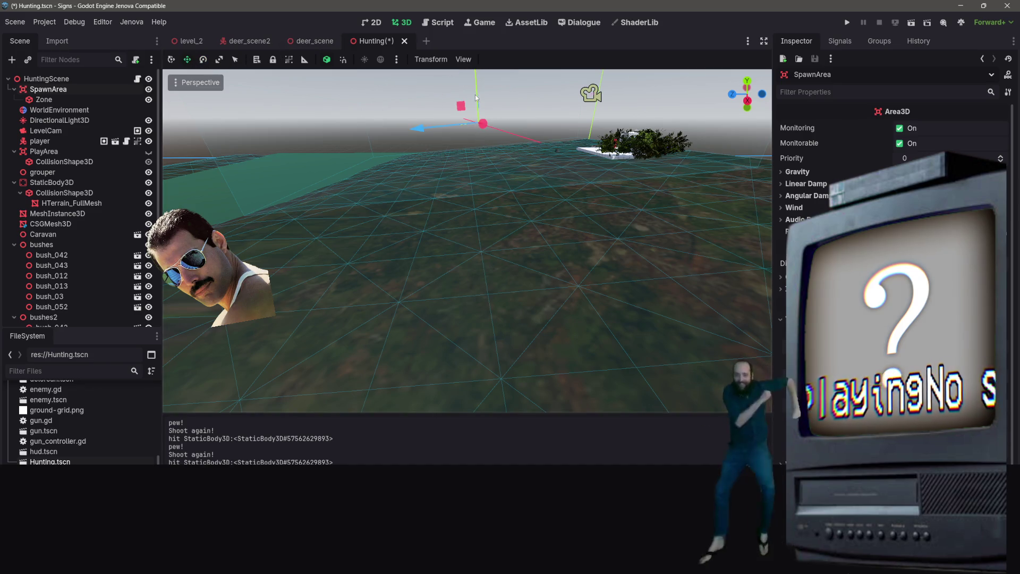
- Reselect and frame the SpawnArea, then lower it about 3 units back toward the terrain
left_click(488, 112)
left_click(467, 183)
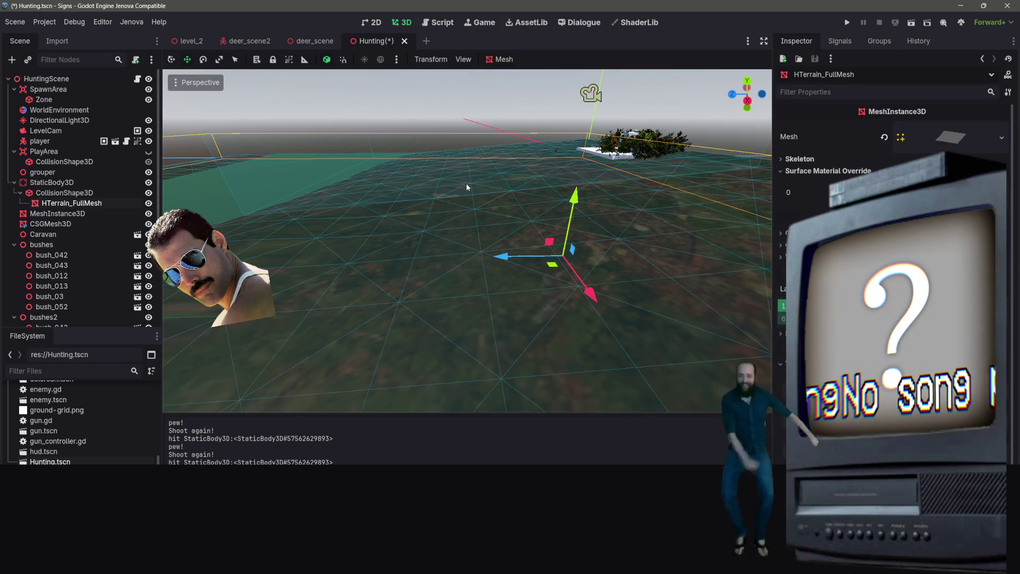
left_click(467, 122)
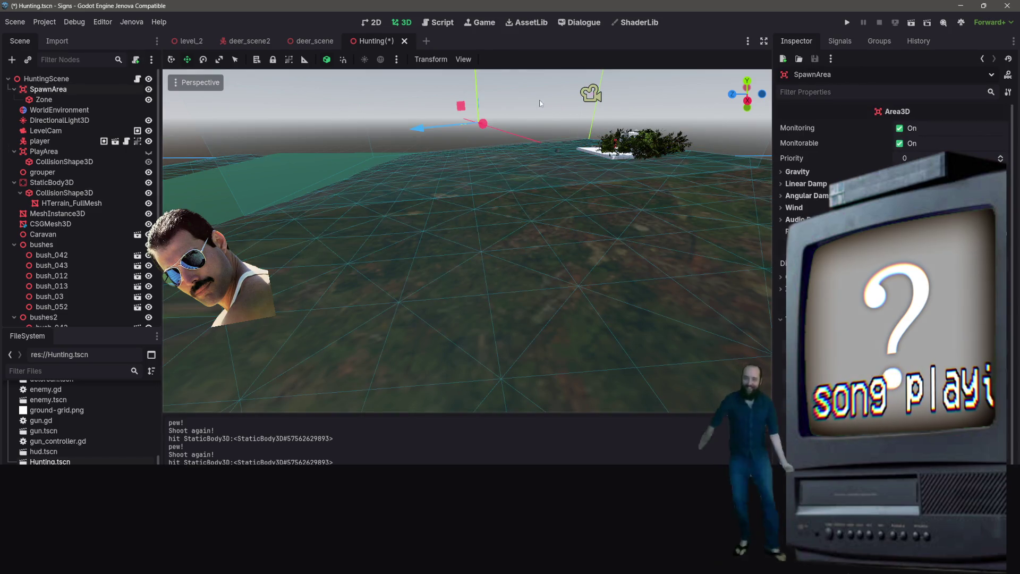
key("f")
left_click_drag(466, 117, 467, 130)
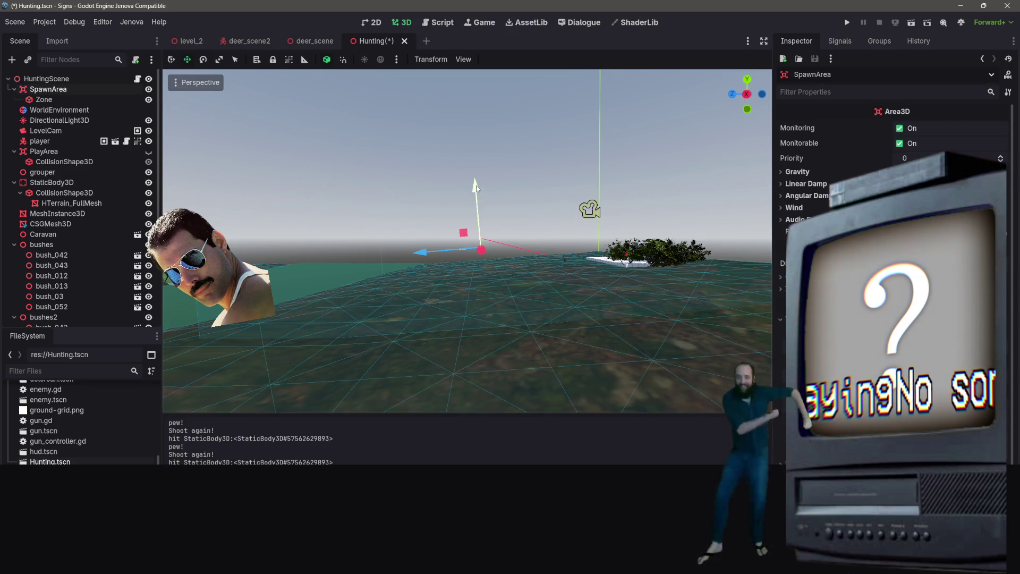
left_click_drag(477, 187, 481, 180)
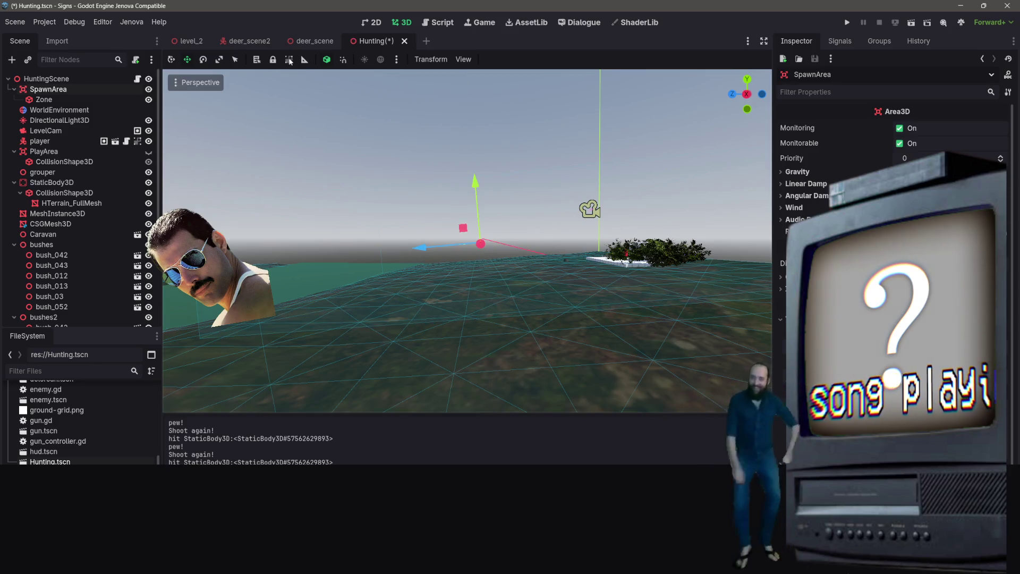
left_click(207, 61)
- Rotate the SpawnArea about one degree, cancel a downward nudge, and save the Hunting scene
left_click_drag(514, 213, 516, 212)
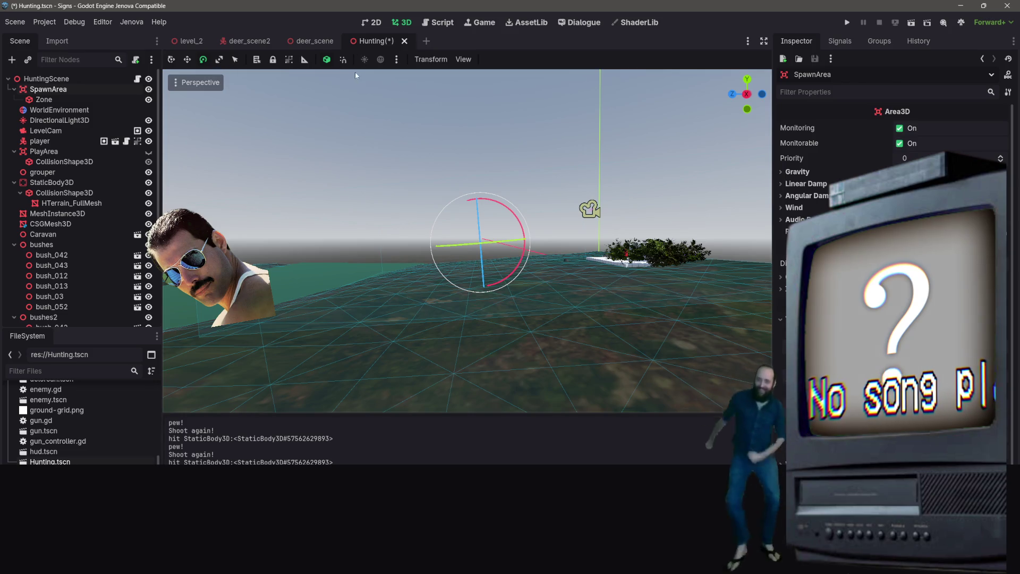
left_click(190, 61)
left_click_drag(476, 183, 476, 185)
right_click(476, 186)
key("ctrl+s")
key("w")
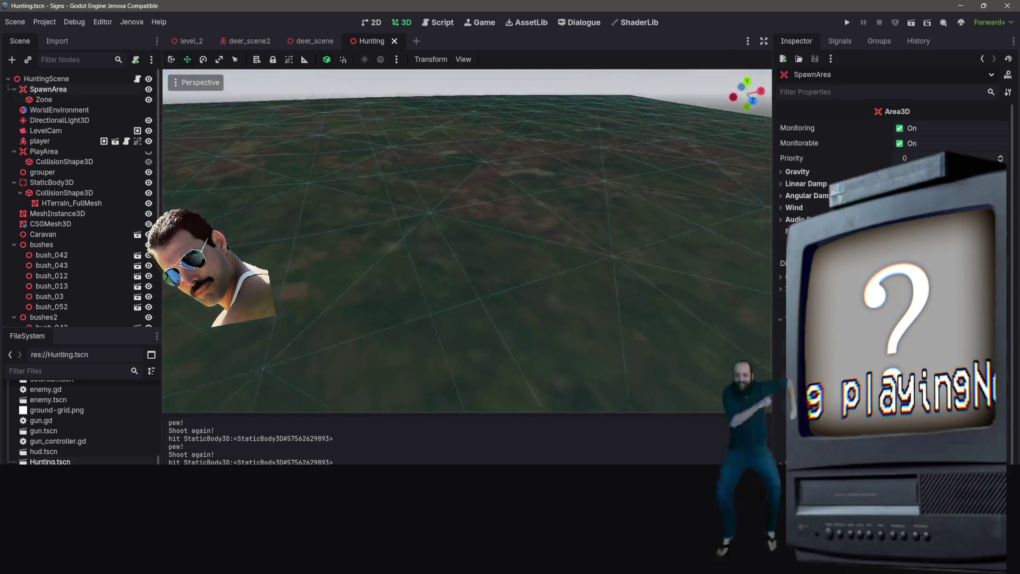
key("s")
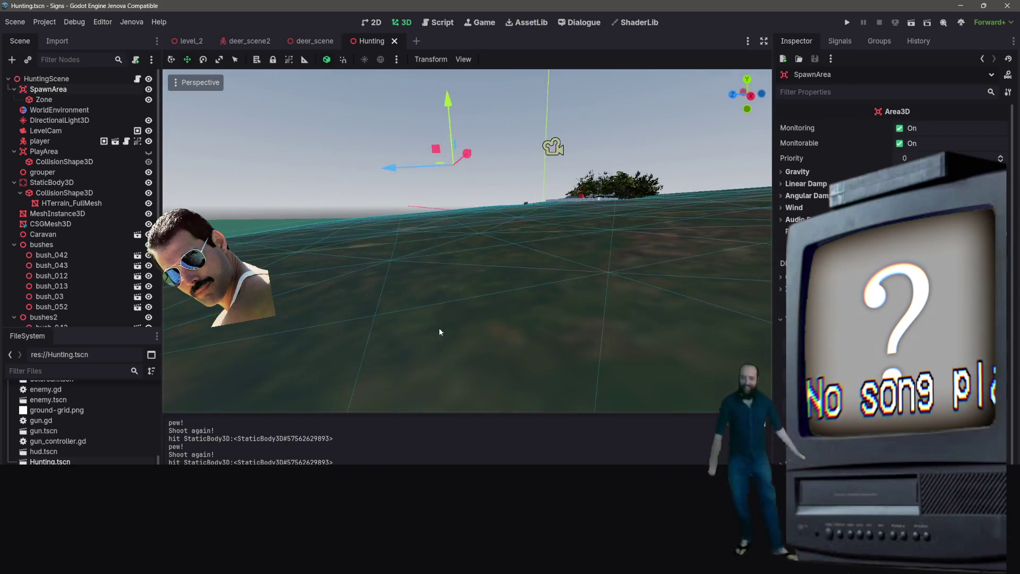
- Playtest the Hunting scene, walking the player south across the grass until a deer spawns, then close it
left_click(912, 26)
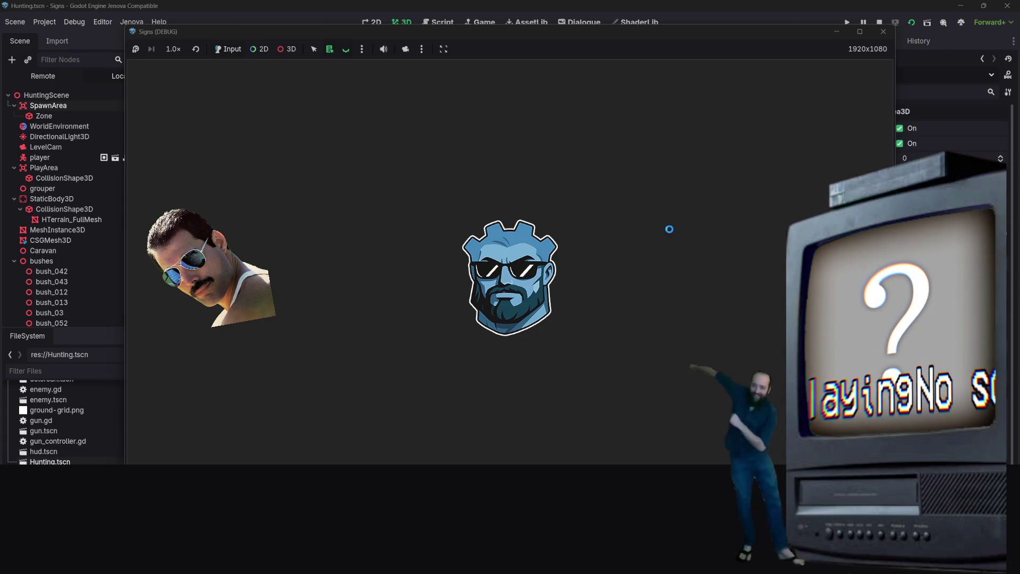
key("s")
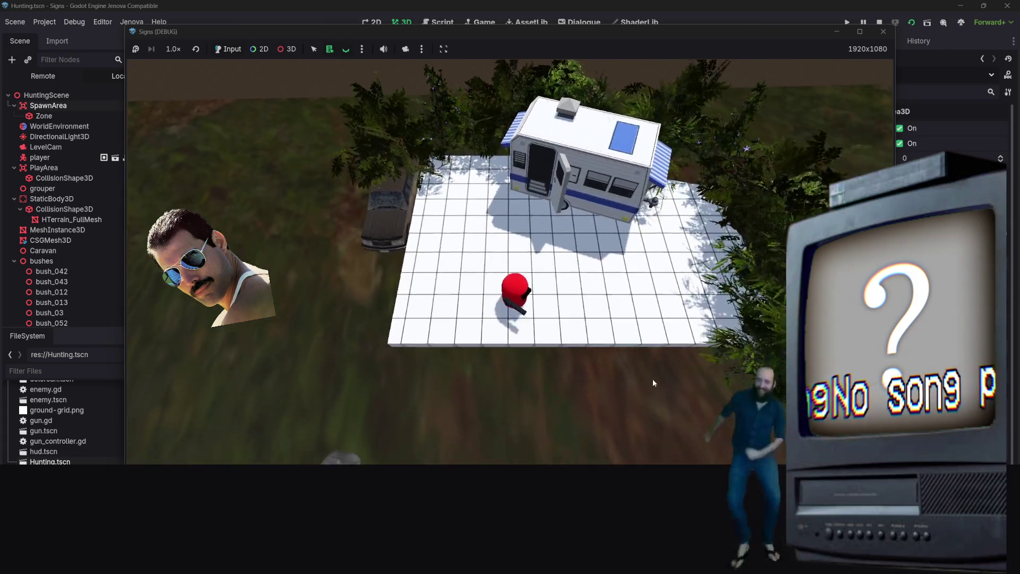
key("s")
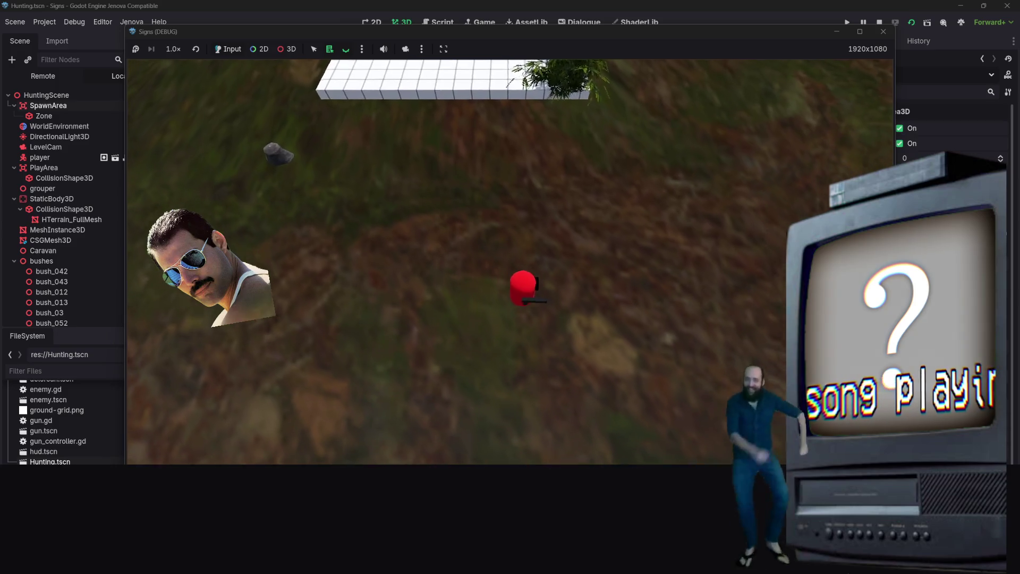
key("s")
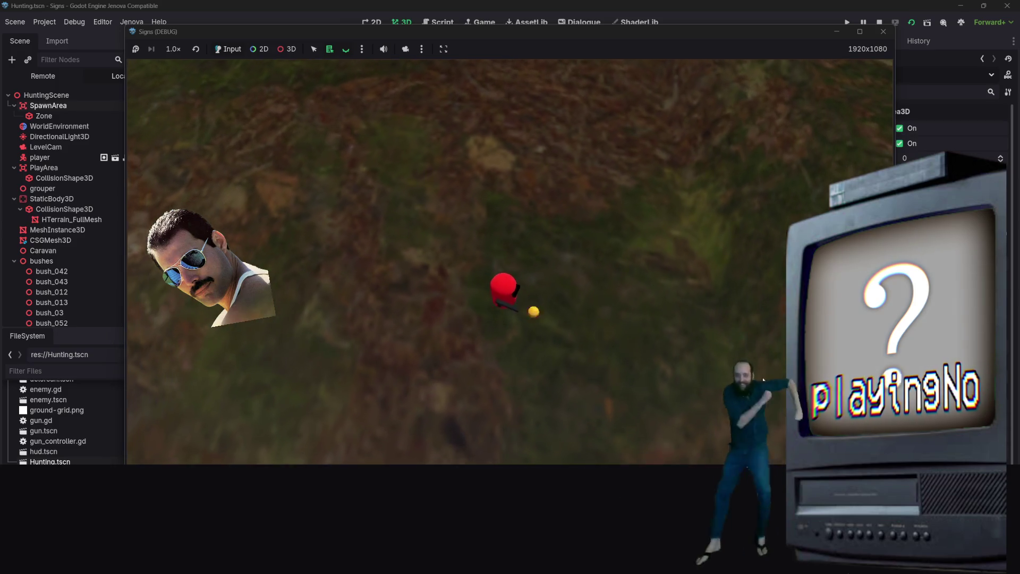
key("s")
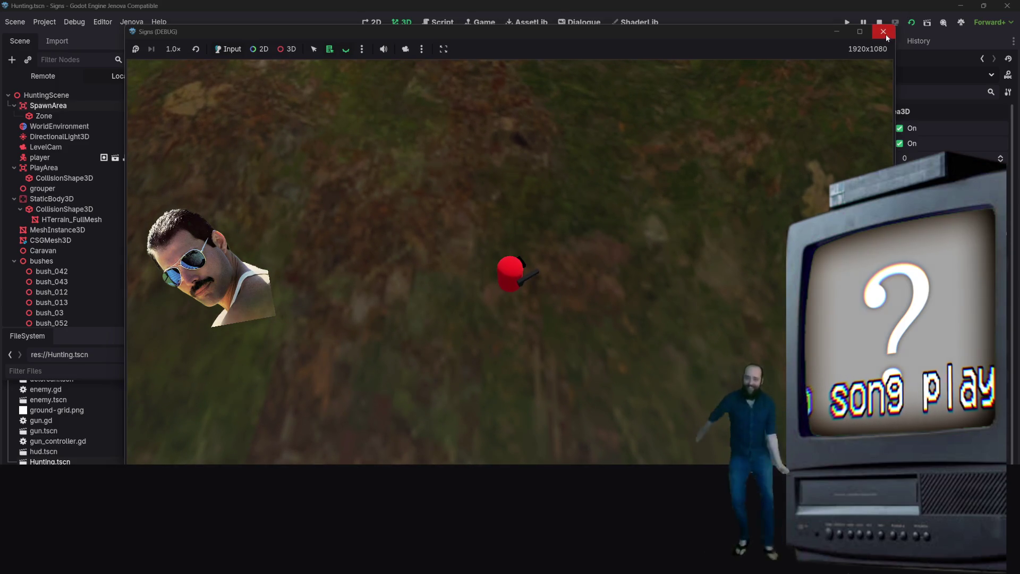
left_click(885, 34)
mouse_move(470, 185)
left_mouse_down()
mouse_move(470, 160)
mouse_move(469, 185)
left_mouse_up()
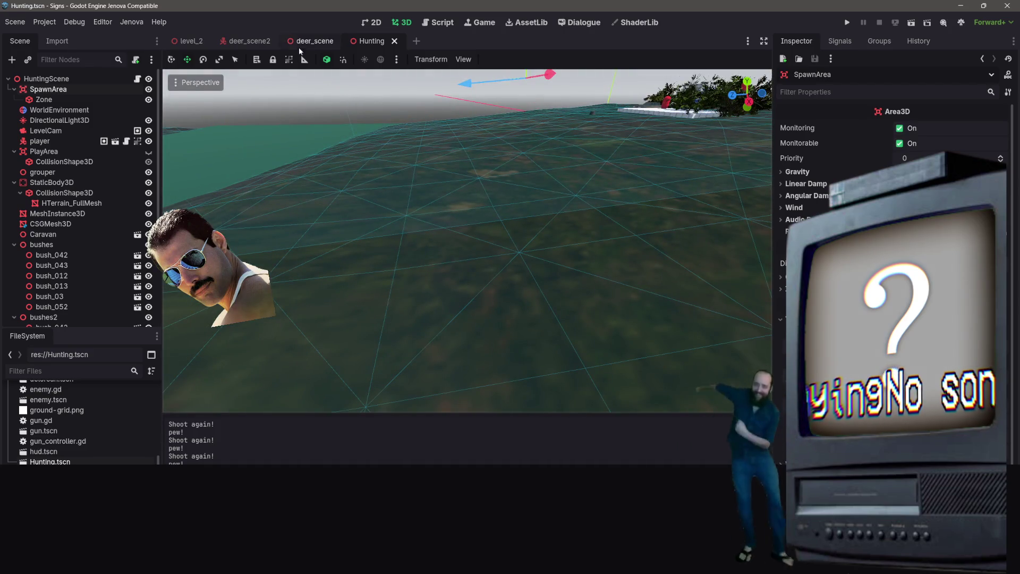
- Go through the deer_scene and Hunting tabs, then open DeerEnemy's deer.gd in deer_scene2
left_click(318, 44)
scroll(445, 151, "down", 5)
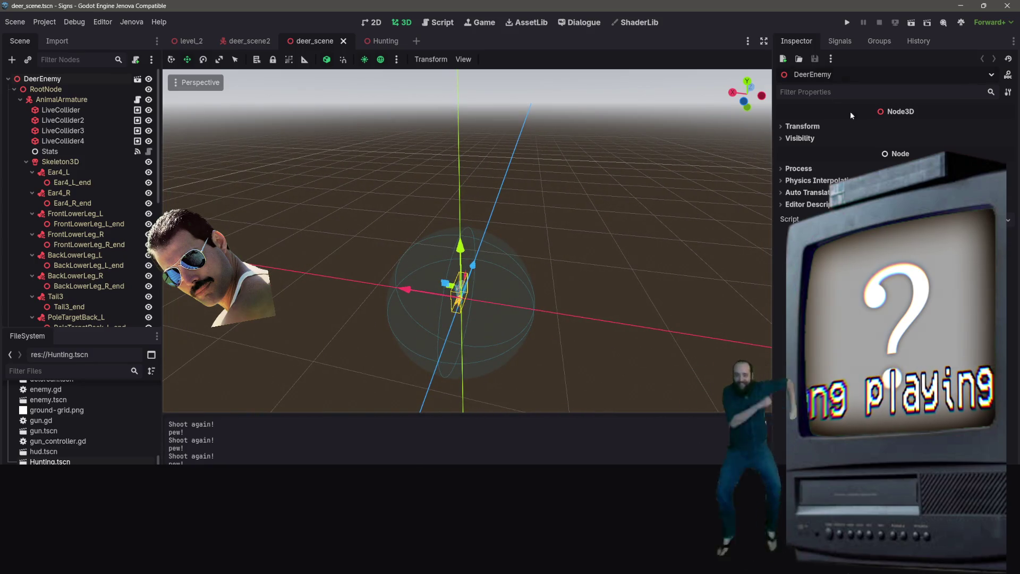
left_click(384, 38)
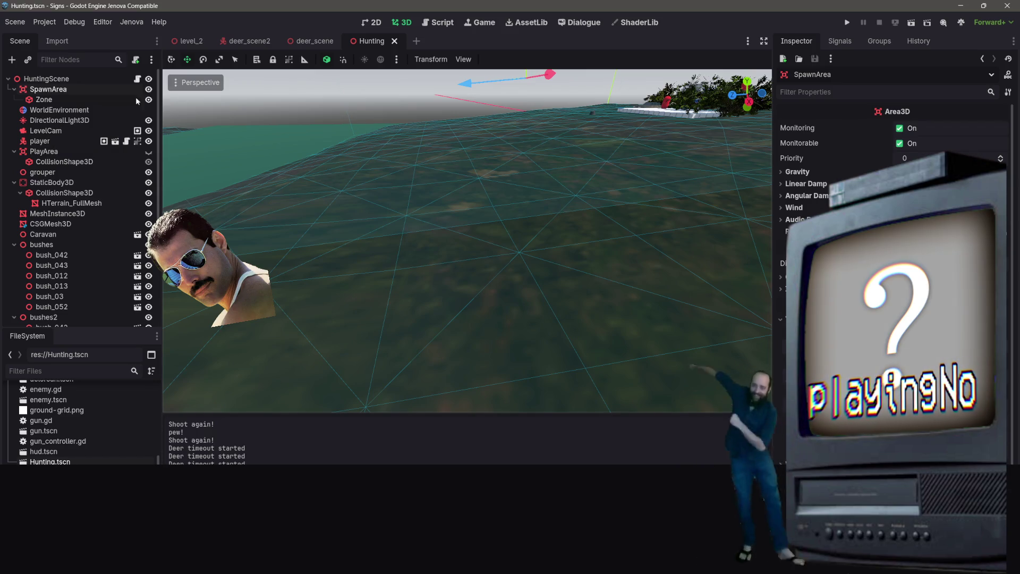
left_click(249, 41)
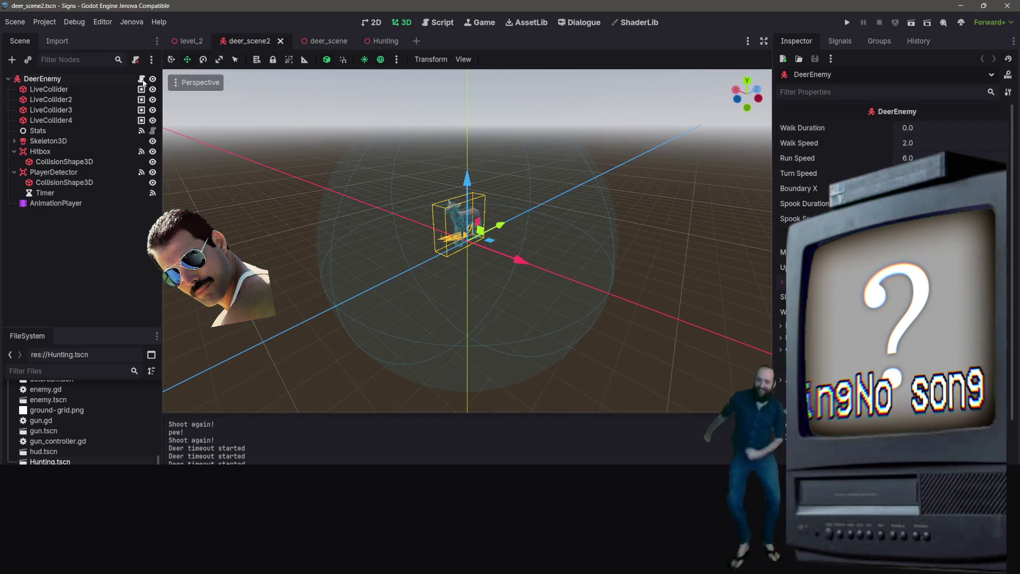
left_click(142, 79)
scroll(490, 234, "down", 9)
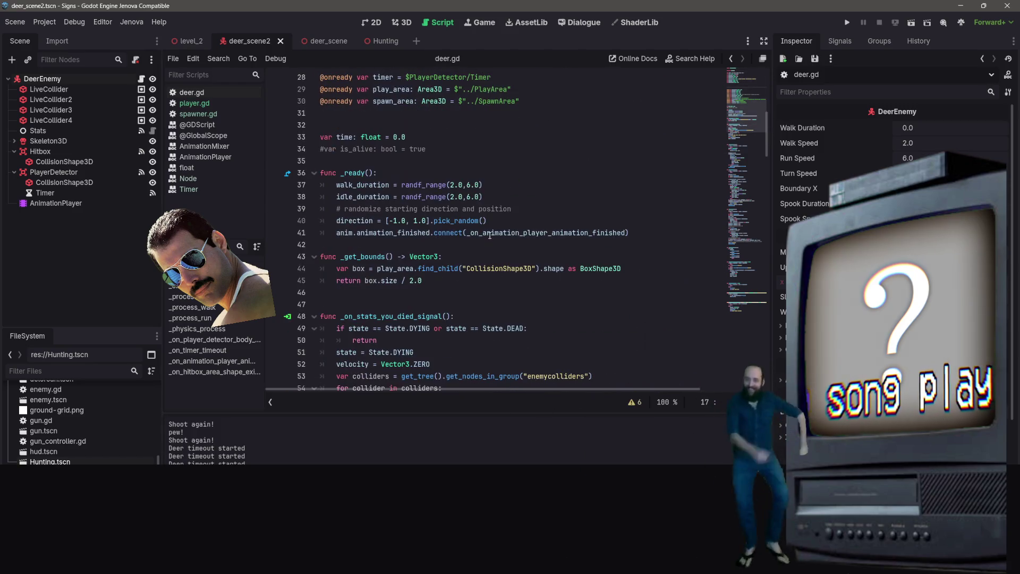
- Paste the gravity check into deer.gd's walk function
scroll(490, 226, "down", 10)
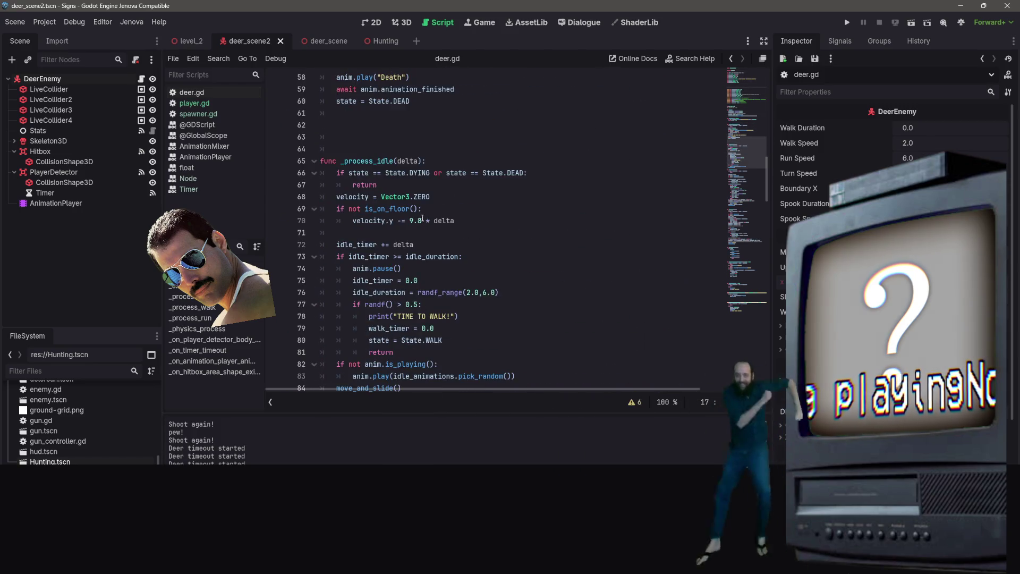
scroll(424, 197, "down", 1)
mouse_move(456, 185)
left_mouse_down()
mouse_move(340, 185)
mouse_move(334, 173)
left_mouse_up()
key("ctrl+c")
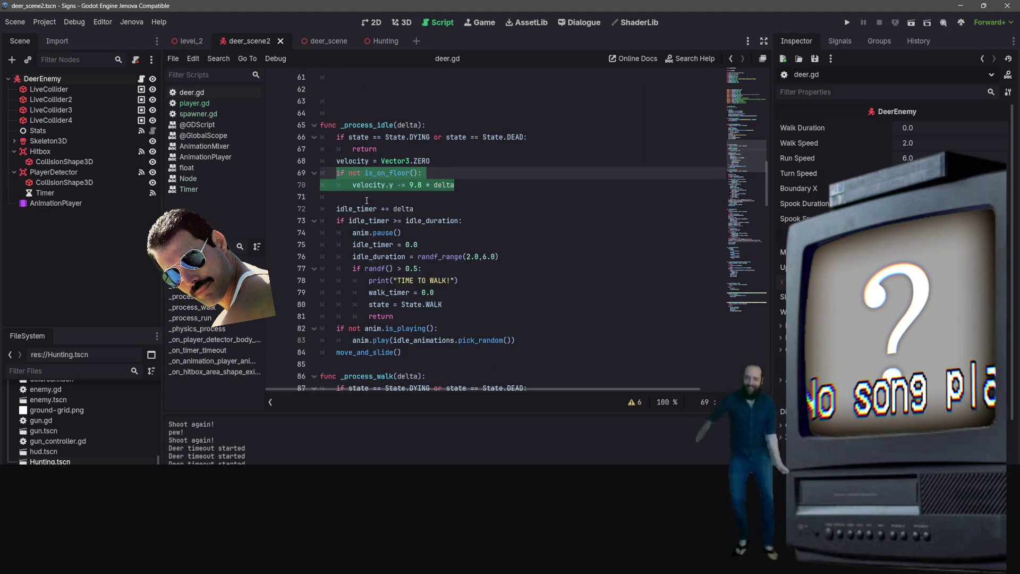
scroll(436, 146, "down", 4)
left_click(366, 235)
key("ctrl+v")
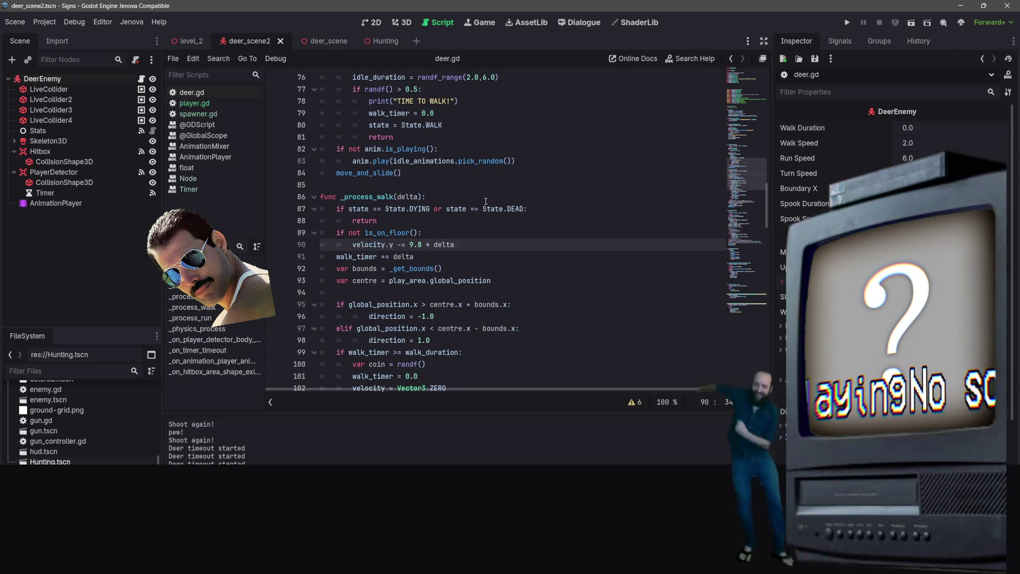
scroll(543, 239, "down", 4)
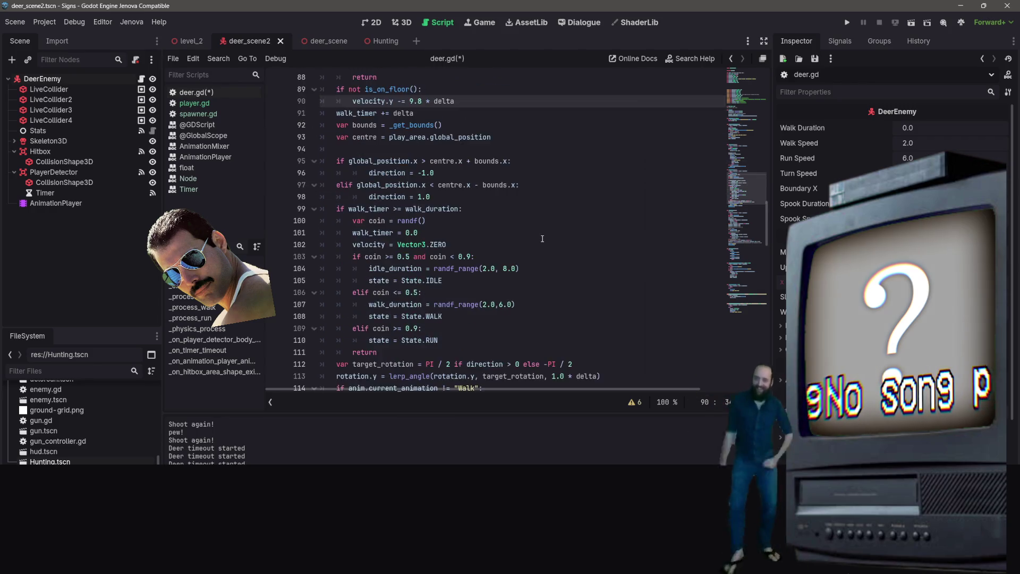
scroll(542, 236, "up", 1)
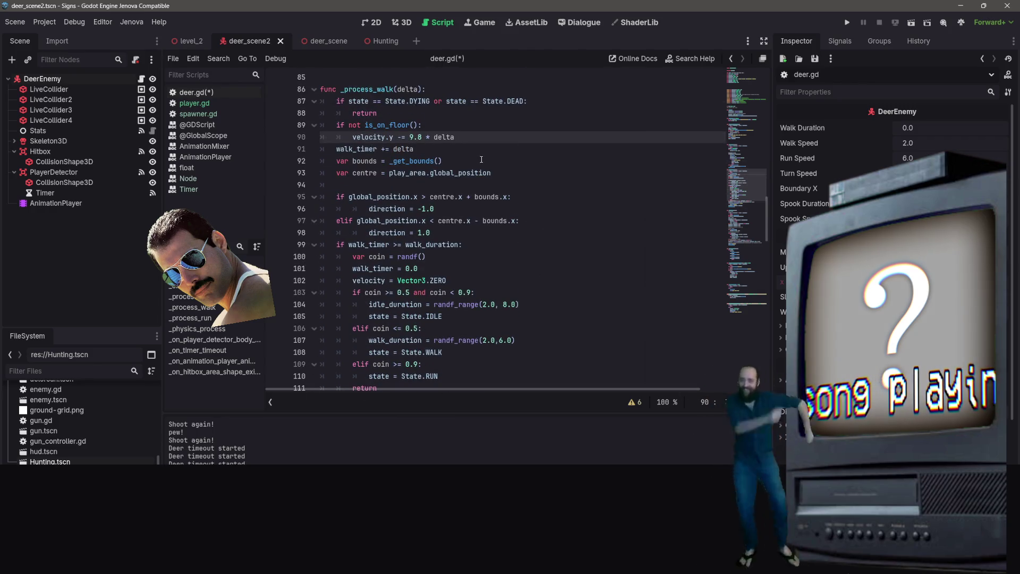
scroll(472, 213, "down", 9)
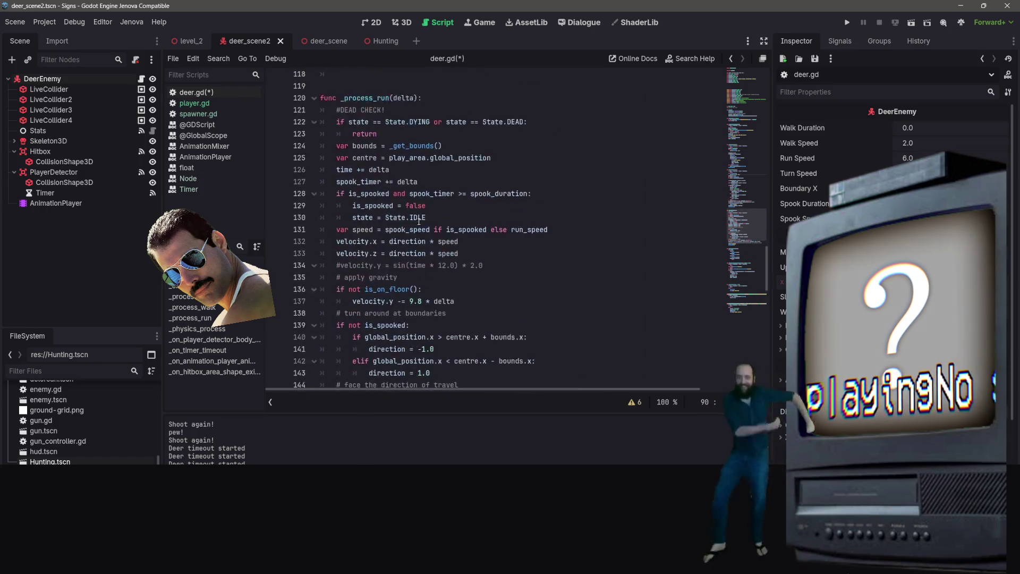
- Paste the gravity check on a new line after the run function's early return
left_click(469, 188)
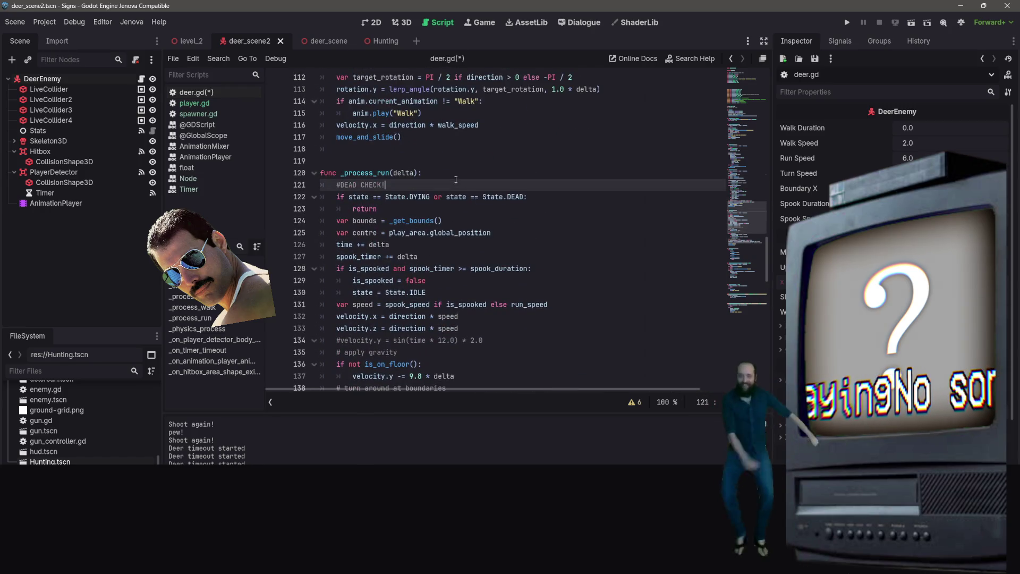
left_click(388, 210)
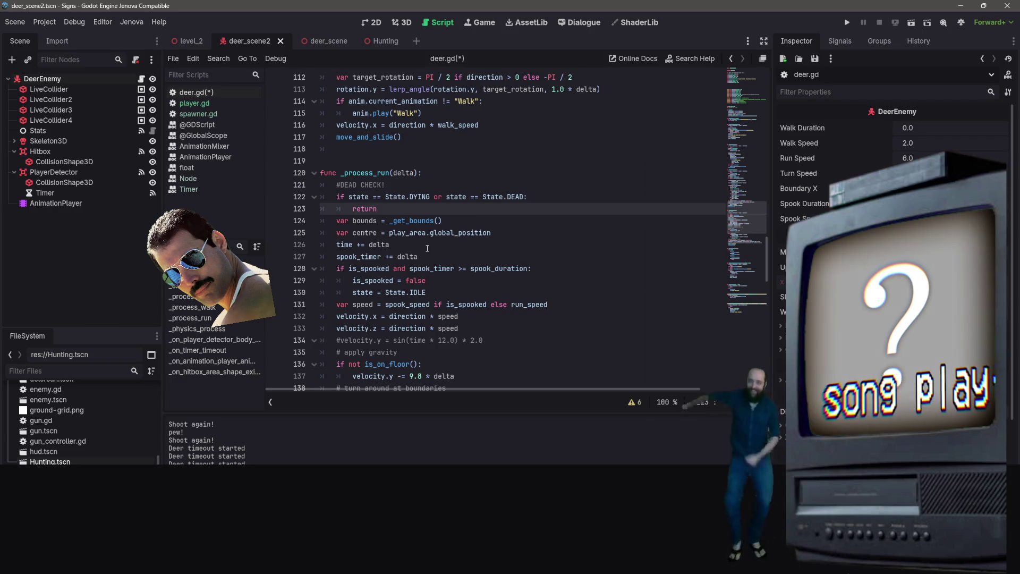
key("Return")
key("ctrl+v")
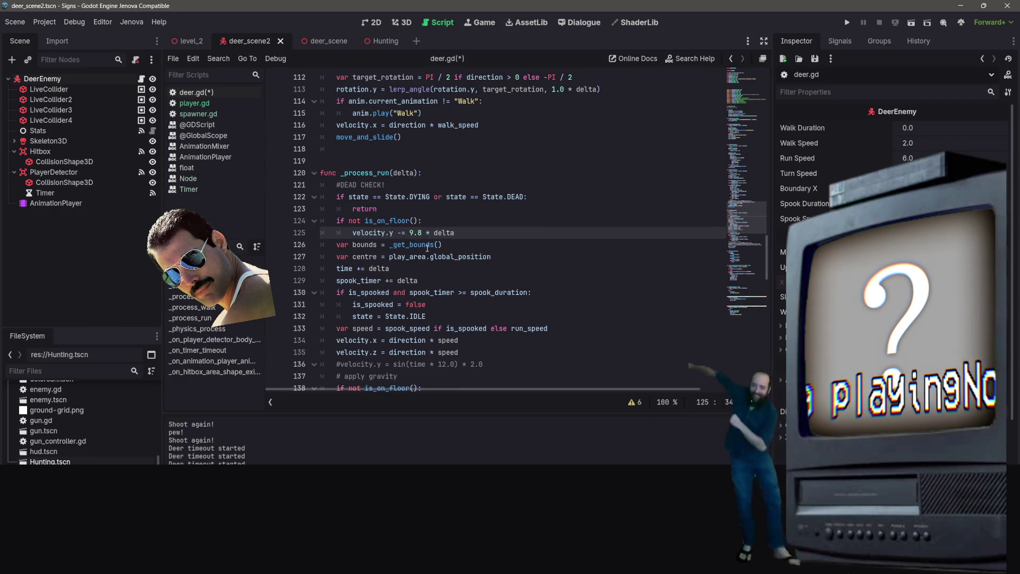
scroll(427, 249, "down", 10)
scroll(425, 286, "down", 6)
scroll(411, 200, "up", 6)
scroll(411, 199, "up", 15)
scroll(393, 255, "up", 8)
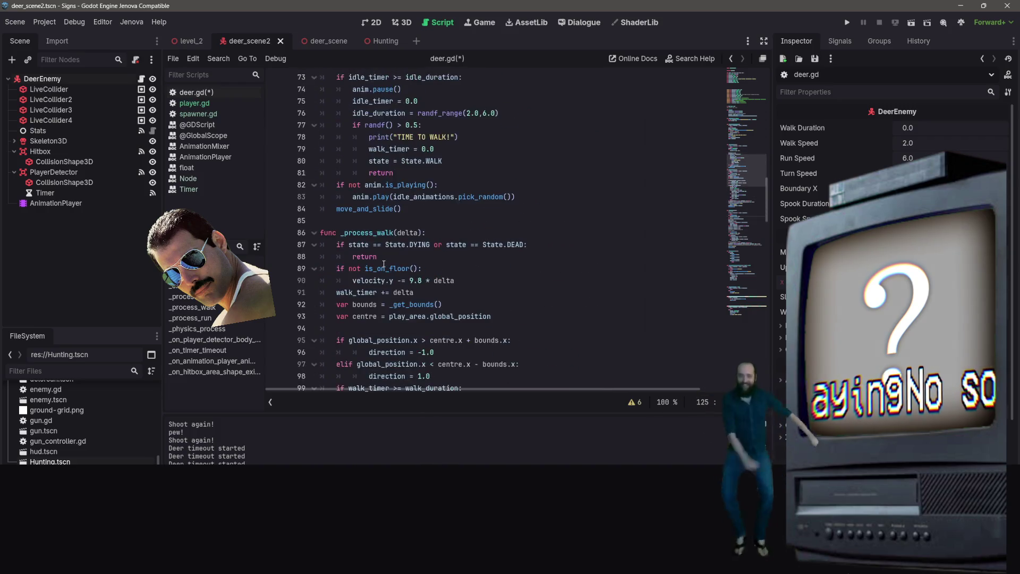
scroll(383, 264, "up", 6)
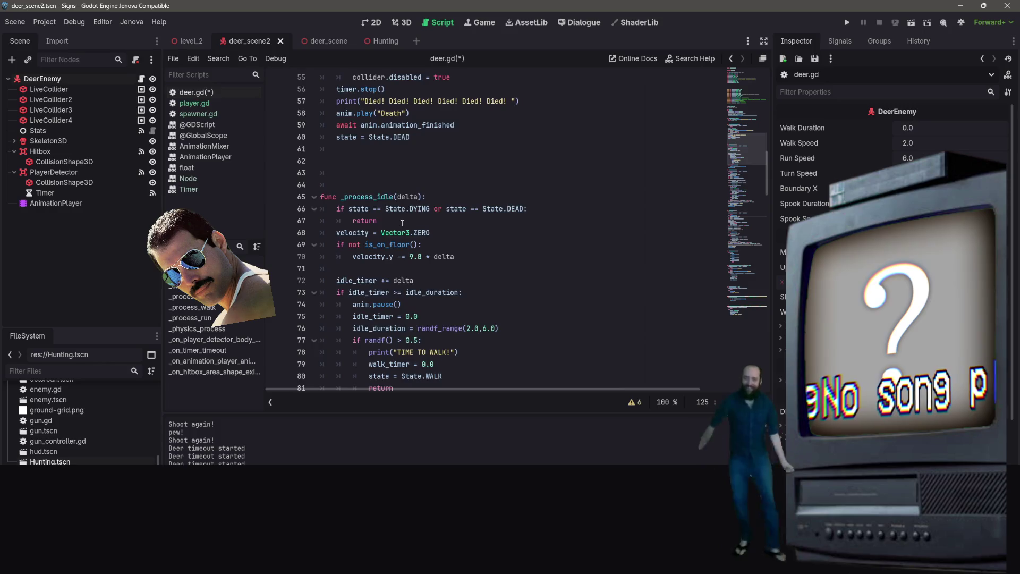
scroll(402, 223, "down", 20)
- Save deer.gd and return to the 3D view
key("ctrl+s")
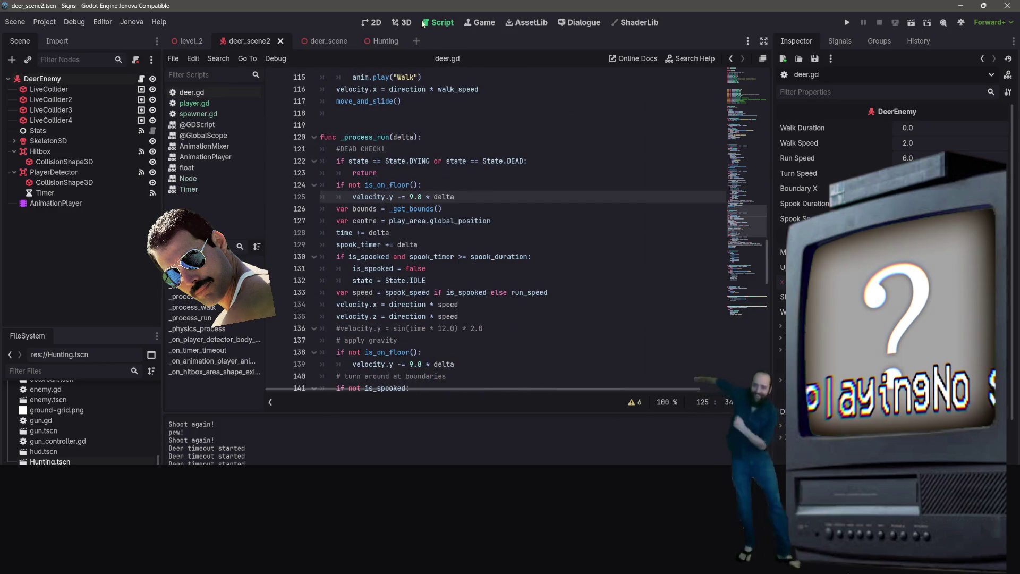
left_click(407, 24)
mouse_move(382, 44)
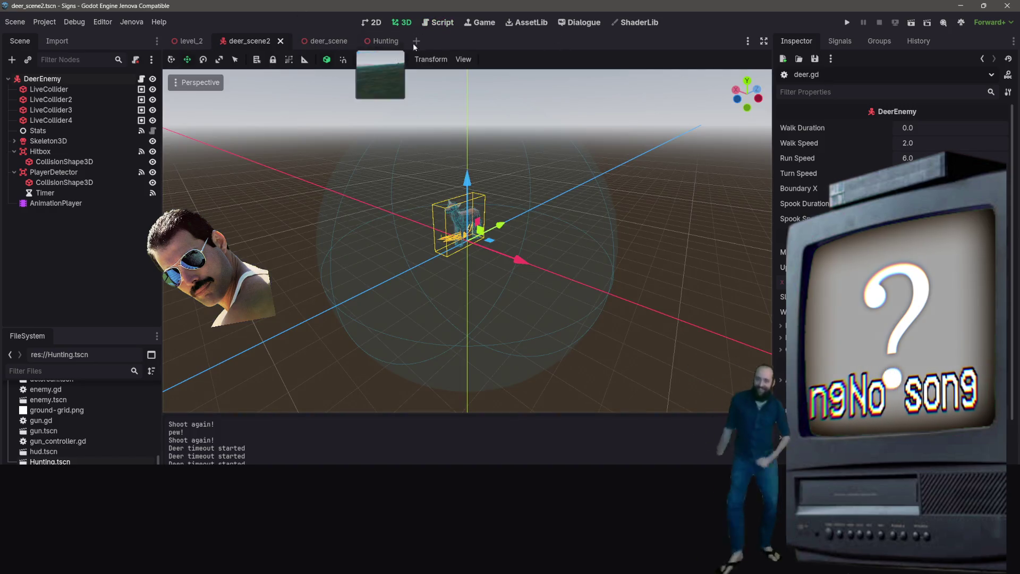
- Lower the Hunting scene's SpawnArea slightly and launch a playtest of the scene
left_click(374, 42)
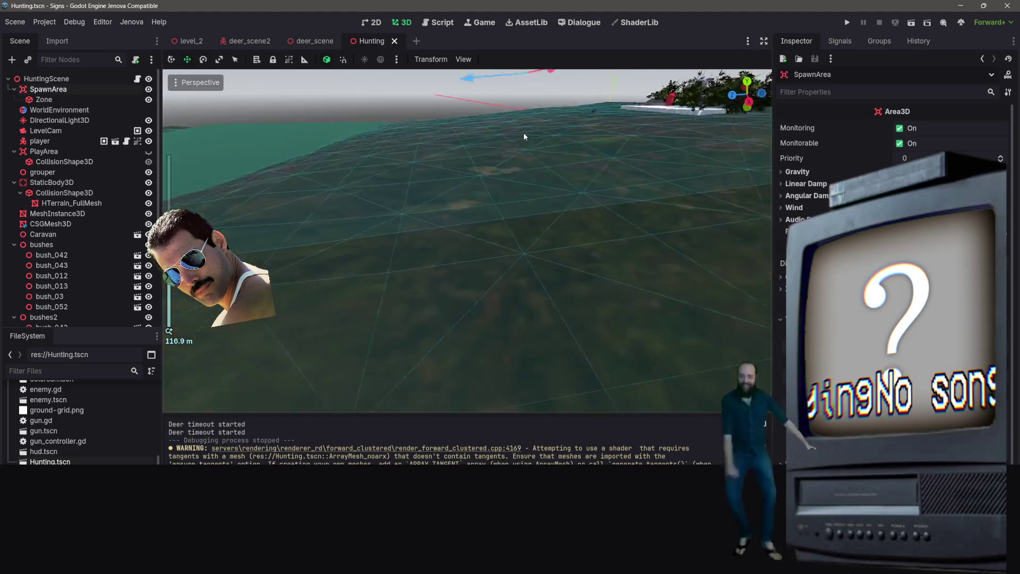
scroll(524, 133, "down", 3)
left_click_drag(500, 80, 501, 84)
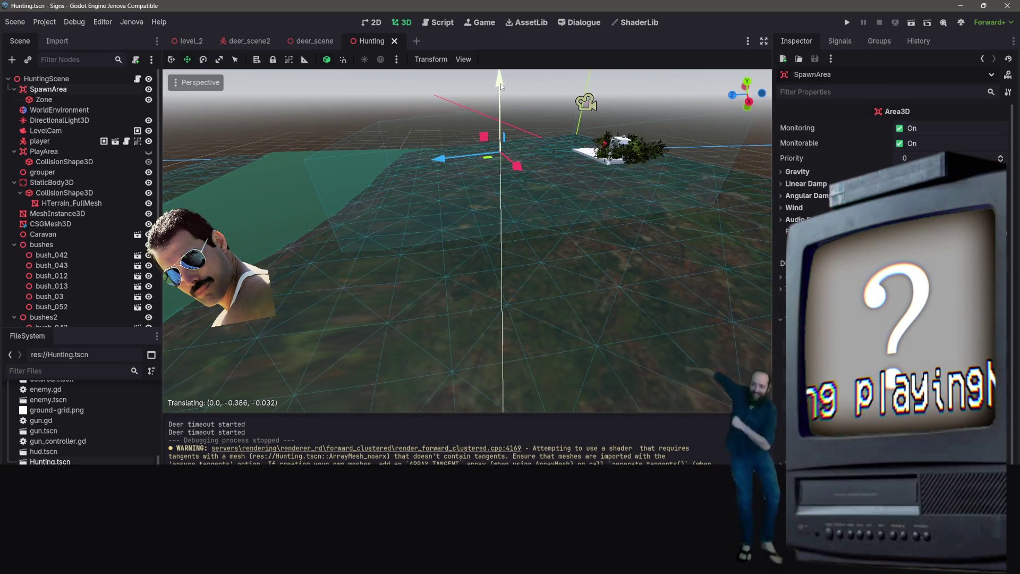
left_click(912, 24)
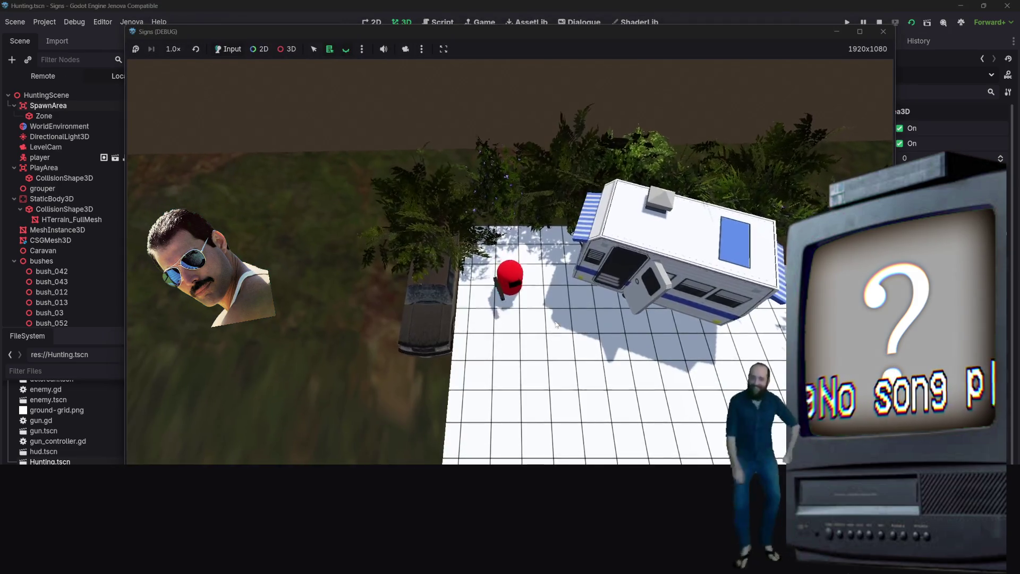
- Walk the player onto the grass, shoot at a deer, roam the terrain, then close the game
key("s")
key("s")
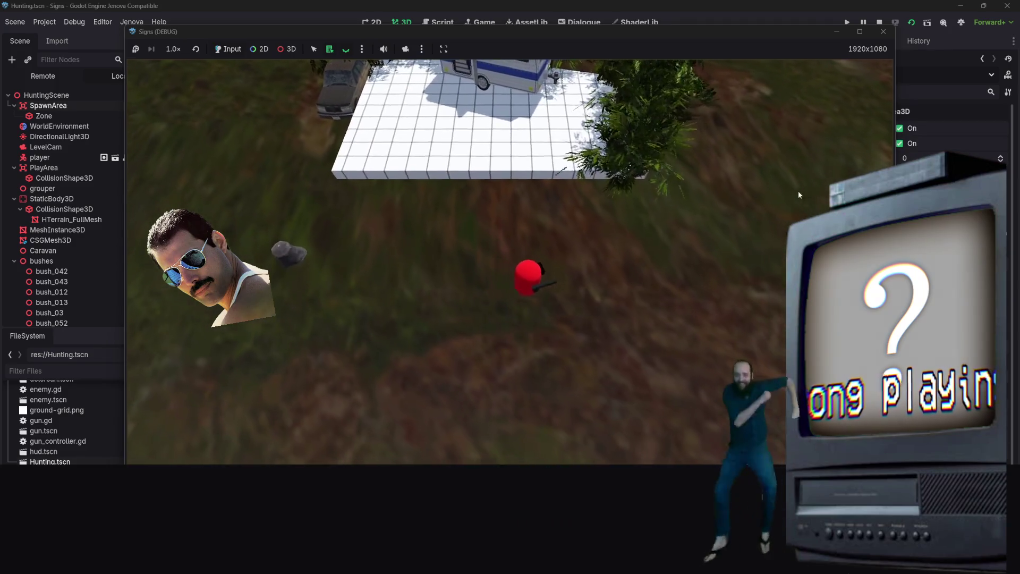
key("a")
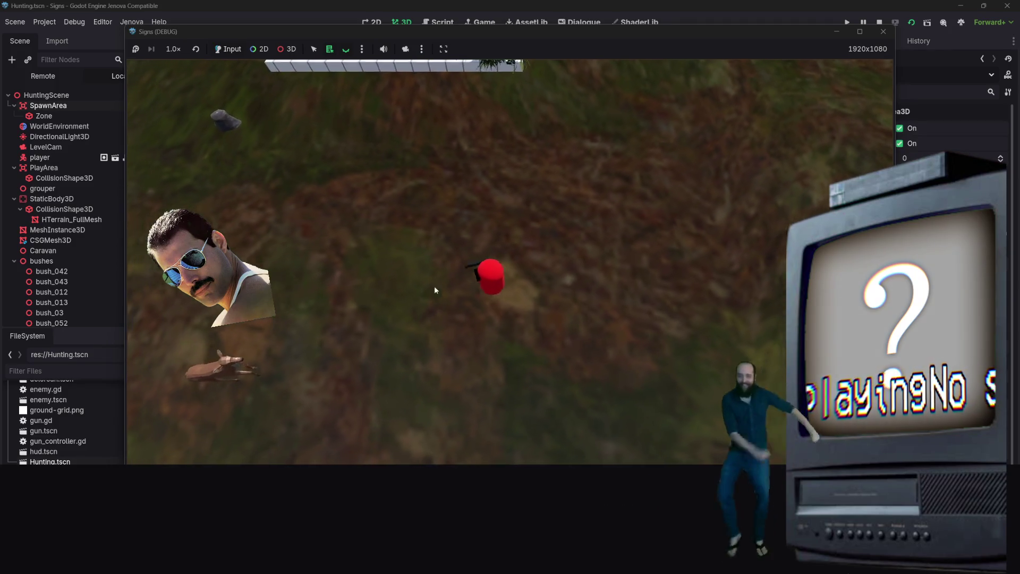
left_click(396, 348)
key("w")
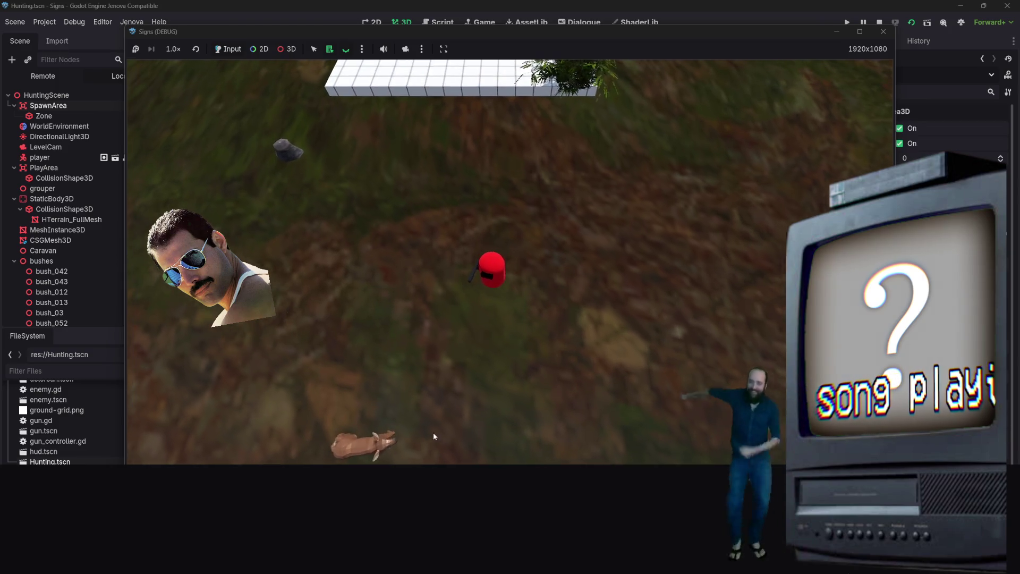
key("a")
key("s")
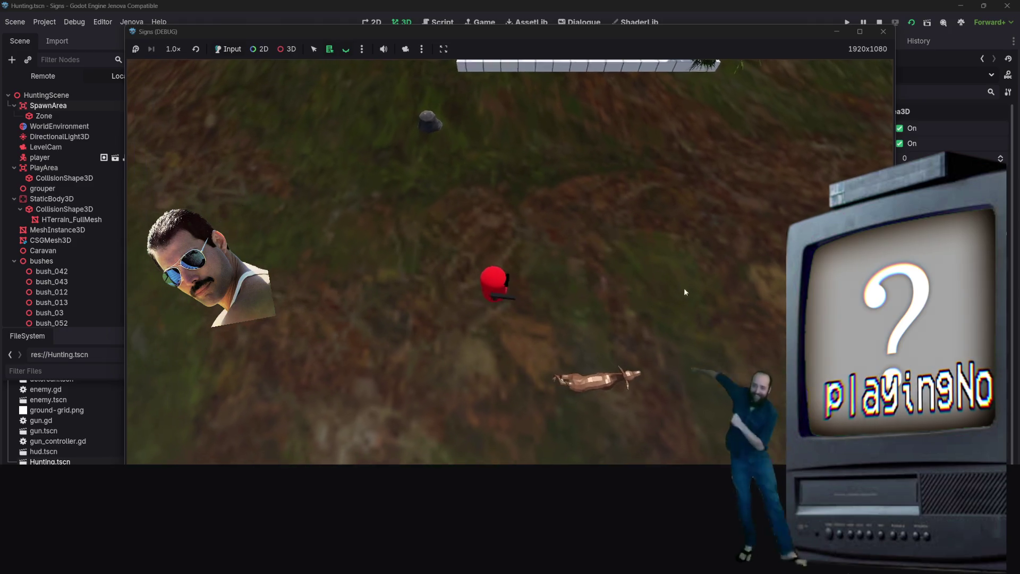
key("s")
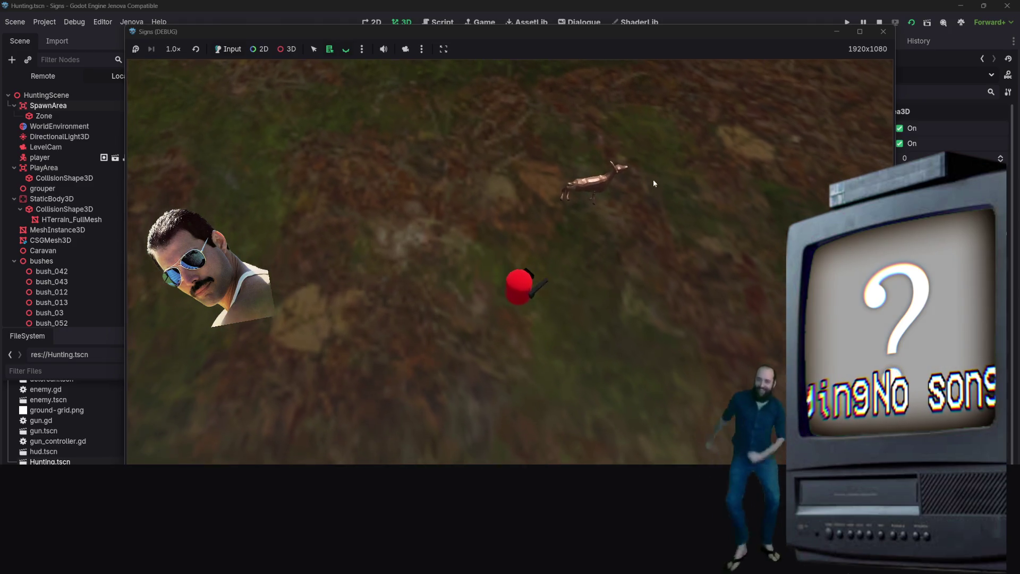
key("s")
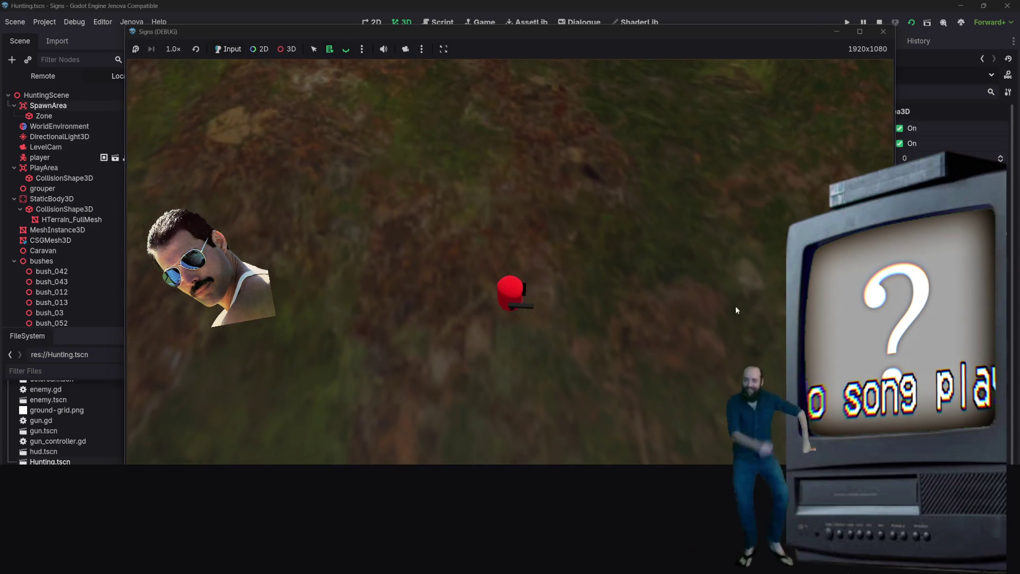
key("s")
key("a")
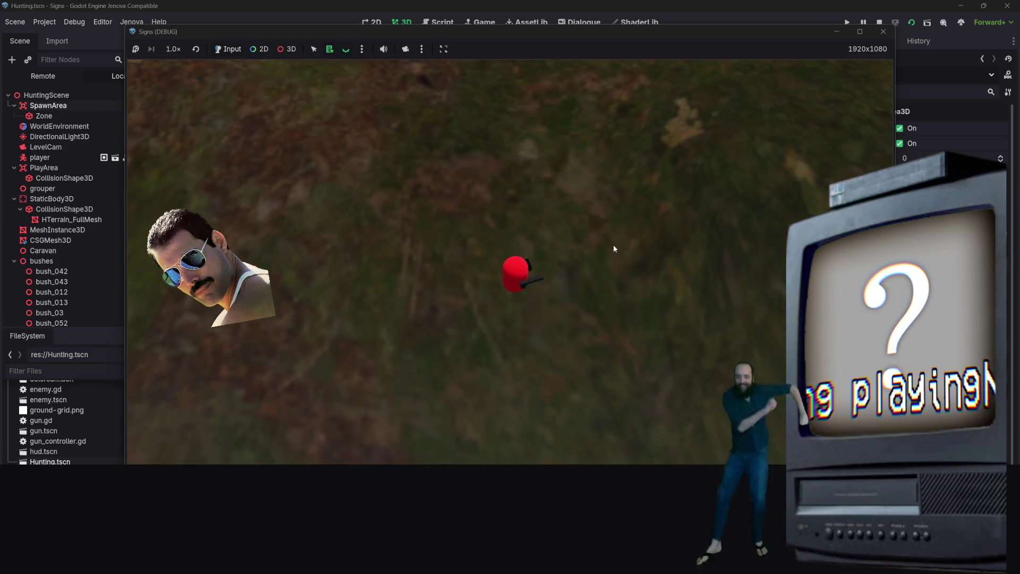
key("a")
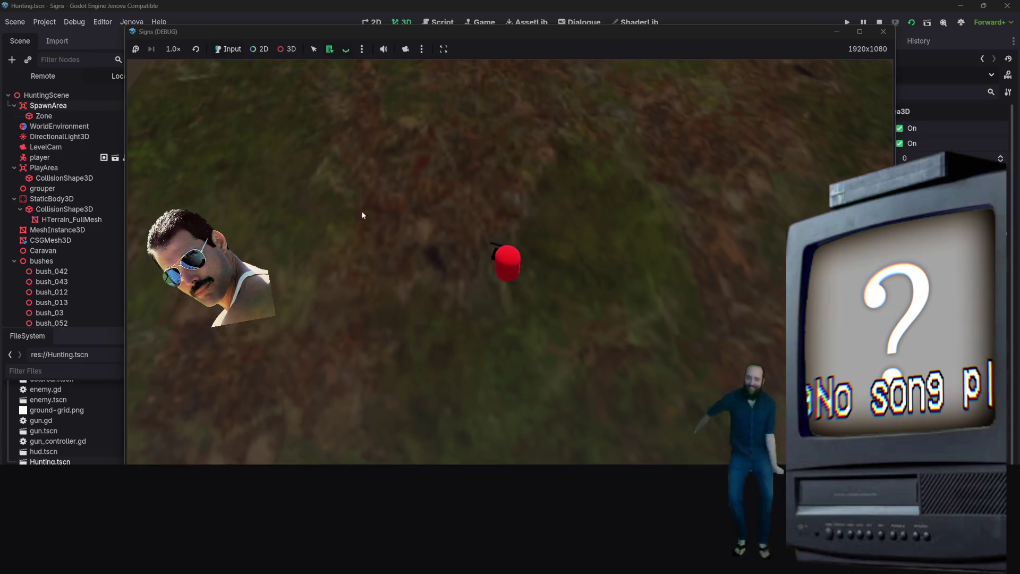
key("w")
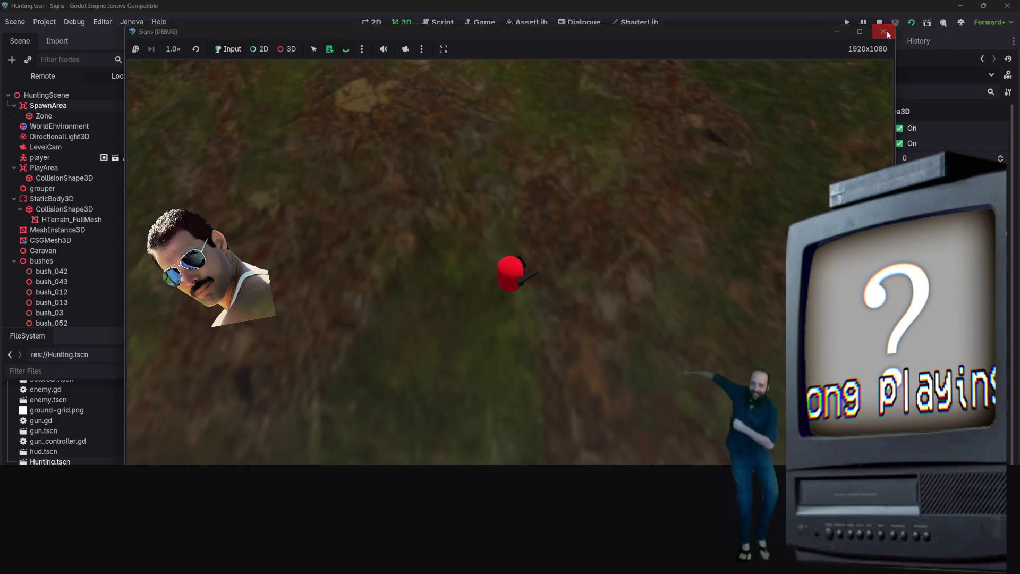
left_click(887, 31)
- Relaunch the playtest, shoot at a nearby deer, walk south, and close the game window
key("F5")
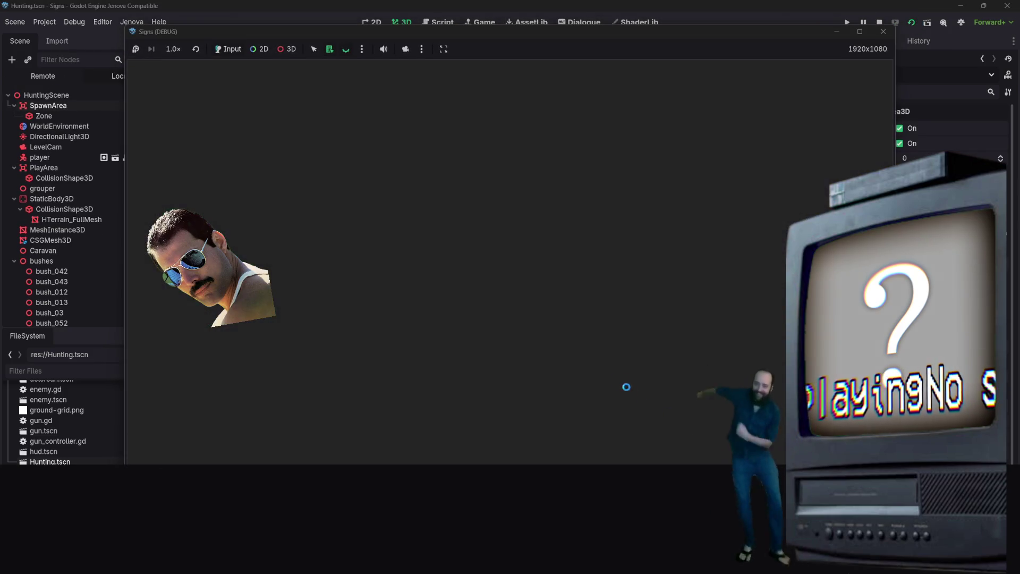
key("s")
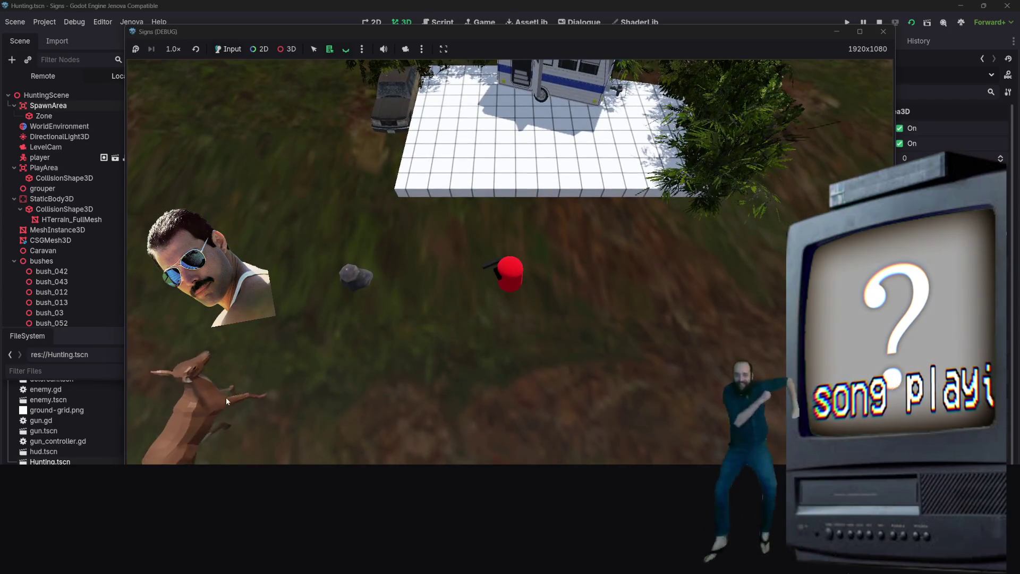
left_click(351, 372)
key("s")
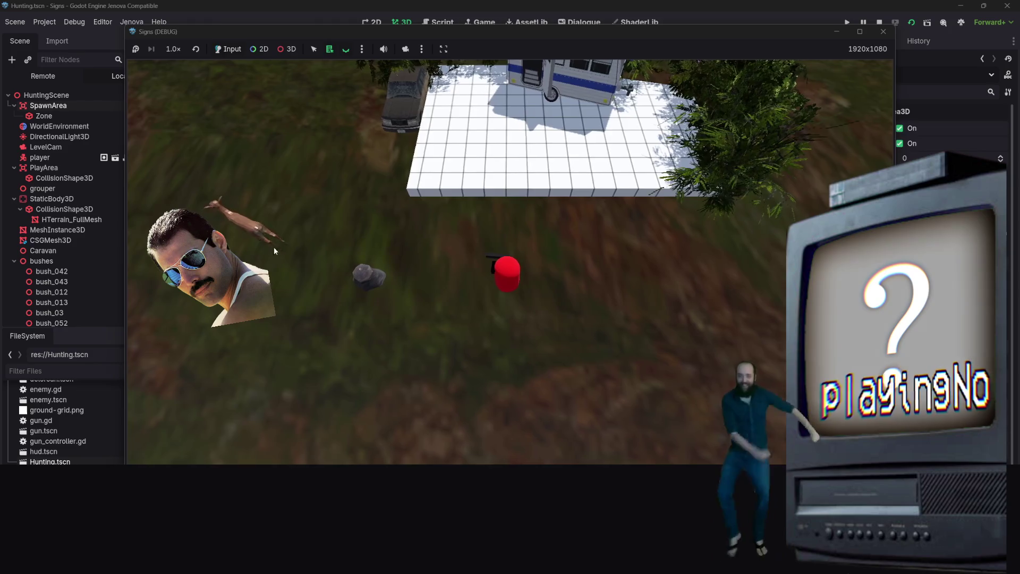
key("s")
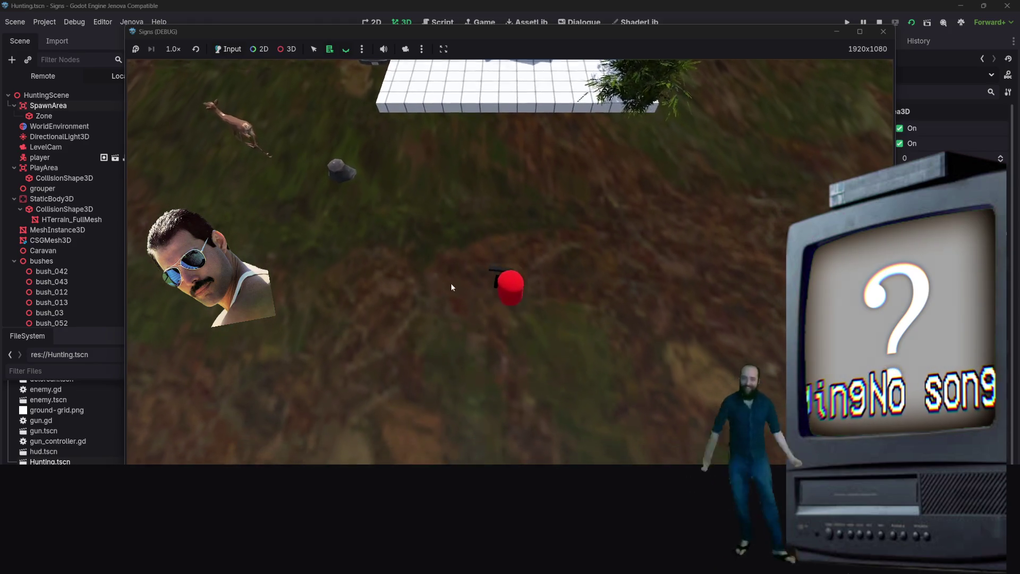
key("s")
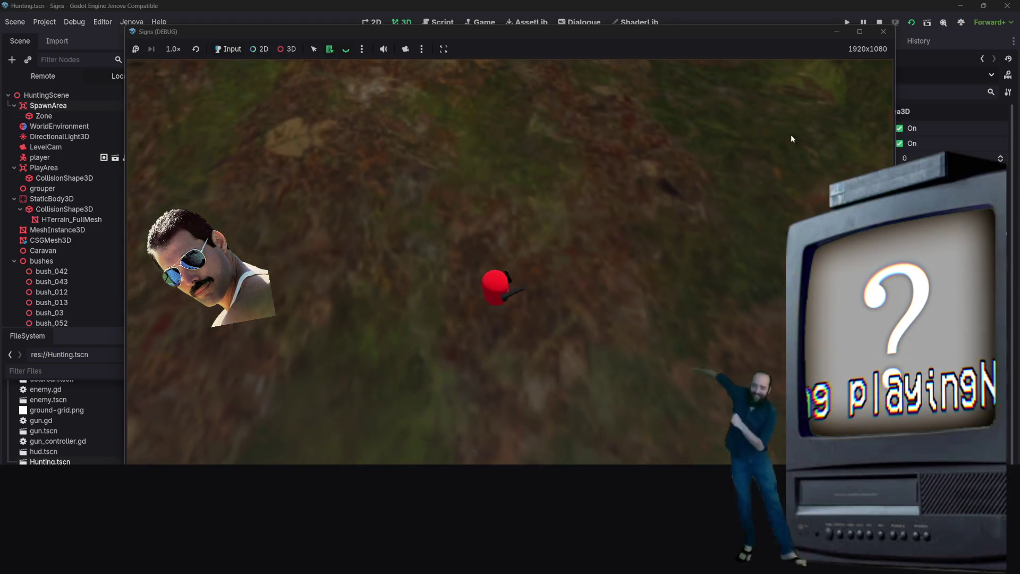
left_click(883, 31)
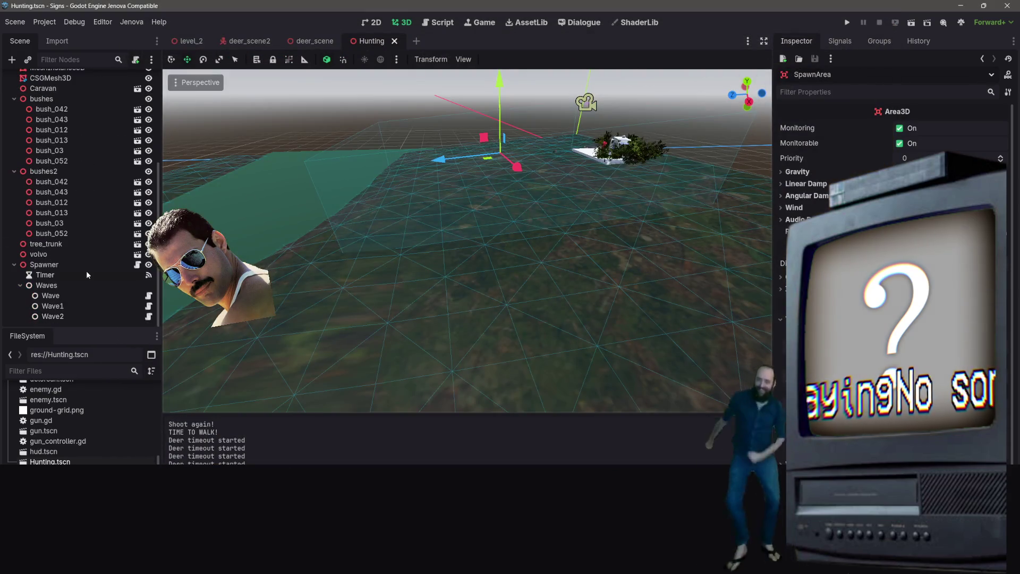
left_click(244, 42)
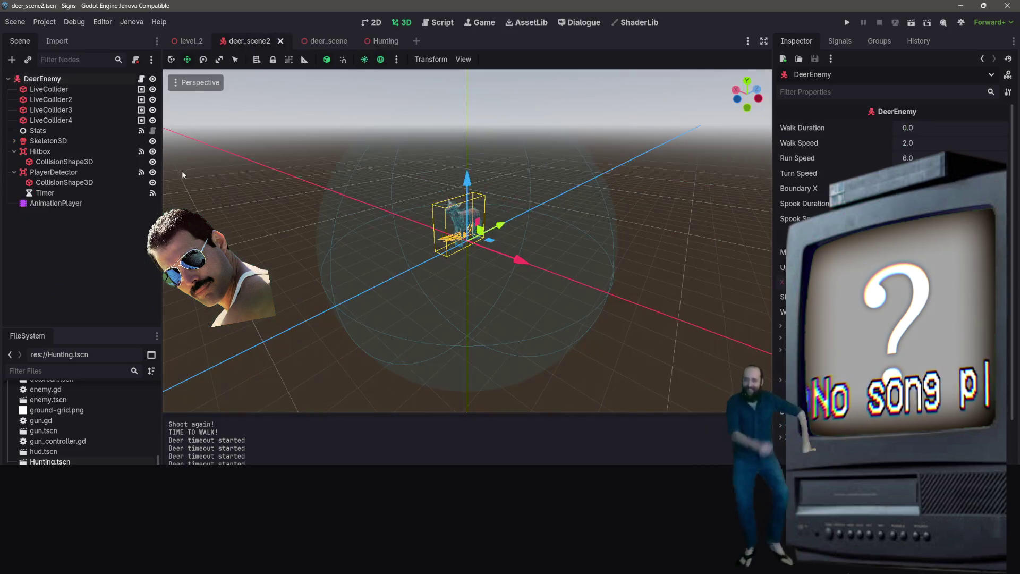
left_click(94, 205)
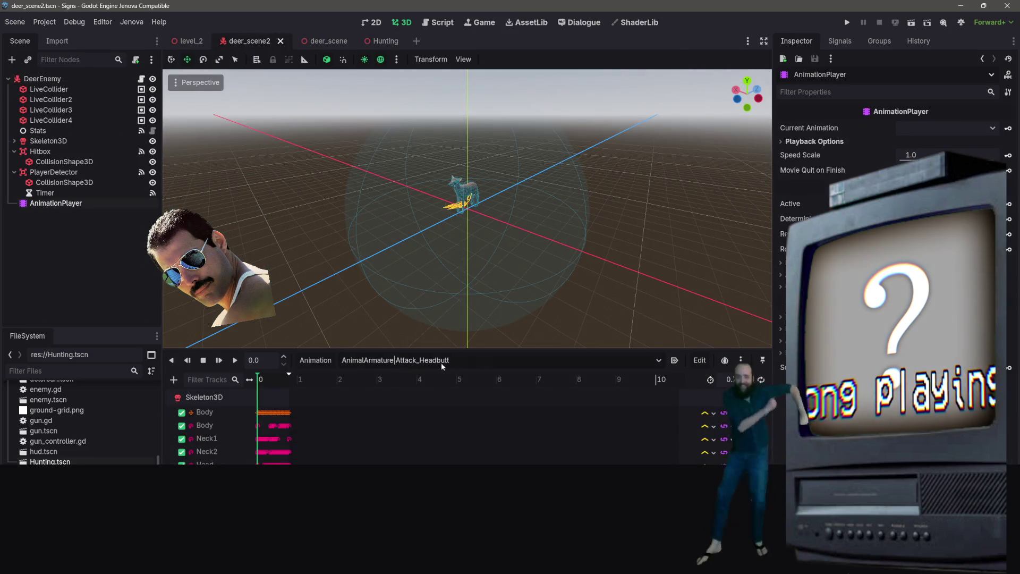
left_click(441, 362)
left_click(388, 430)
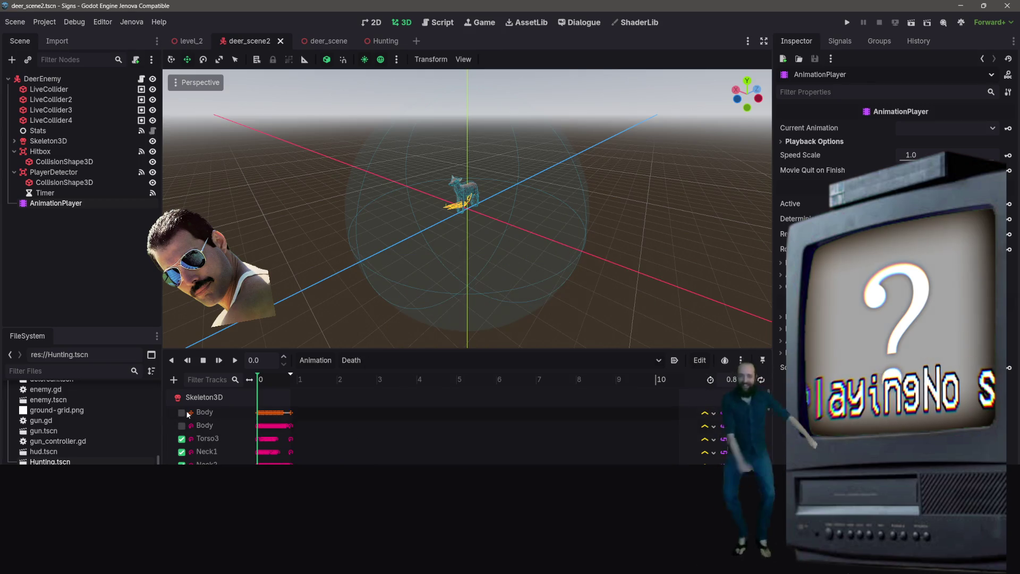
scroll(408, 413, "down", 1)
scroll(440, 302, "down", 5)
scroll(366, 295, "up", 5)
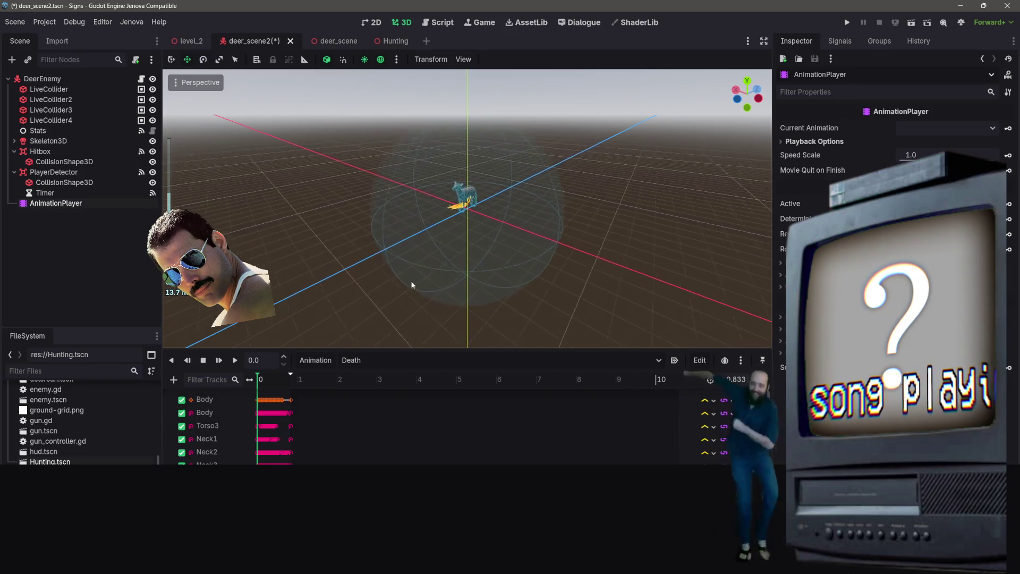
scroll(409, 275, "down", 1)
left_click(233, 199)
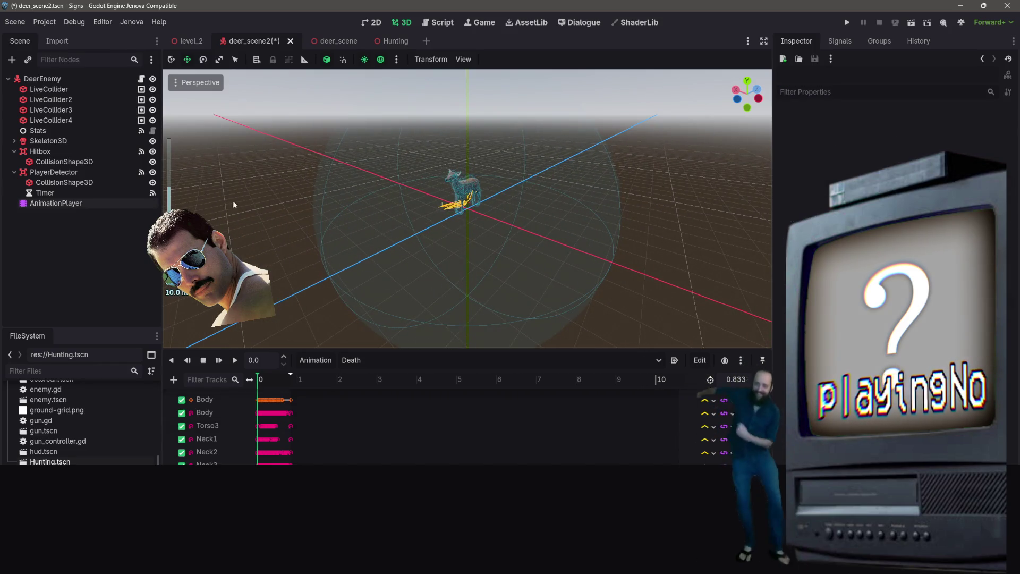
left_click(60, 162)
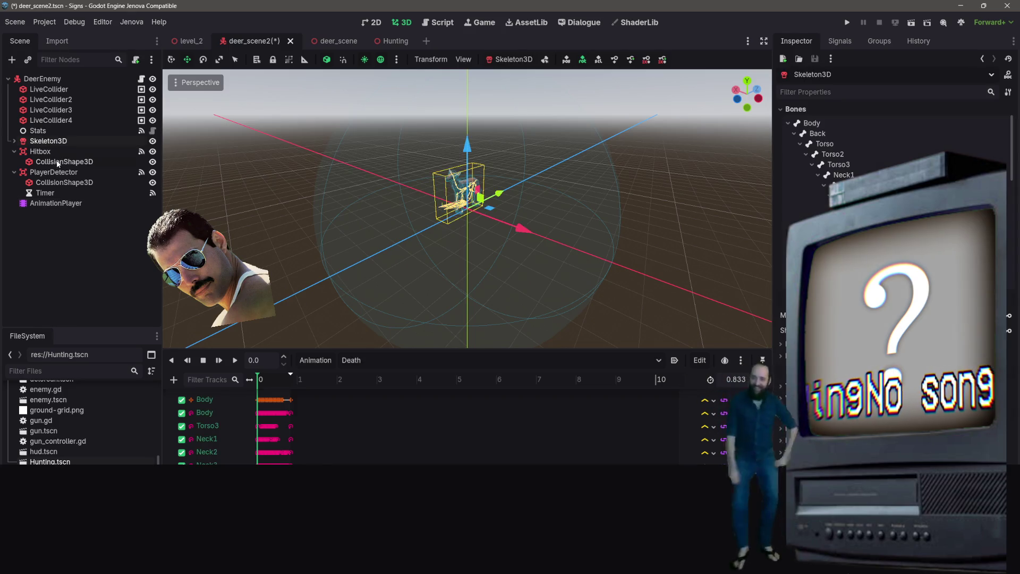
left_click(67, 173)
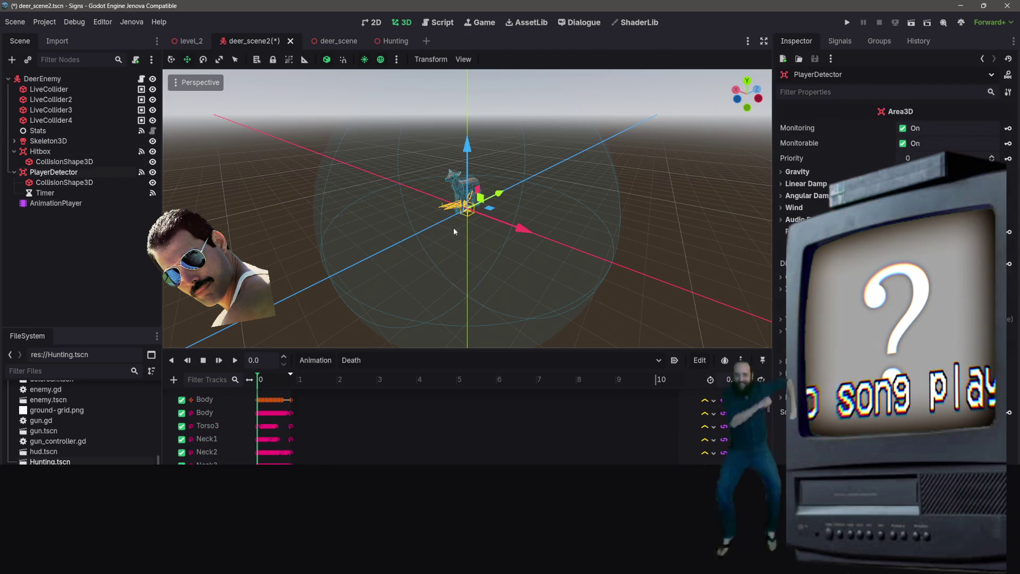
left_click(112, 184)
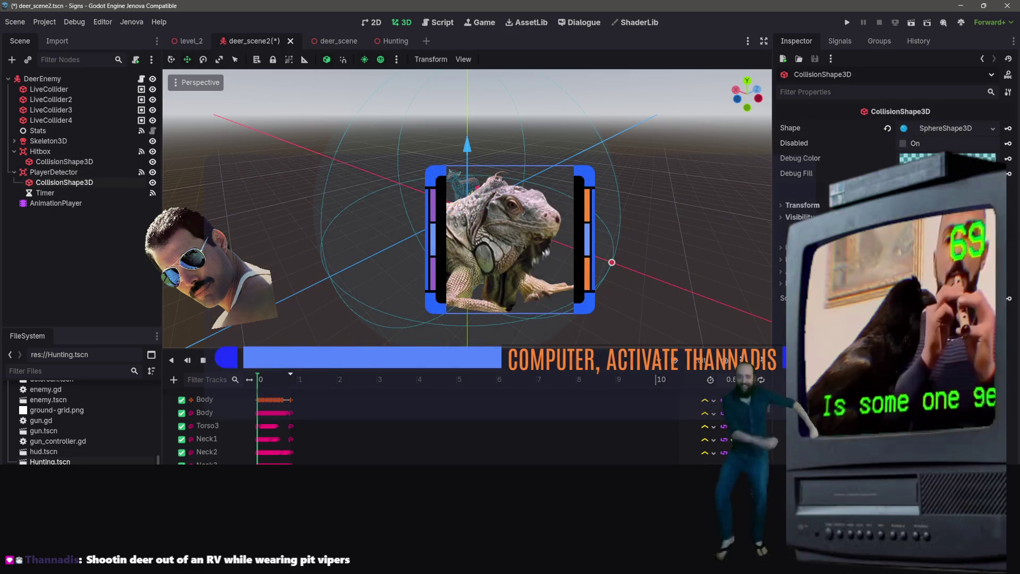
mouse_move(612, 262)
left_mouse_down()
mouse_move(473, 210)
mouse_move(516, 202)
left_mouse_up()
key("ctrl+s")
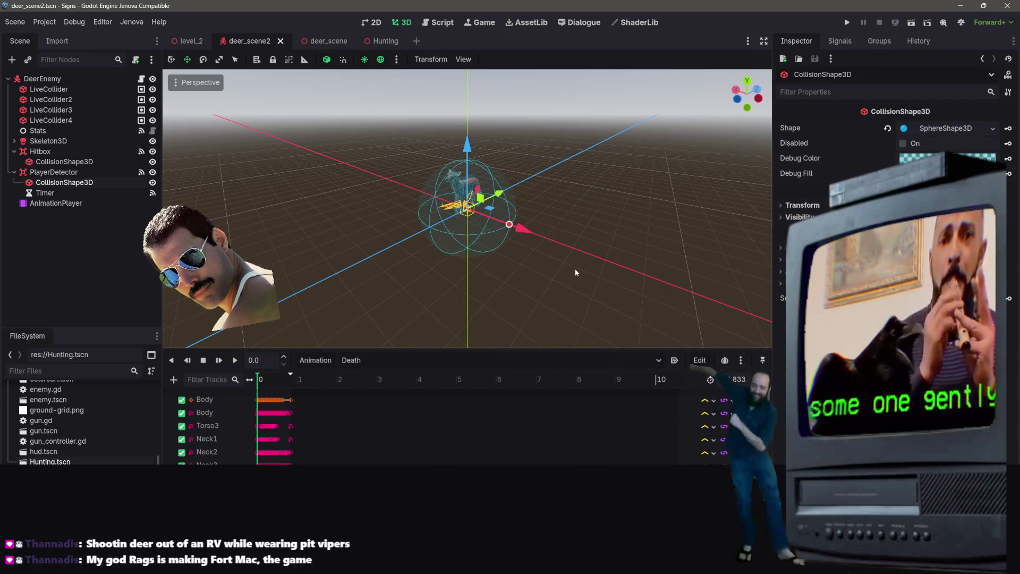
left_click(912, 25)
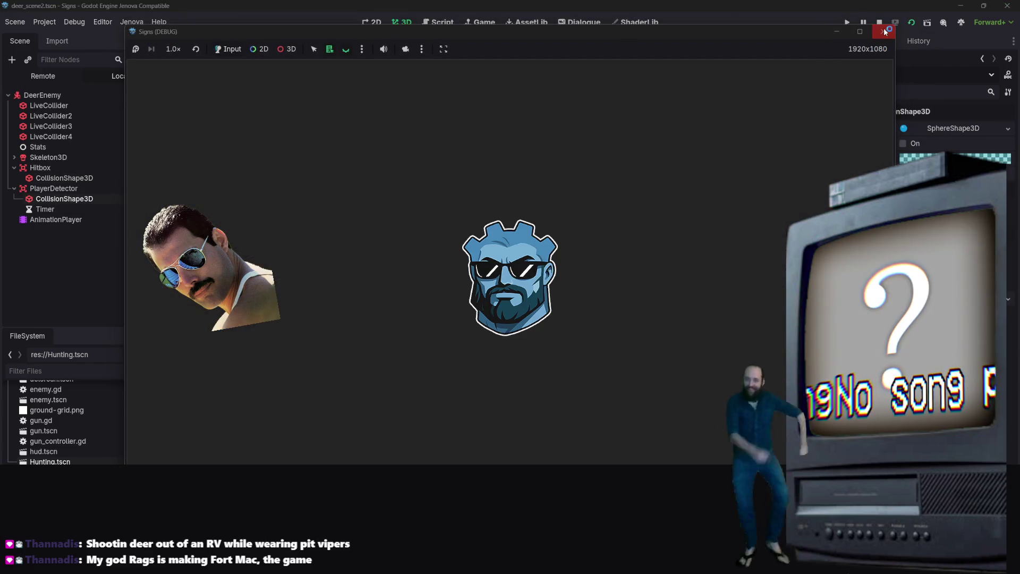
left_click(885, 32)
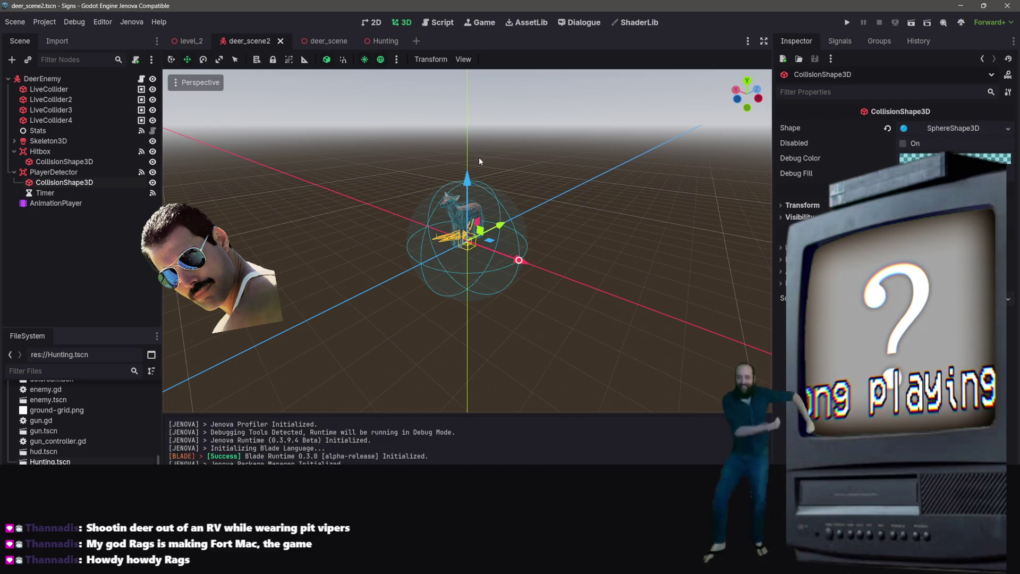
scroll(494, 157, "up", 3)
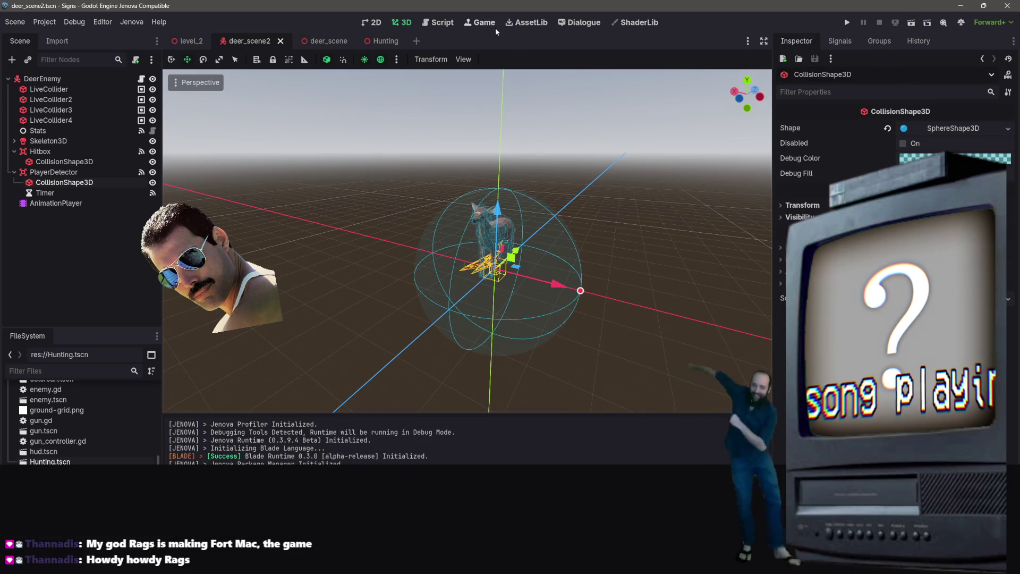
left_click(440, 24)
- Switch to the Hunting scene and playtest it, walking the player right and south, then close the game
left_click(404, 24)
left_click(372, 41)
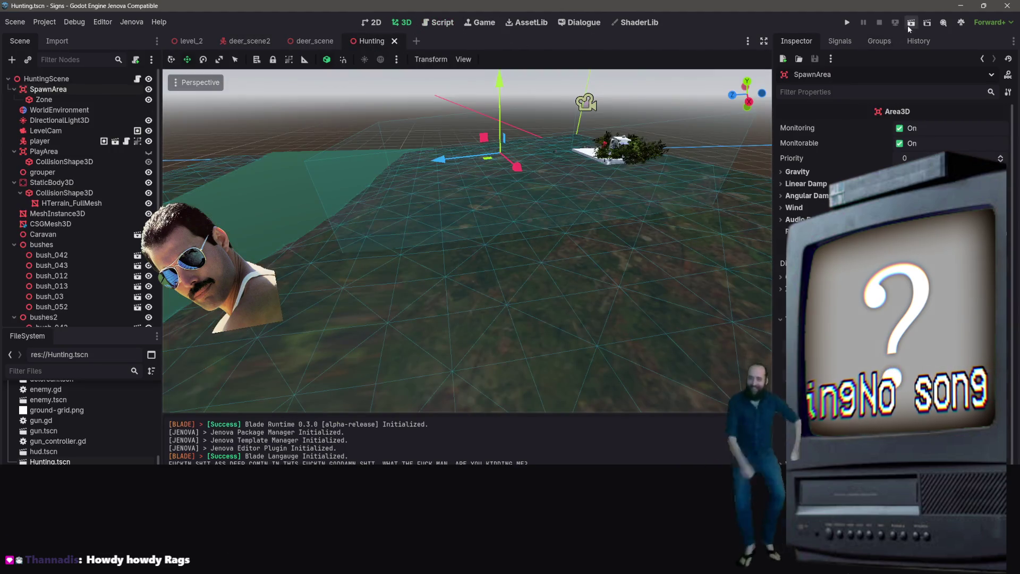
left_click(909, 24)
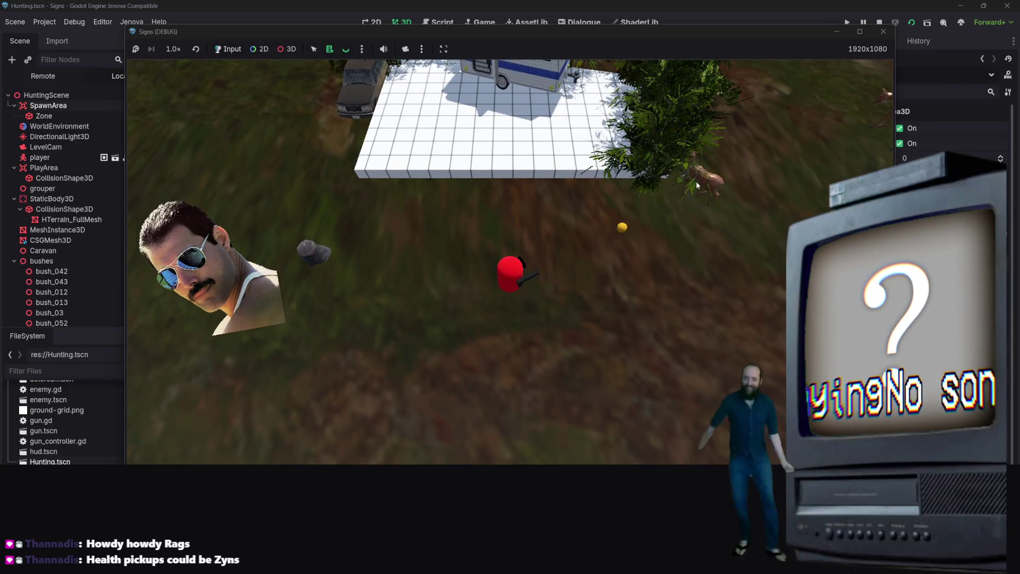
key("d")
key("s")
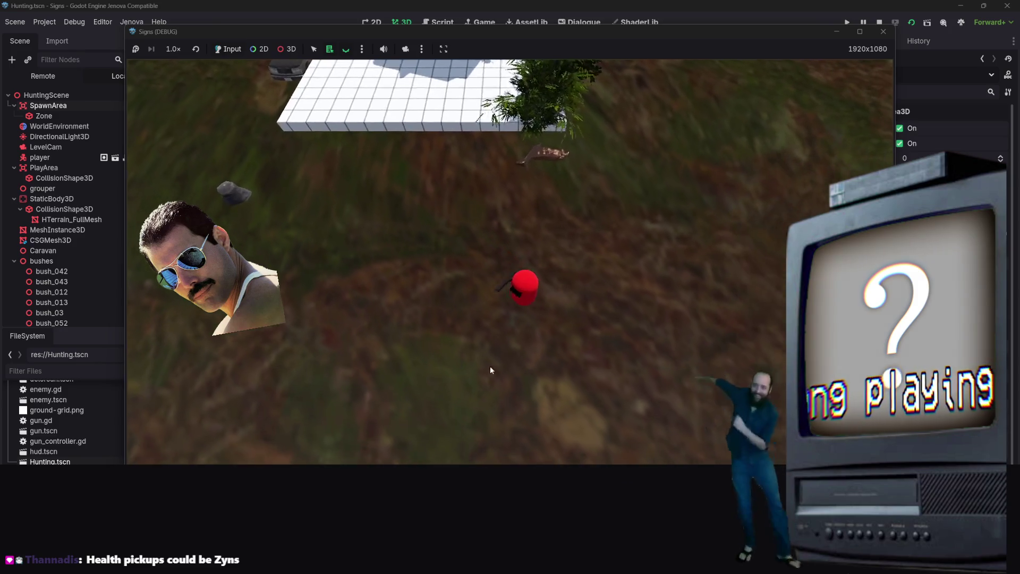
key("s")
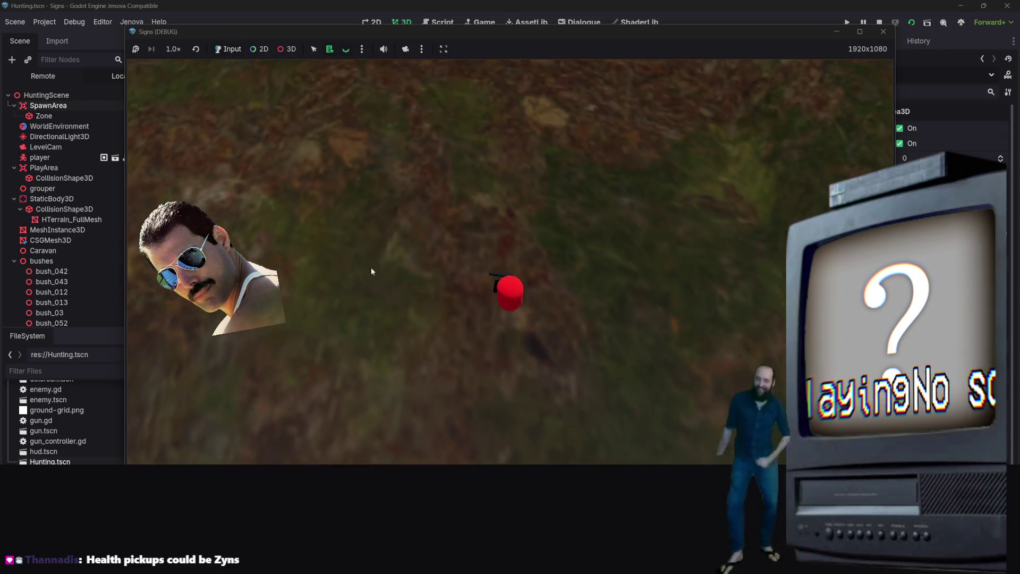
key("s")
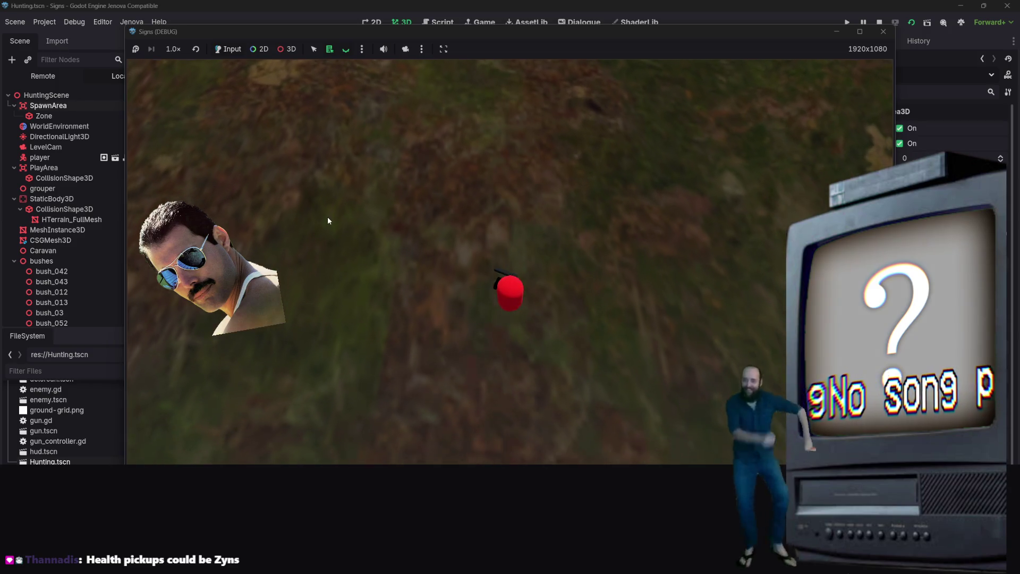
key("s")
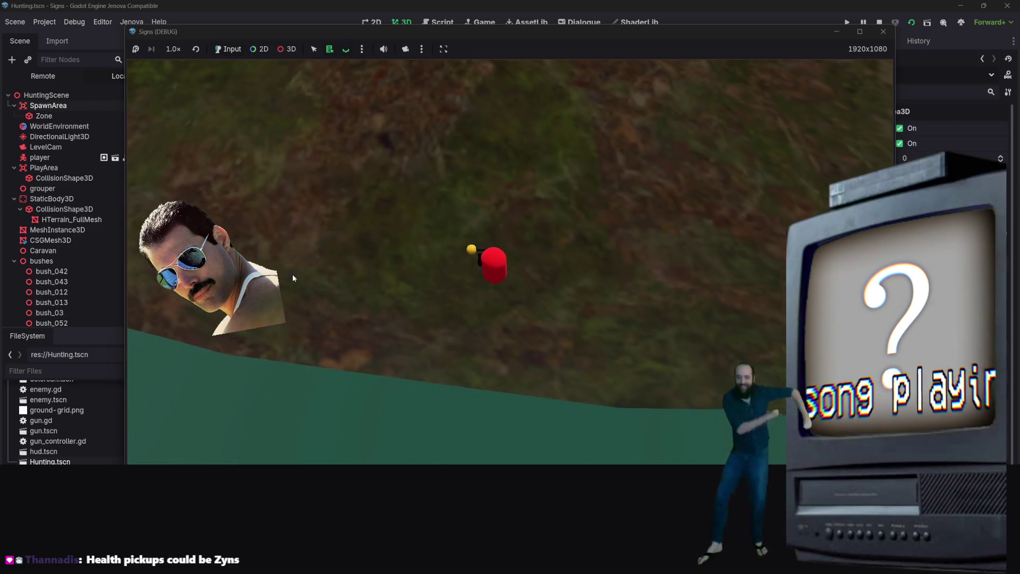
left_click(884, 32)
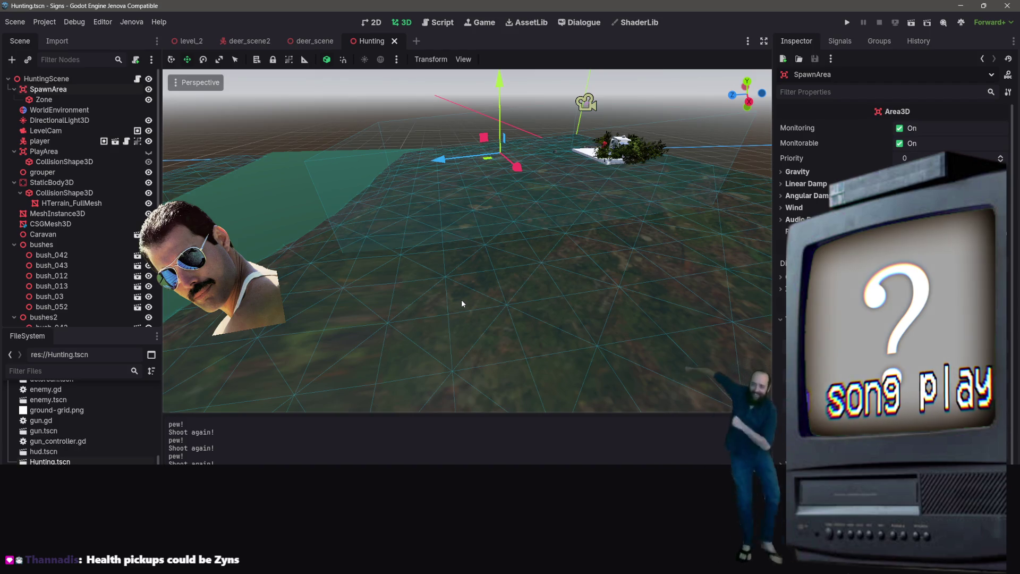
key("s")
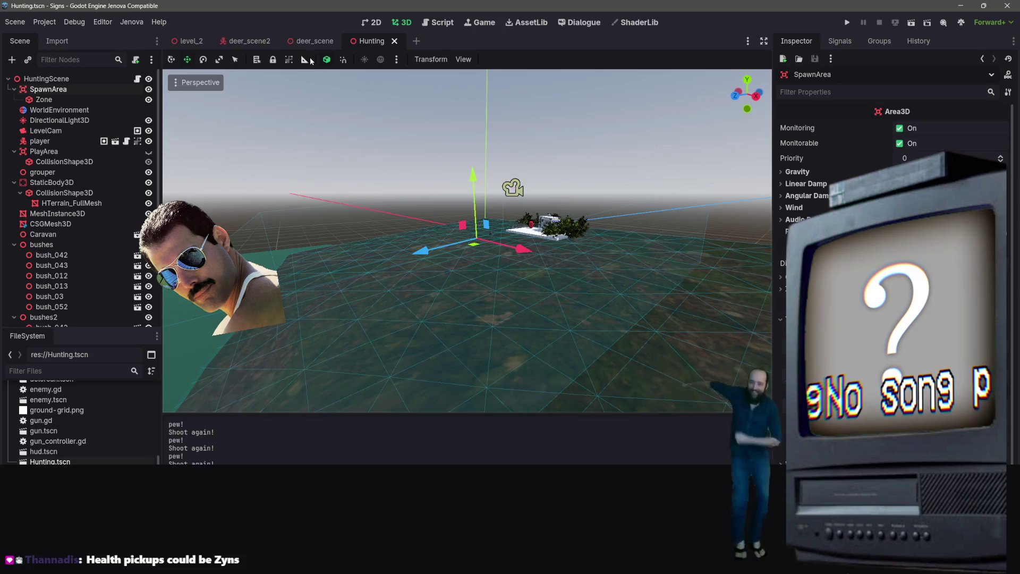
left_click(310, 40)
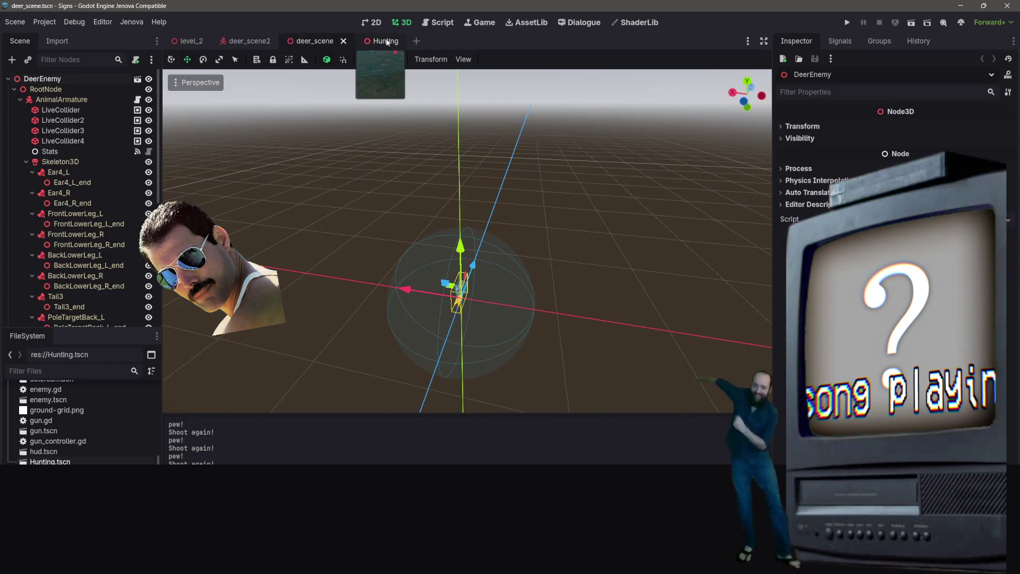
left_click(386, 41)
left_click(311, 41)
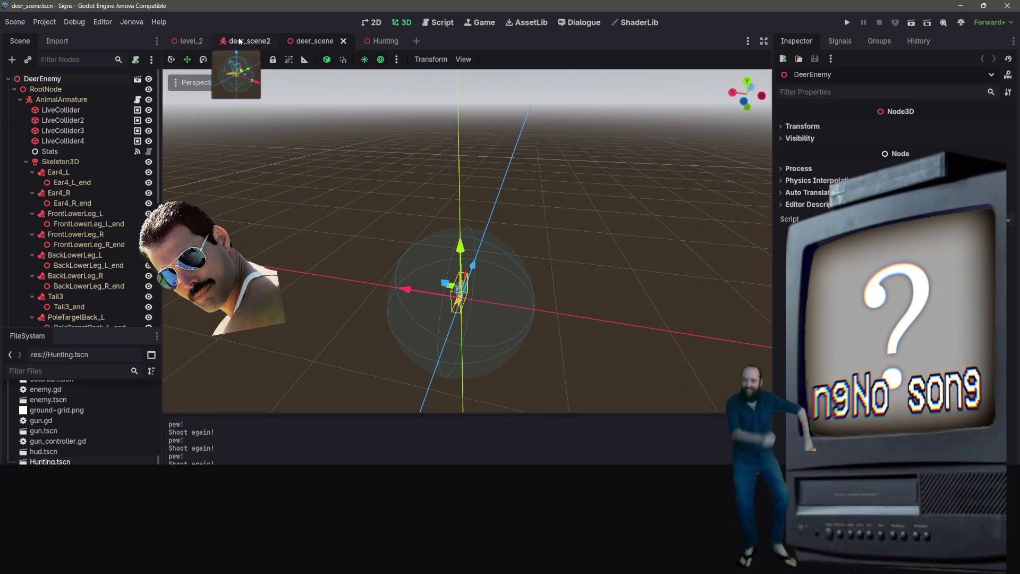
left_click(379, 41)
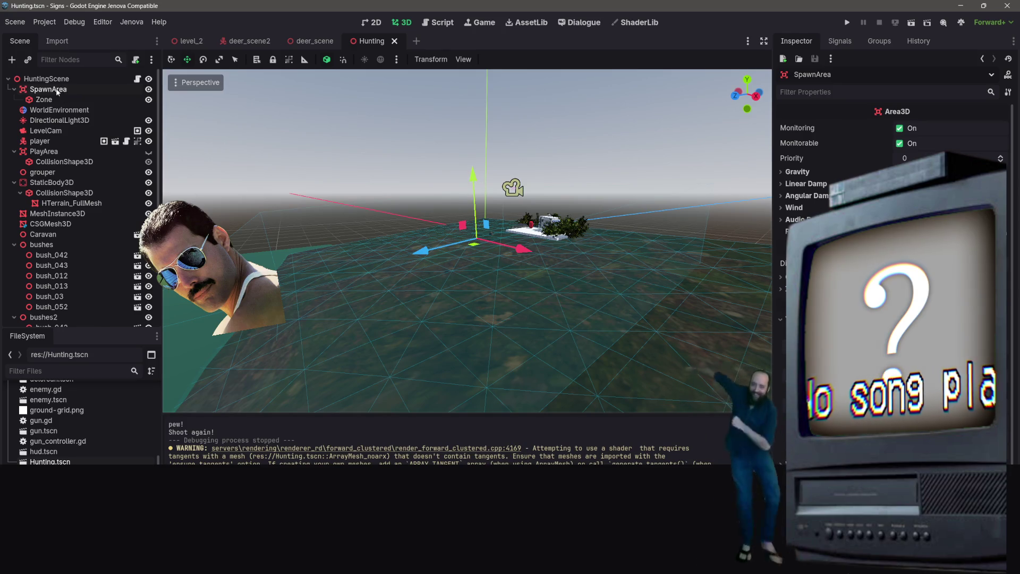
- Scale the SpawnArea's height down, lower it onto the terrain, and save the Hunting scene
left_click(507, 261)
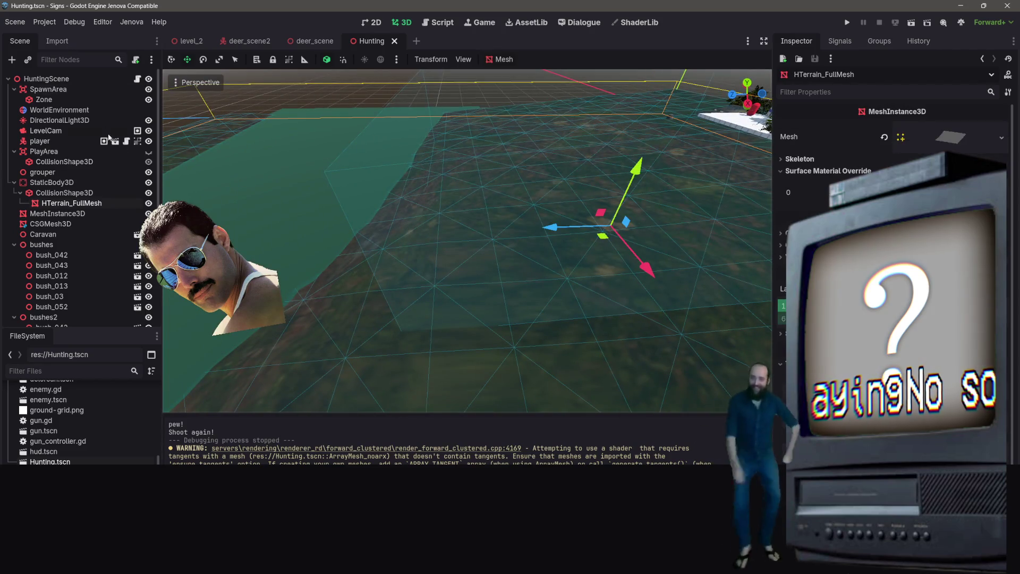
double_click(72, 91)
left_click(221, 61)
left_click_drag(561, 204, 578, 260)
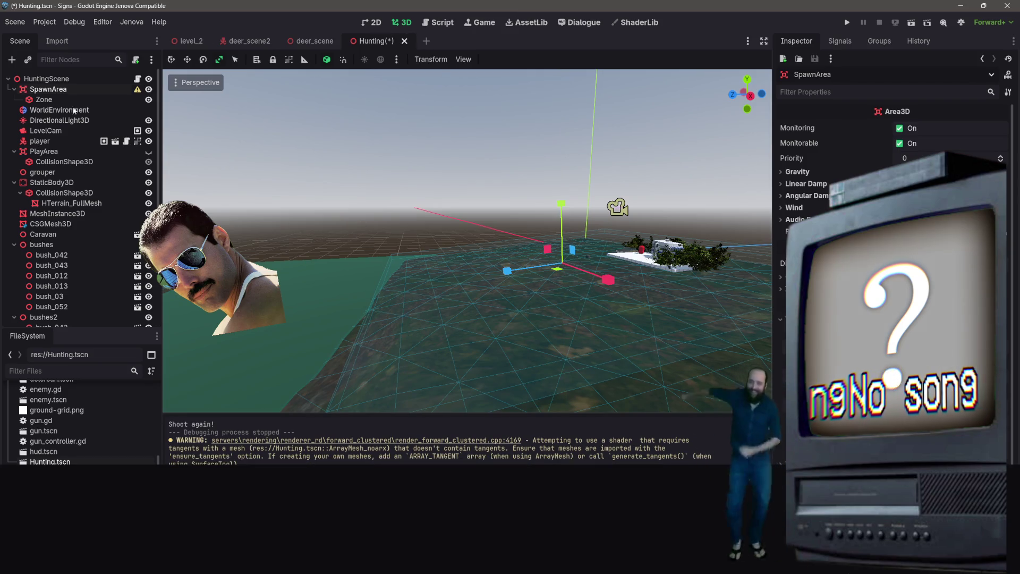
left_click_drag(566, 206, 566, 211)
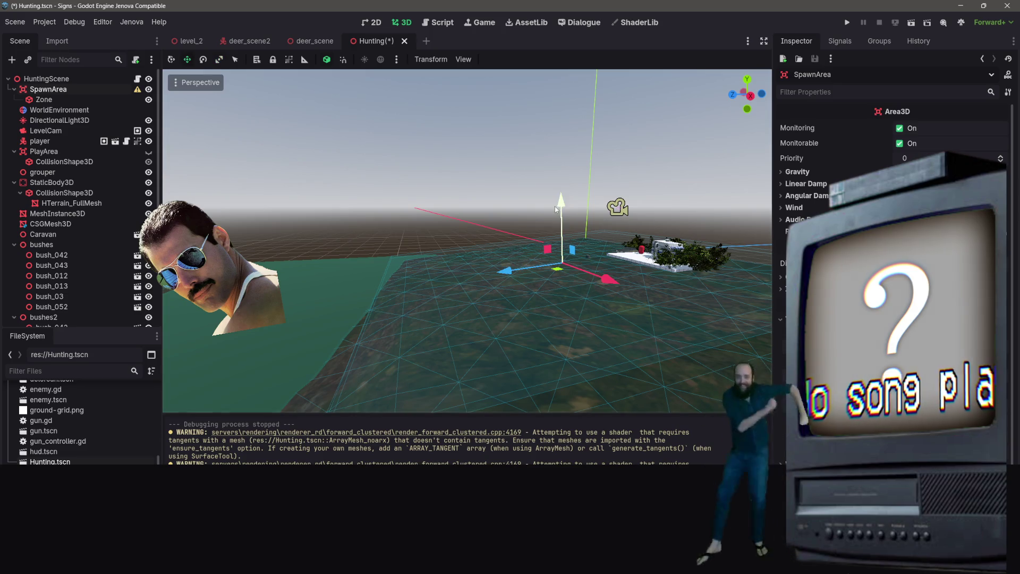
mouse_move(561, 205)
left_mouse_down()
mouse_move(580, 247)
mouse_move(585, 239)
left_mouse_up()
key("ctrl+s")
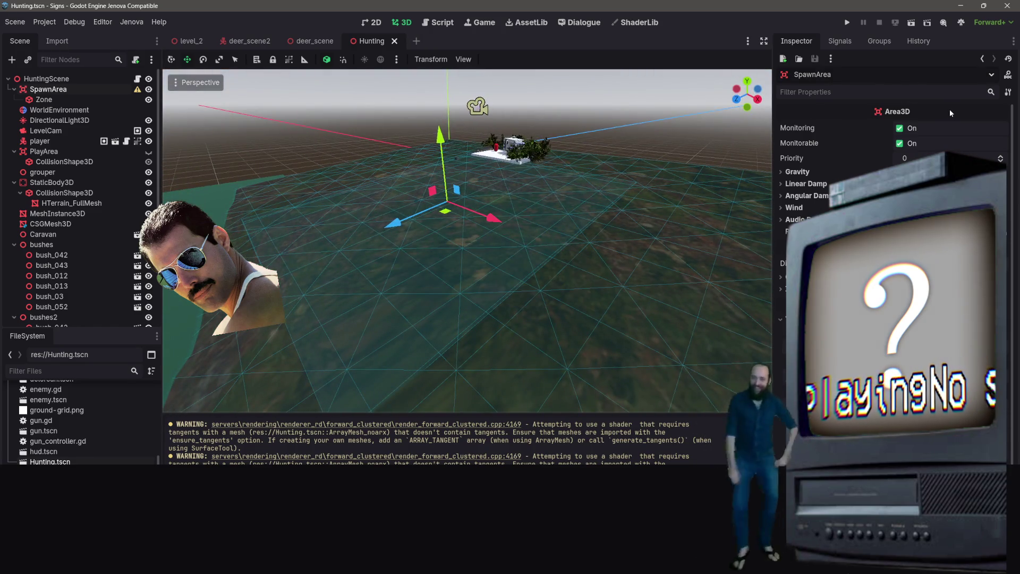
- Start a Hunting playtest, walk the player south-east, and shoot at a deer
left_click(914, 25)
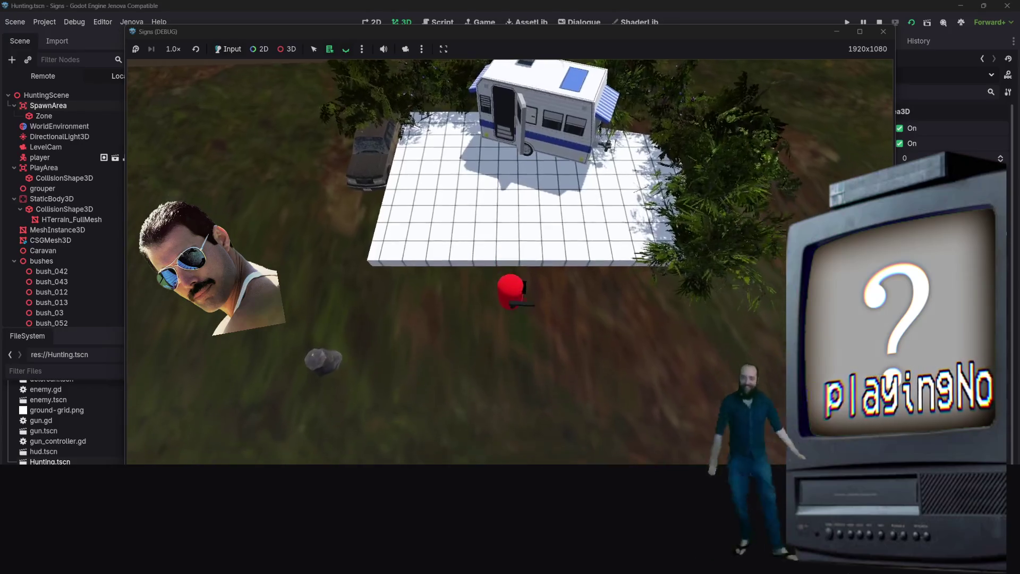
key("s")
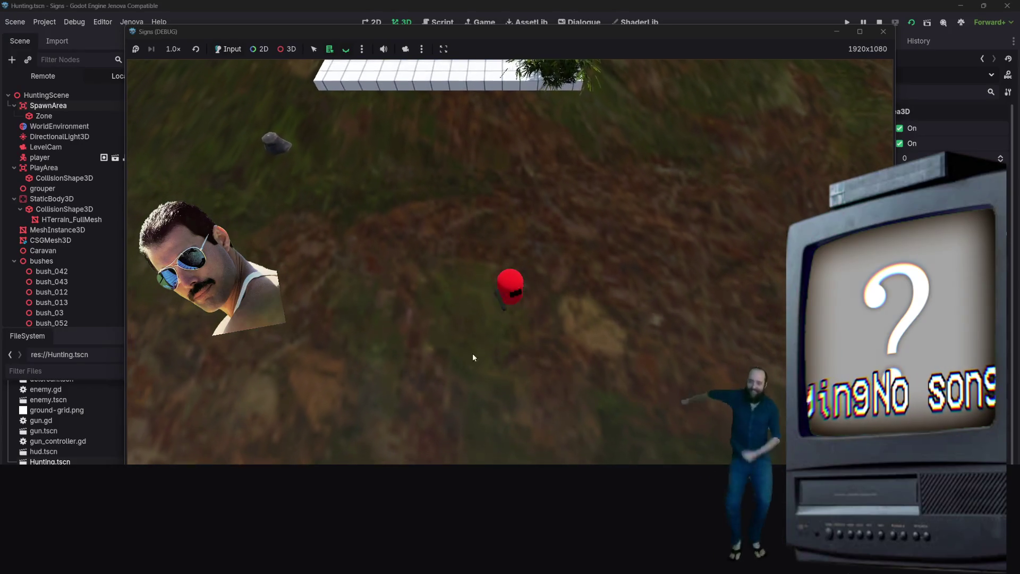
key("d")
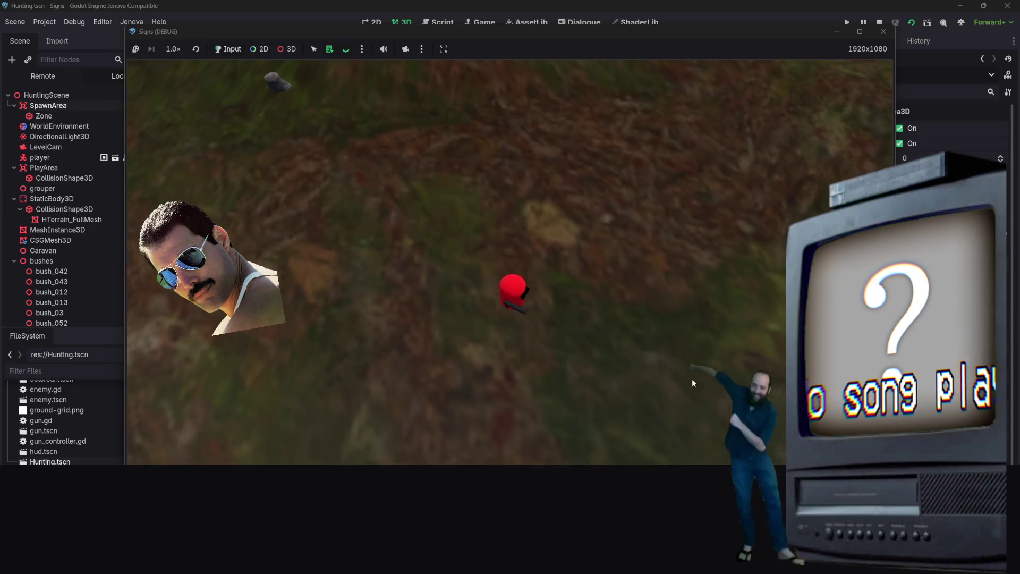
key("s")
left_click(830, 120)
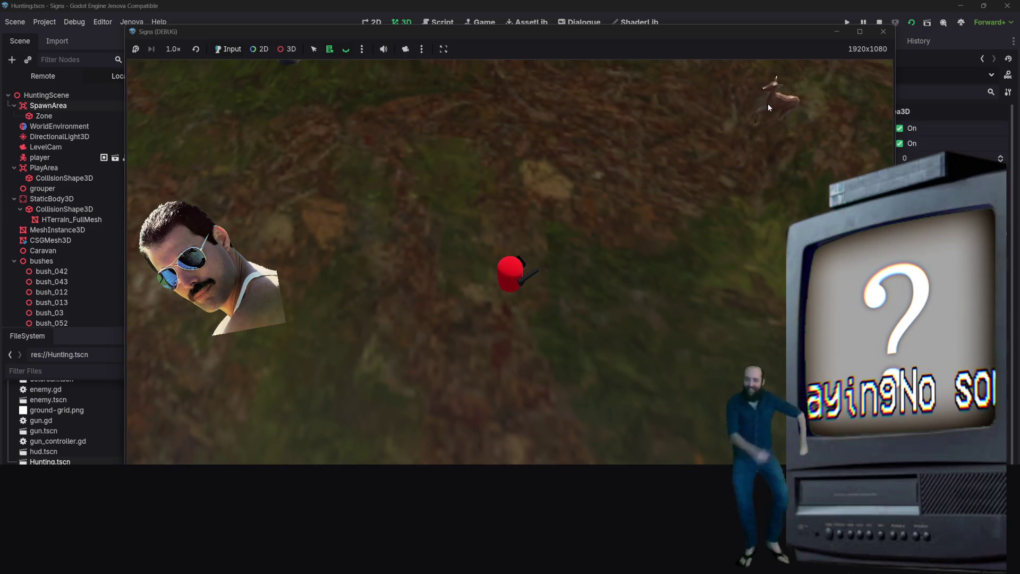
- Walk the player back and forth near the green area, then close the game
key("d")
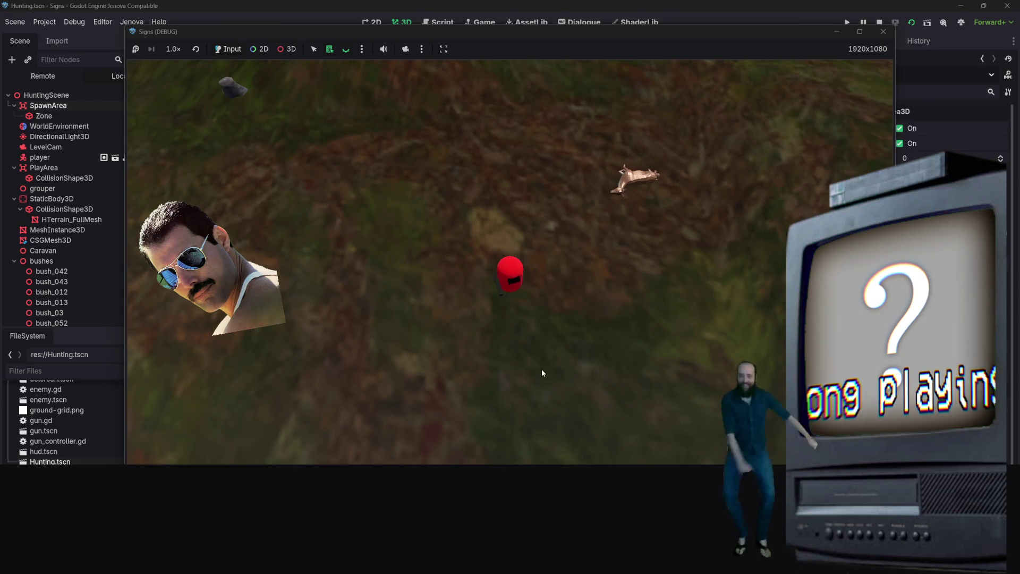
key("s")
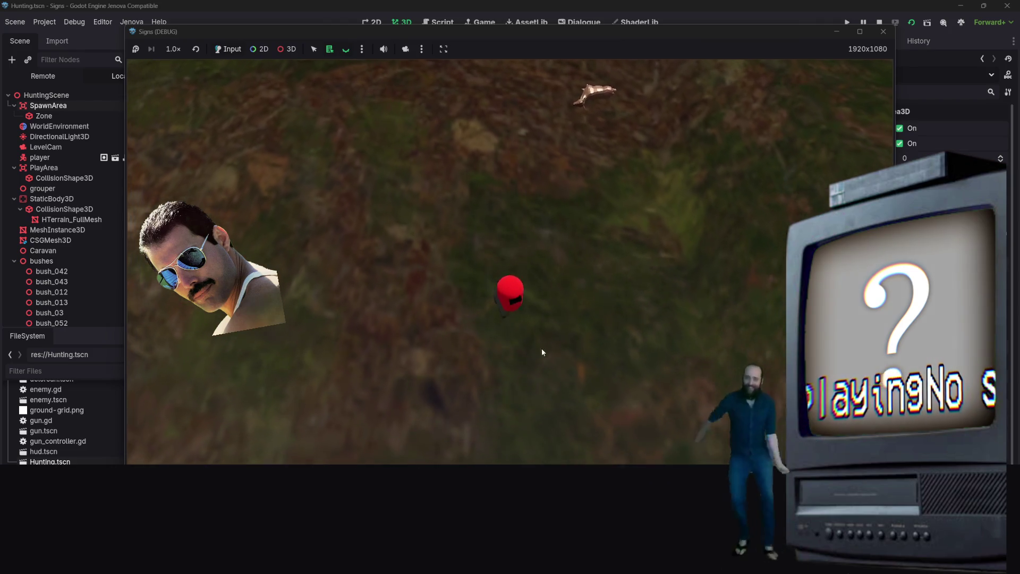
key("w")
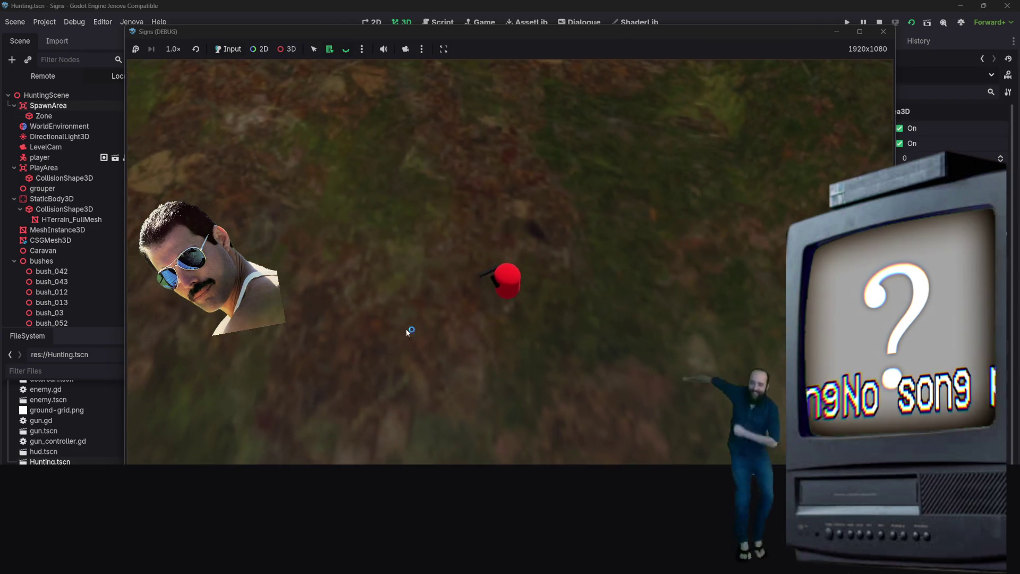
key("s")
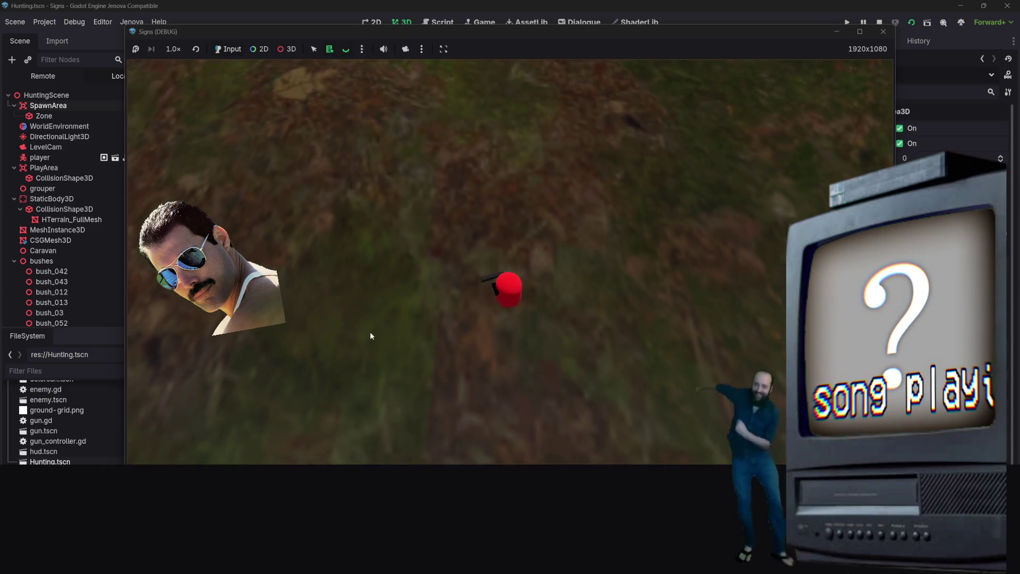
key("s")
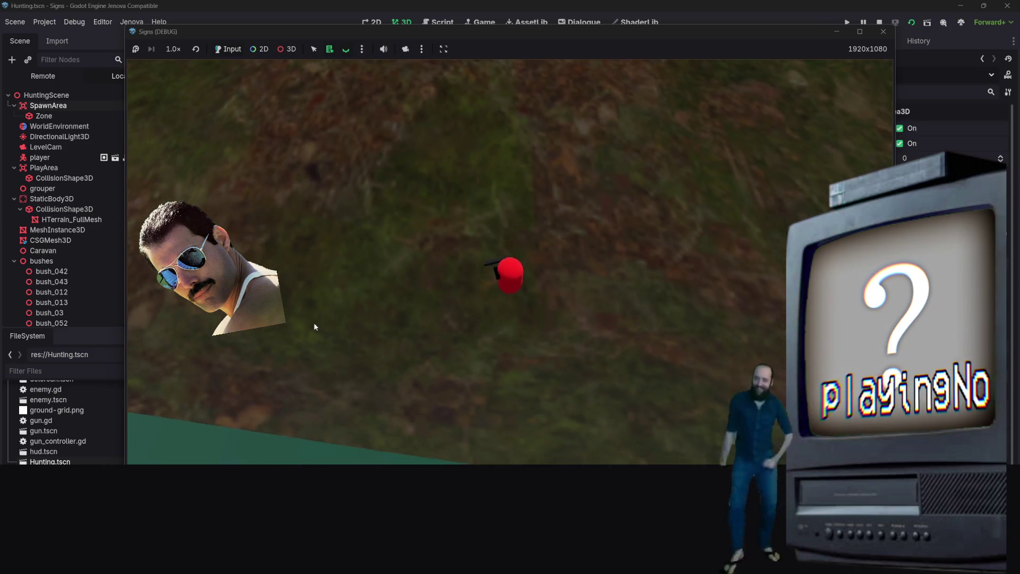
key("w")
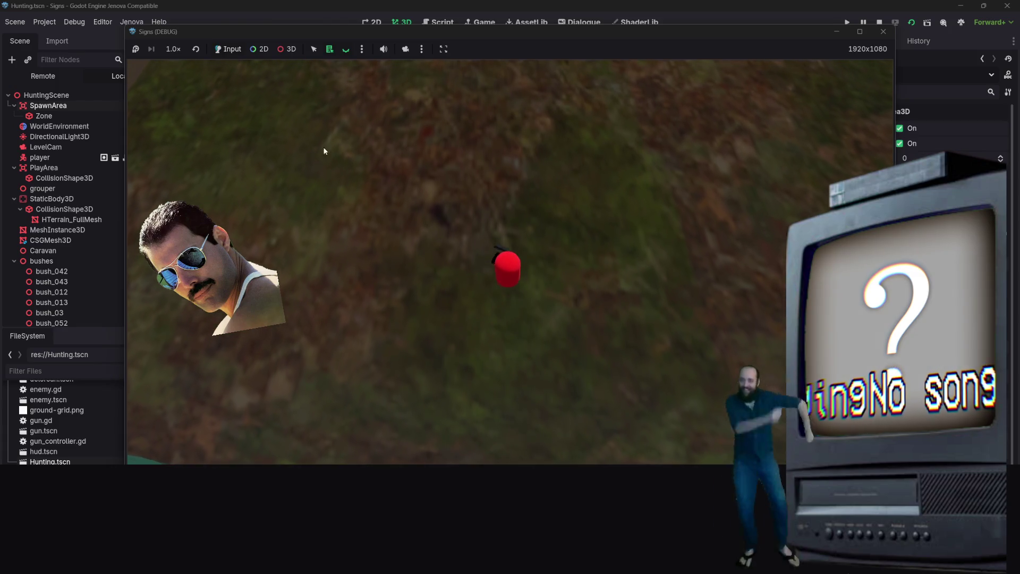
key("s")
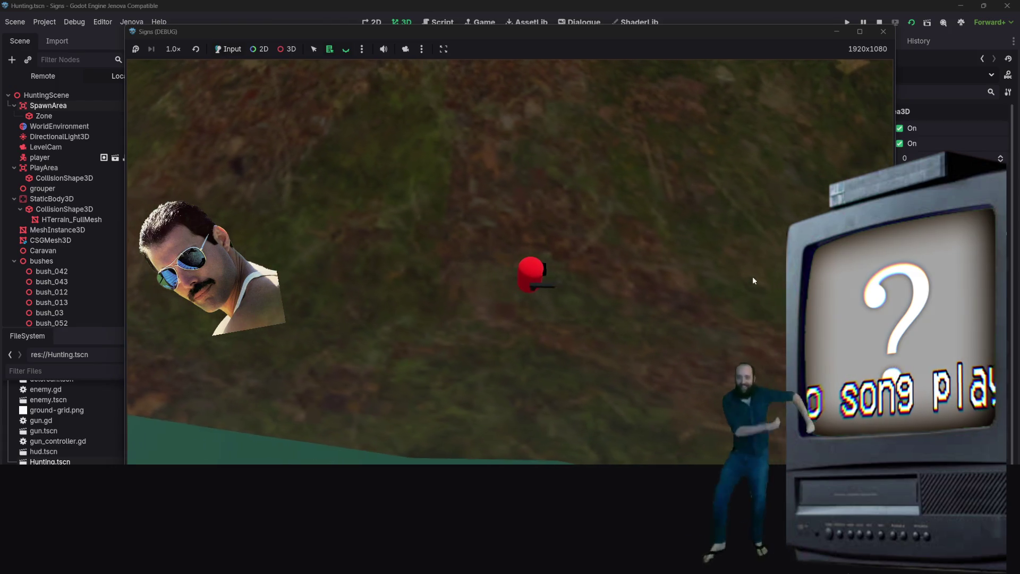
key("s")
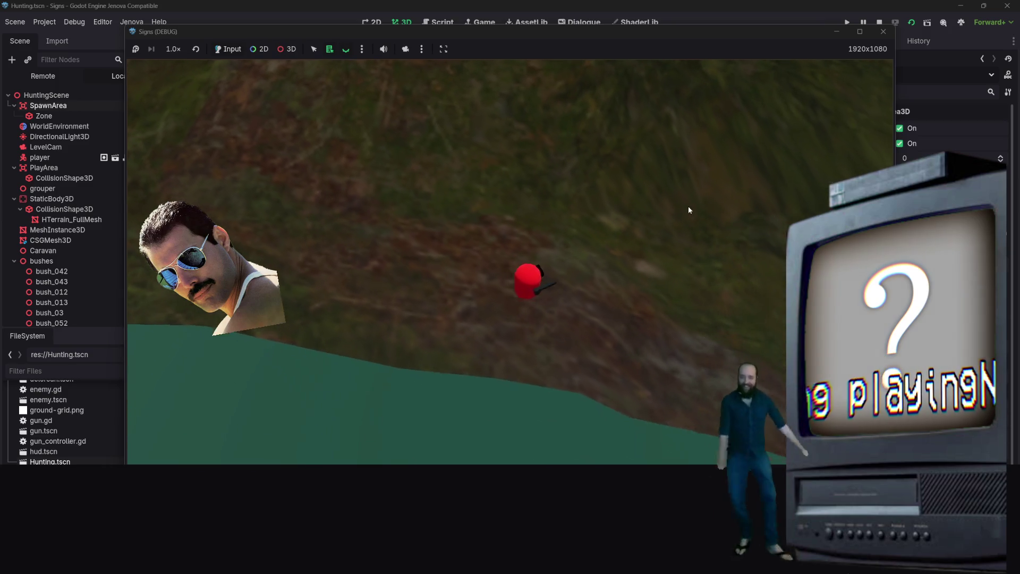
key("w")
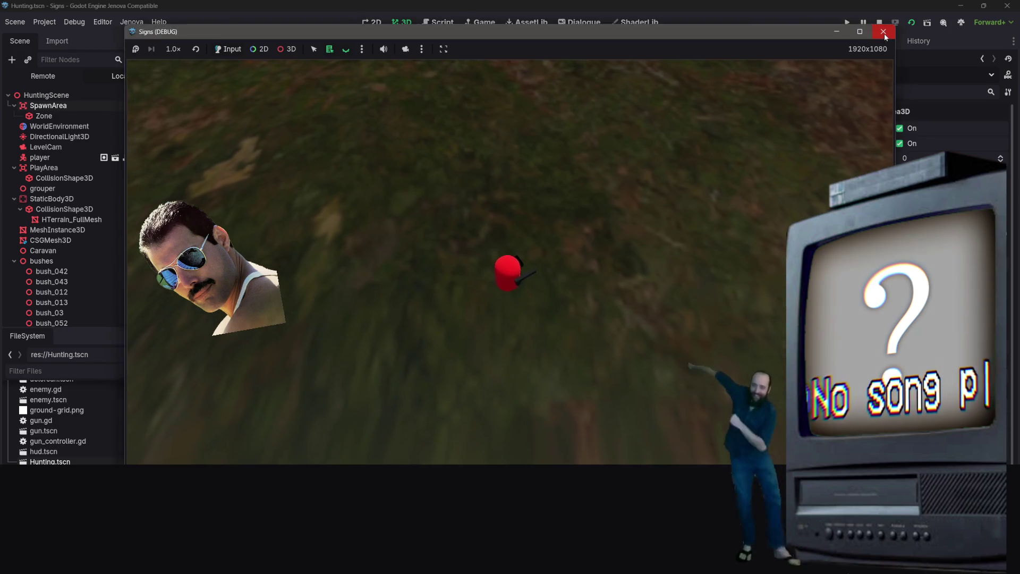
left_click(885, 33)
- Frame LevelCam in the viewport and add a Marker3D child node under it
scroll(521, 287, "down", 5)
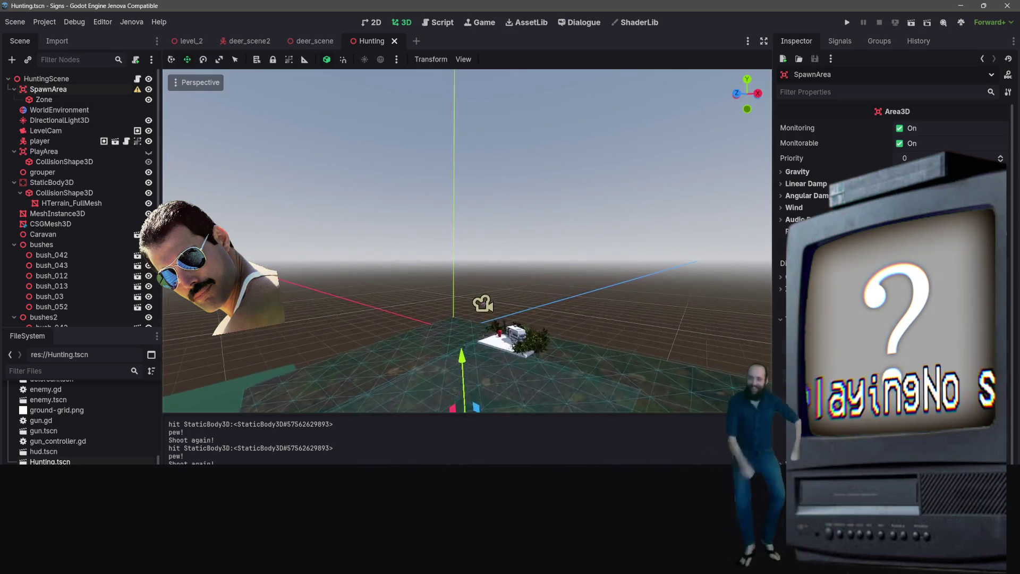
scroll(467, 239, "up", 5)
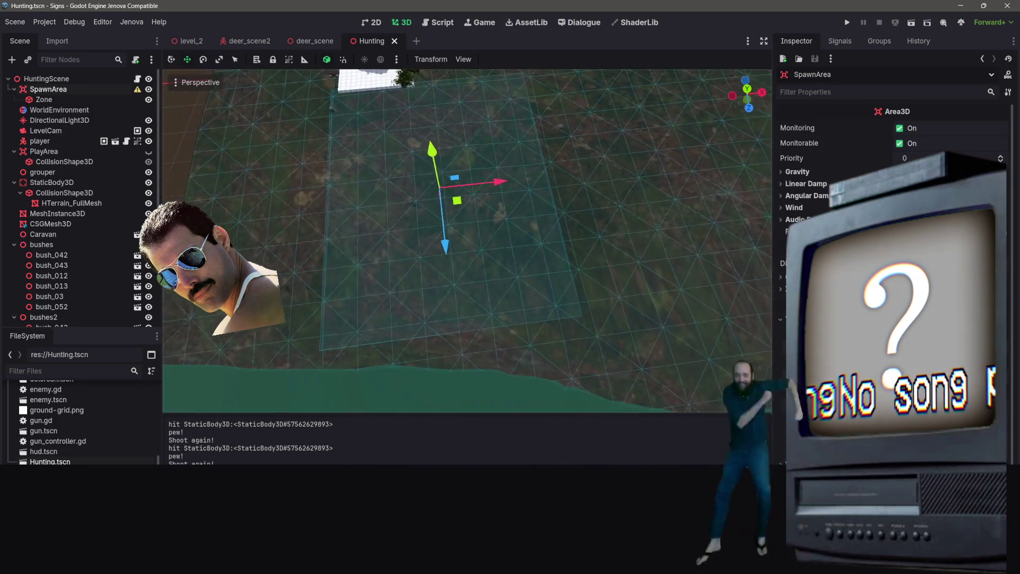
double_click(41, 134)
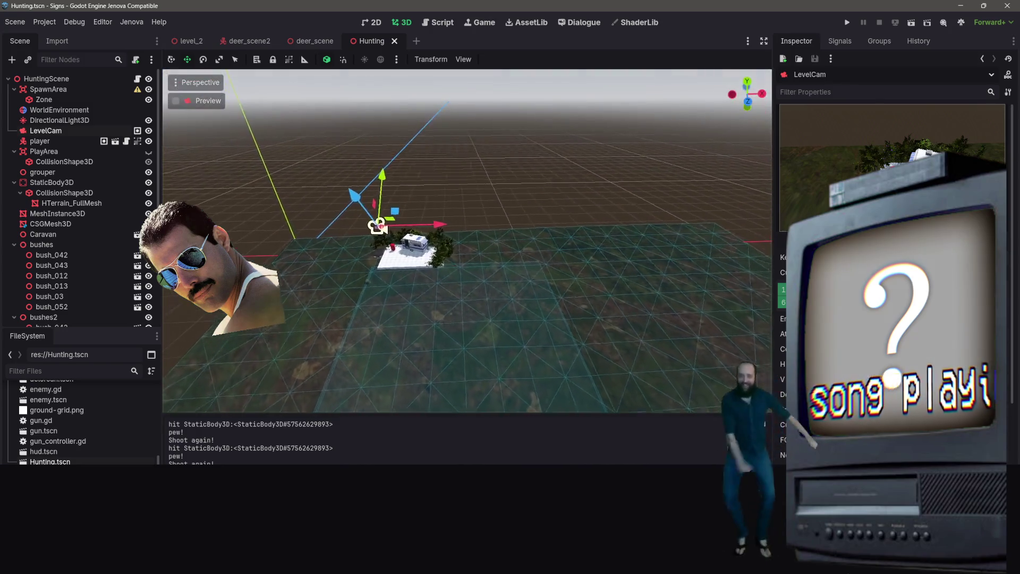
left_click_drag(408, 201, 550, 230)
right_click(58, 132)
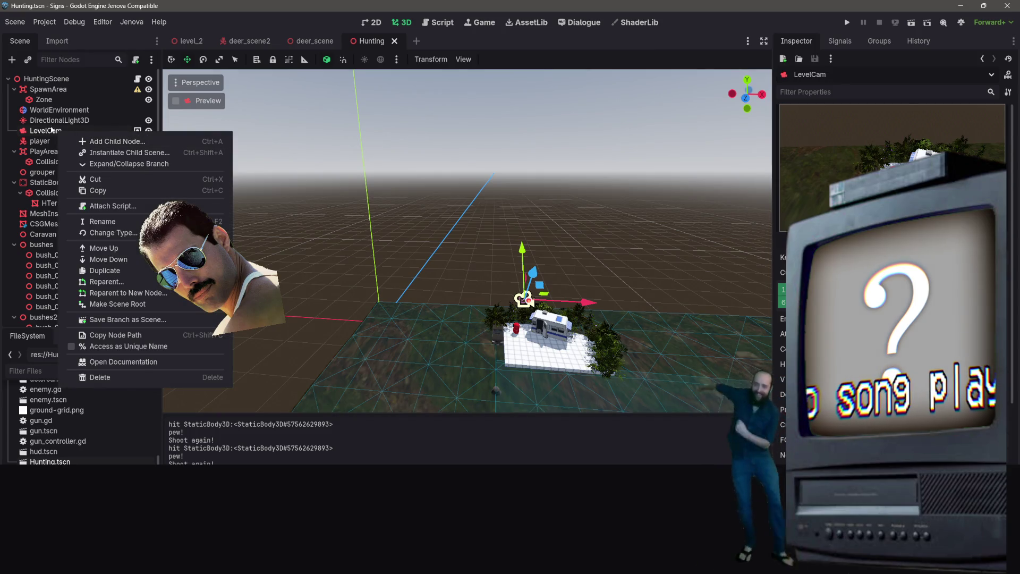
right_click(44, 132)
left_click(102, 142)
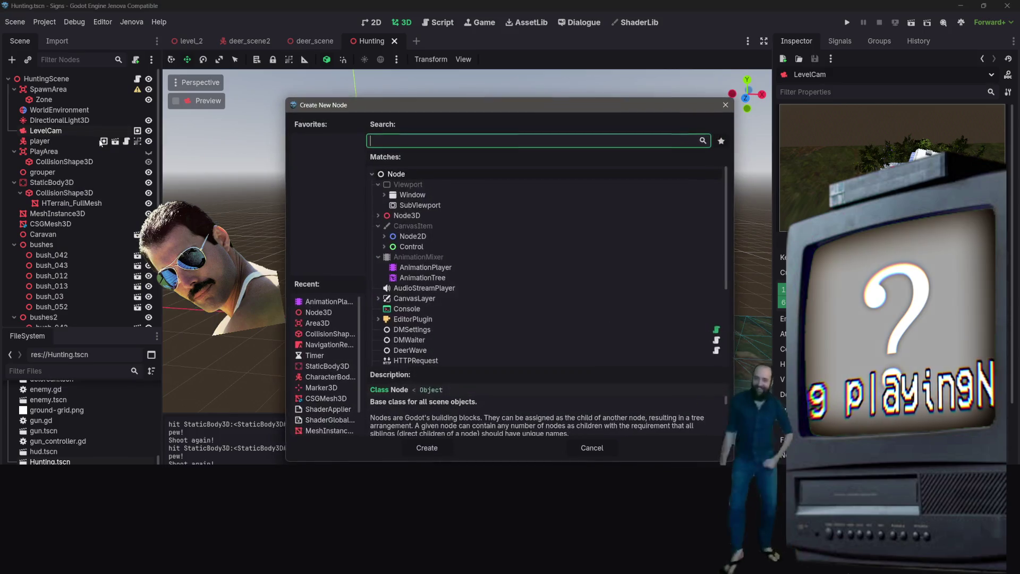
type("marke")
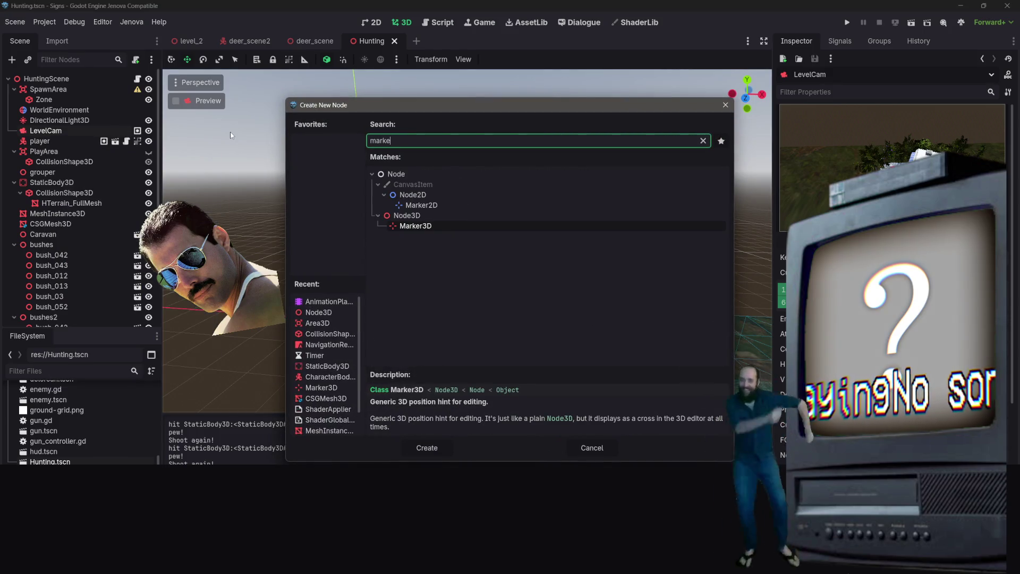
key("Return")
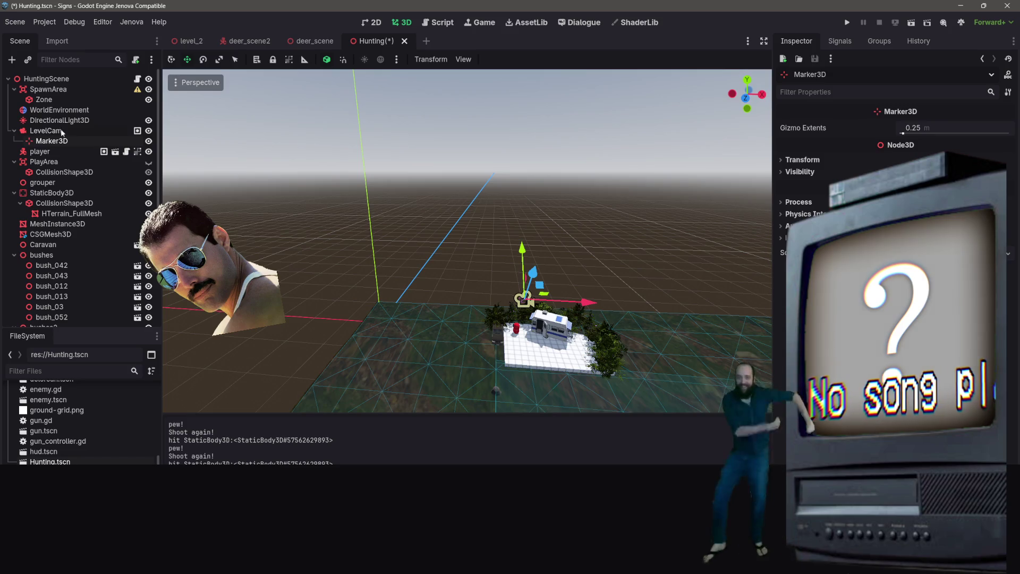
- Rename the marker to 'camera pos' and move it to sit beside LevelCam
double_click(56, 139)
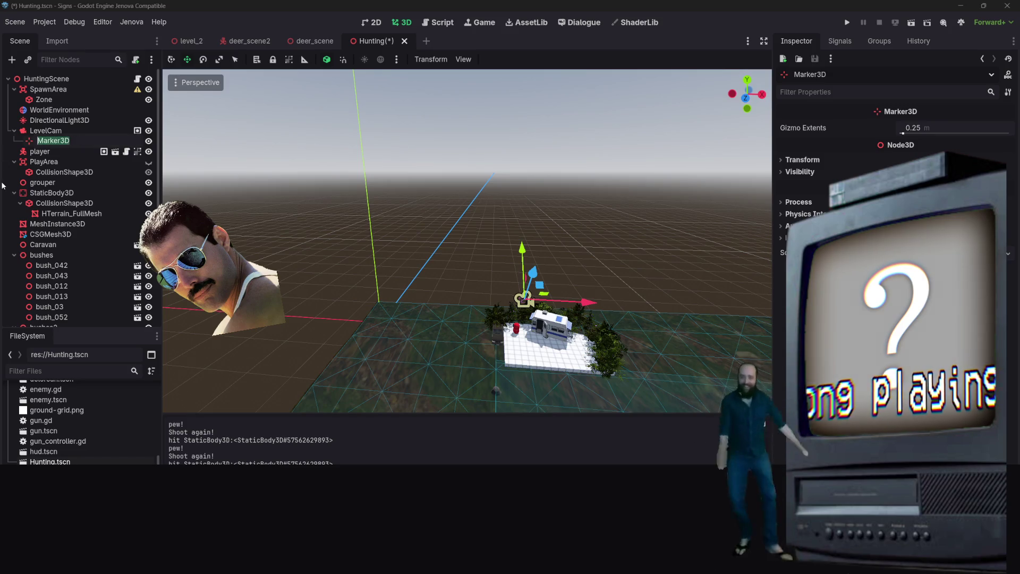
type("camera pos")
key("Return")
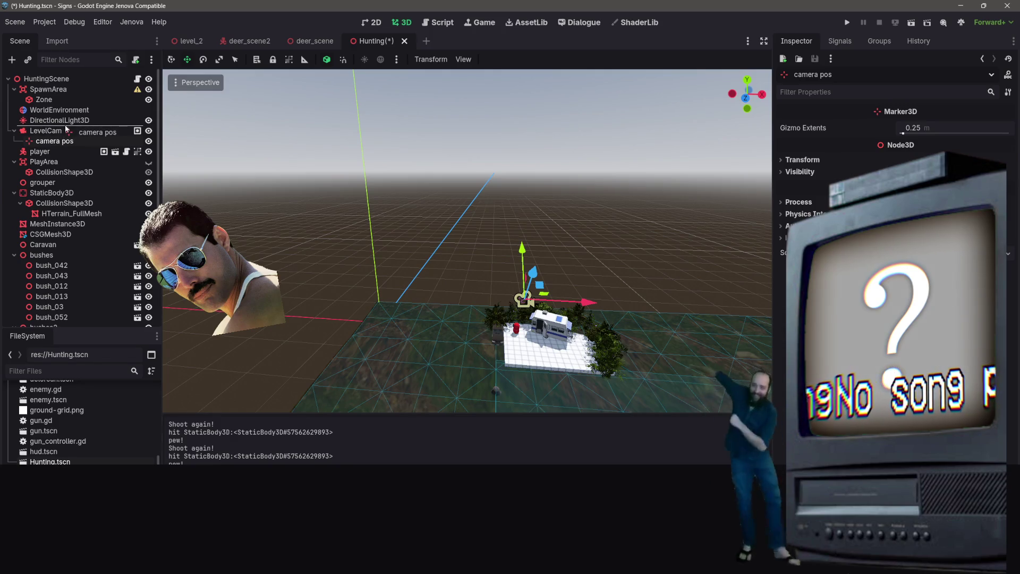
left_click_drag(66, 130, 62, 132)
left_click(52, 143)
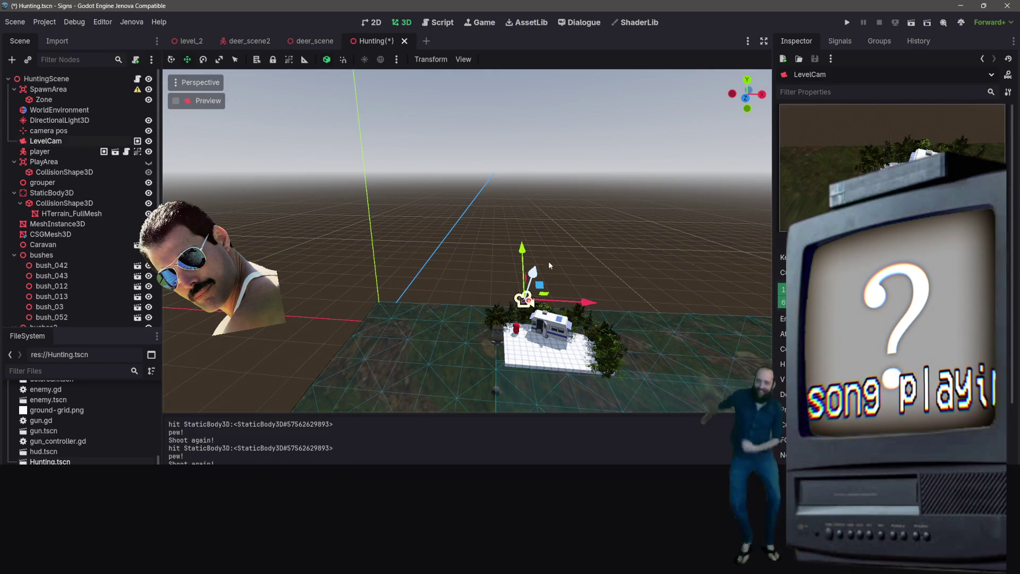
- Raise LevelCam to about 15.2 units, save the Hunting scene, and run it
left_click_drag(536, 274, 571, 162)
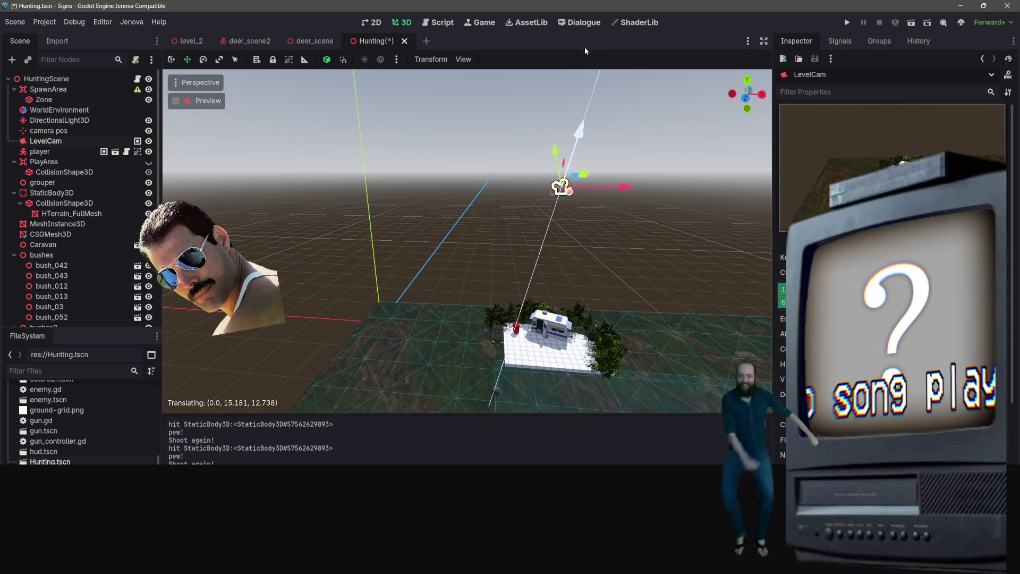
left_click_drag(585, 47, 585, 55)
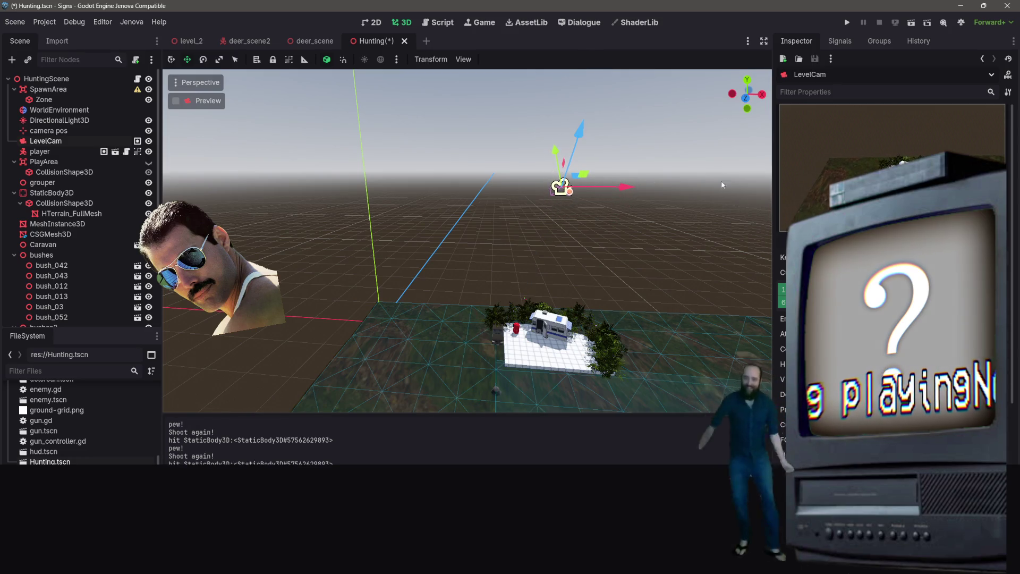
key("ctrl+s")
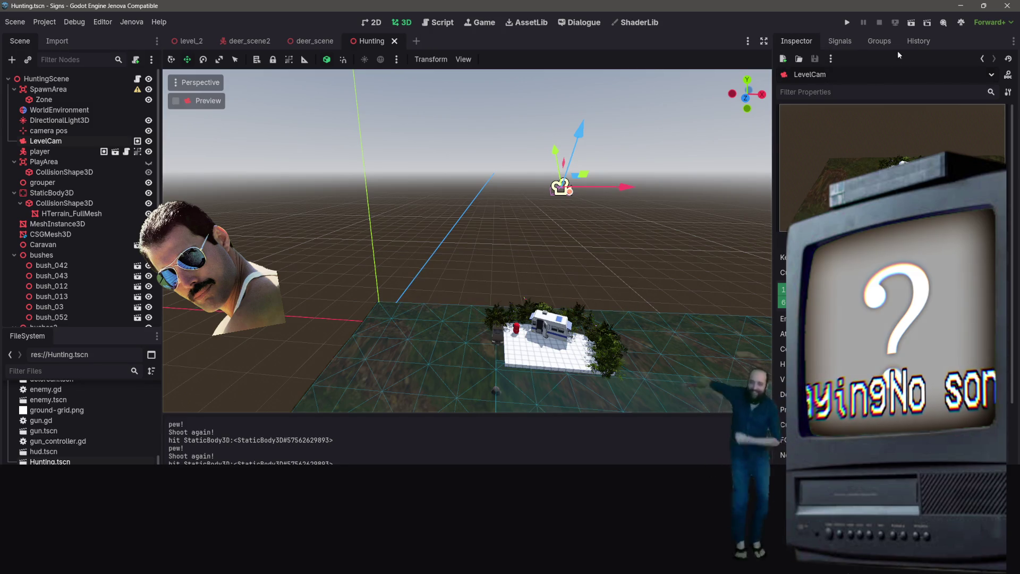
left_click(917, 23)
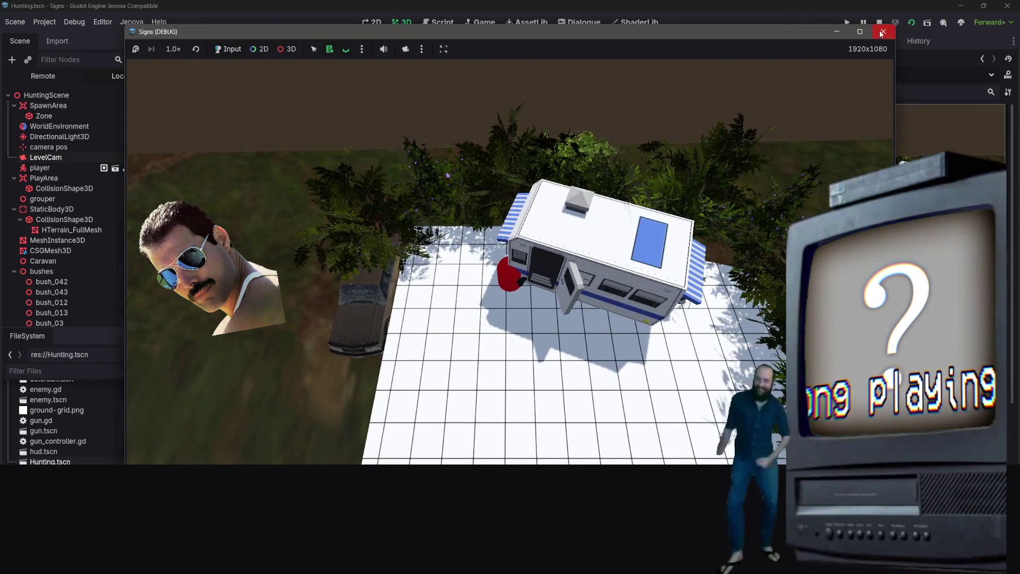
- Close the playtest and undo LevelCam's raise back to its spot near the caravan
left_click(882, 33)
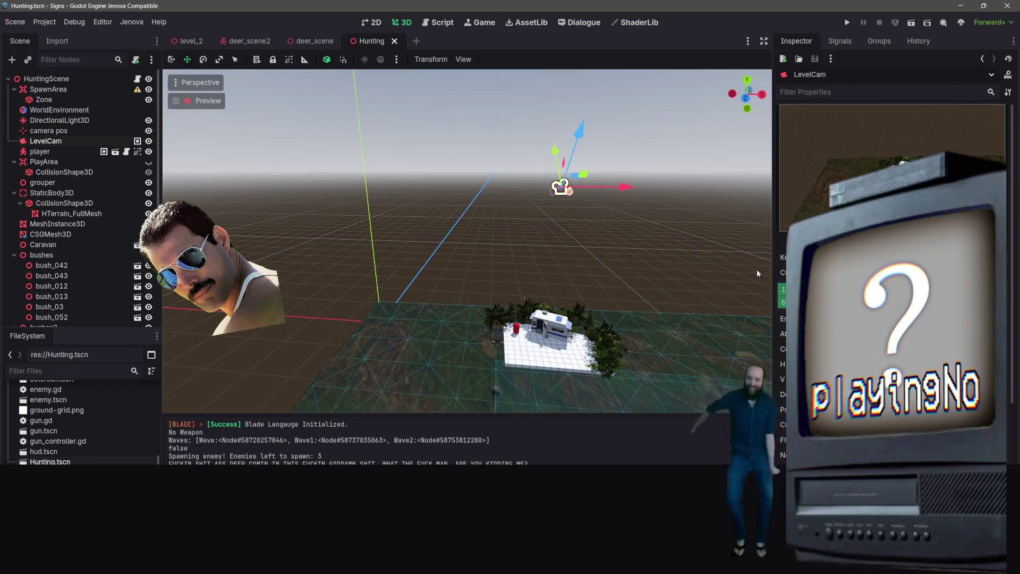
scroll(850, 240, "down", 5)
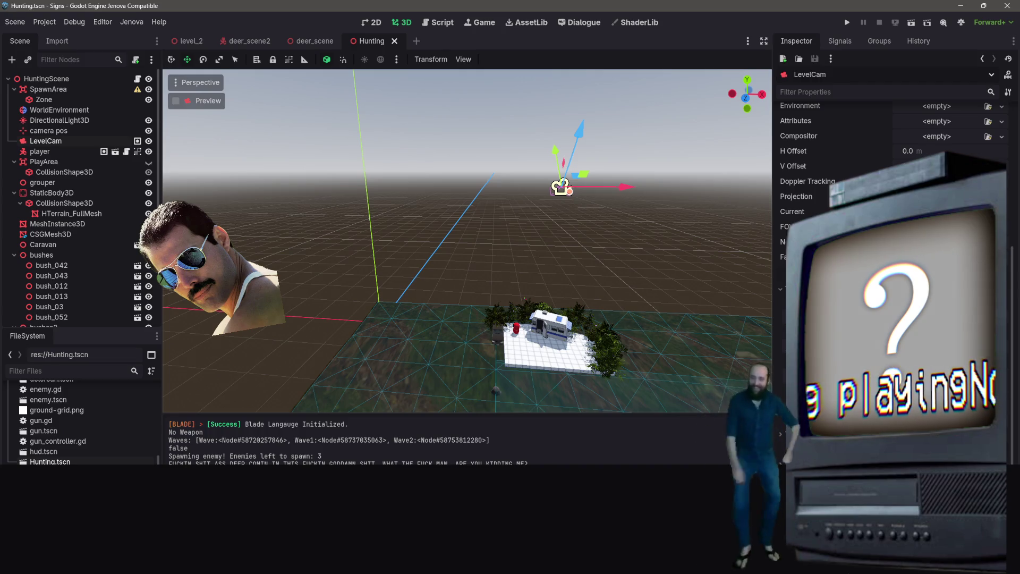
key("ctrl+z")
left_click(550, 126)
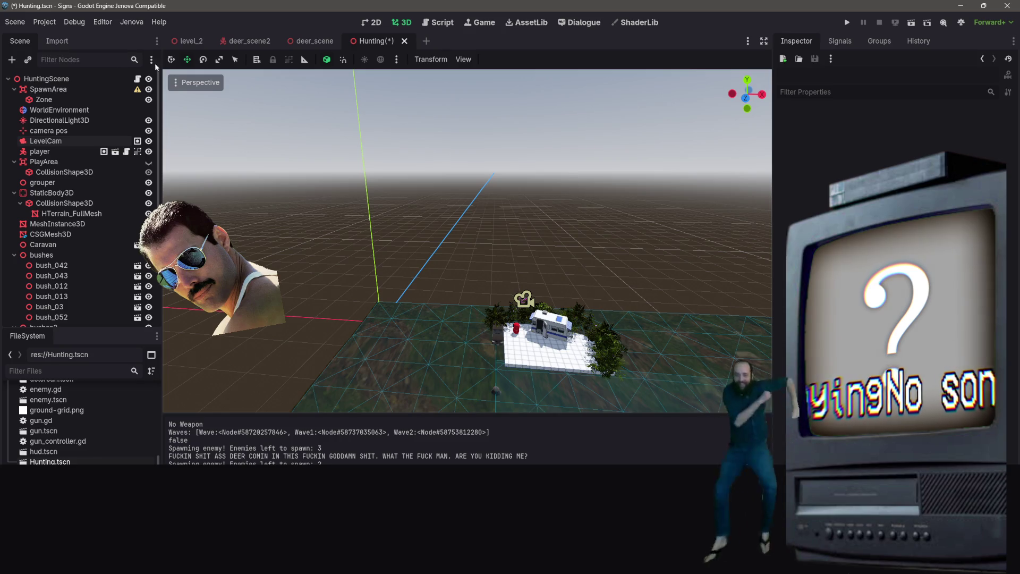
- Select camera pos, then the player node, and open player.gd
left_click(58, 132)
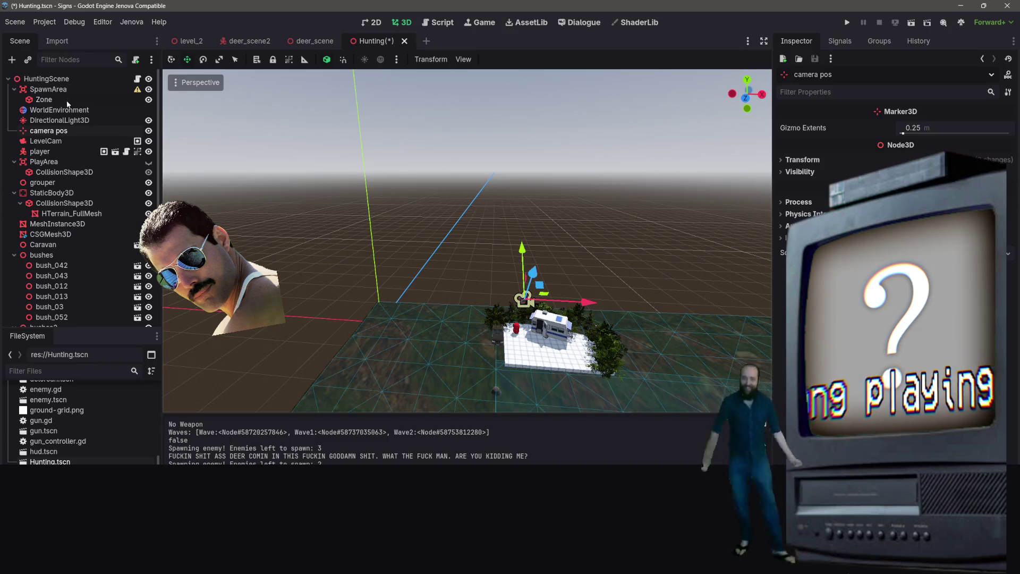
left_click(123, 153)
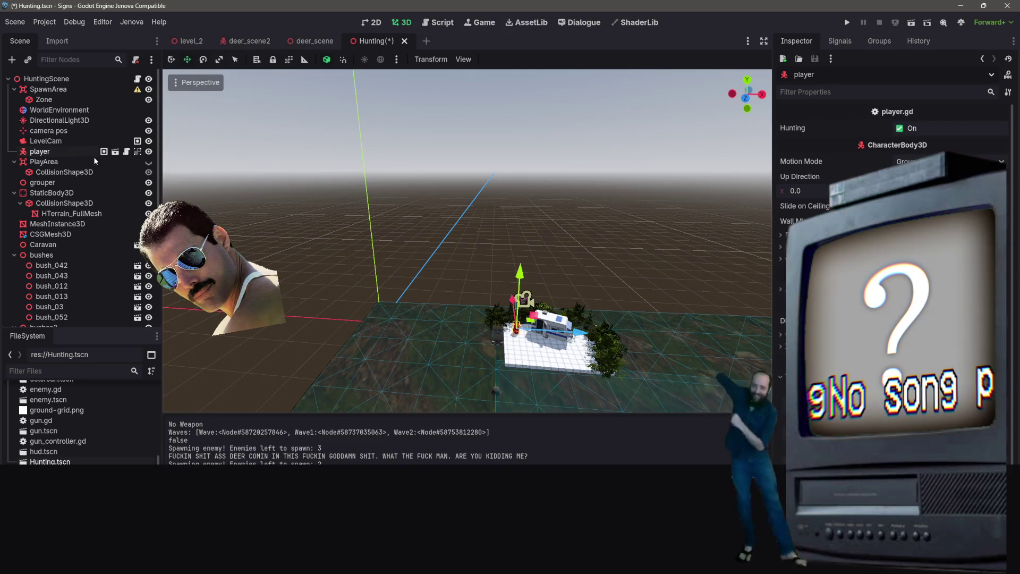
left_click(127, 152)
scroll(484, 153, "up", 10)
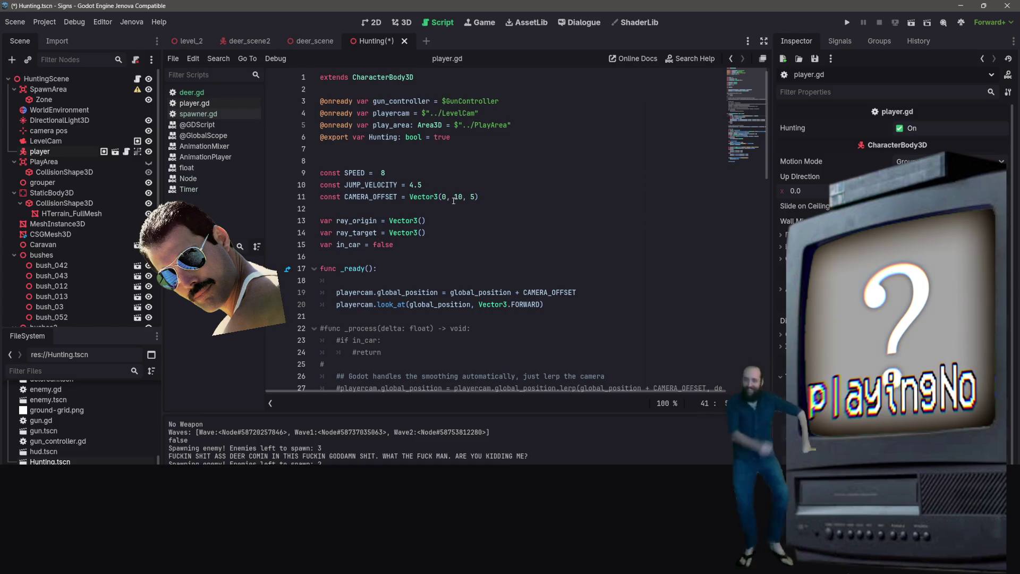
- Change CAMERA_OFFSET on line 11 from Vector3(0, 10, 5) to Vector3(0, 20, 10), save, and run the scene
left_click(458, 197)
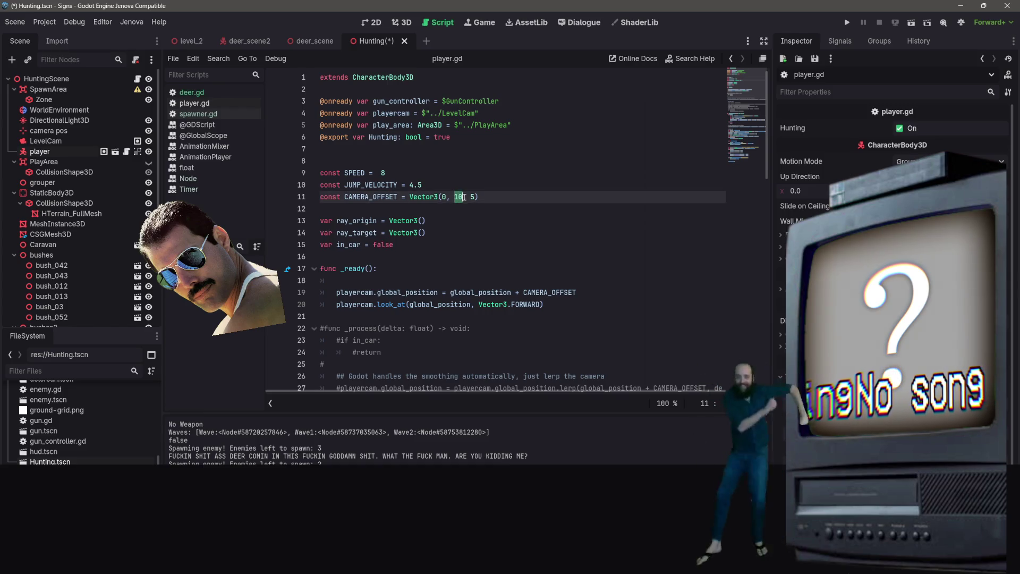
type("20")
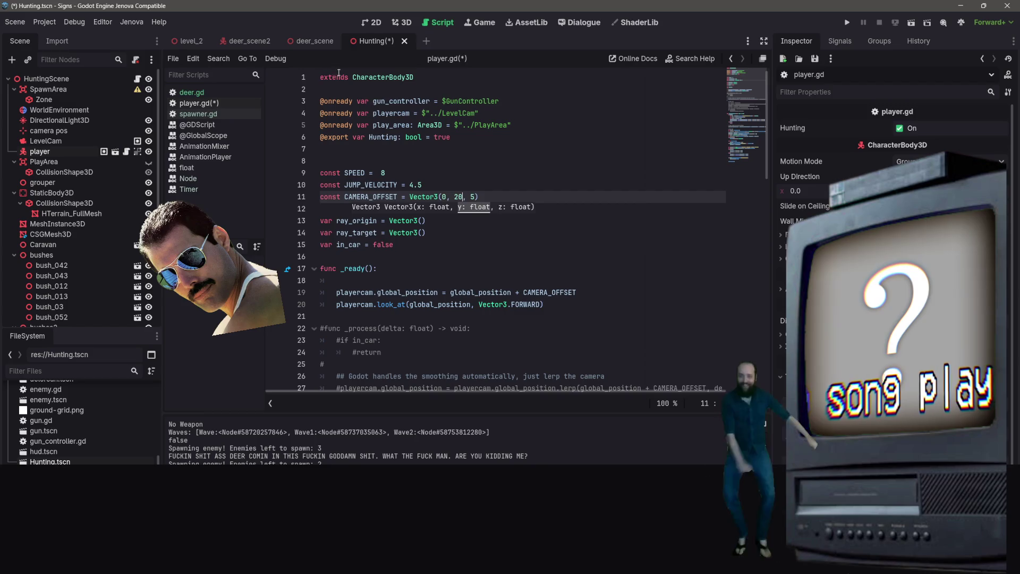
key("Up")
key("Up")
key("Down")
key("Down")
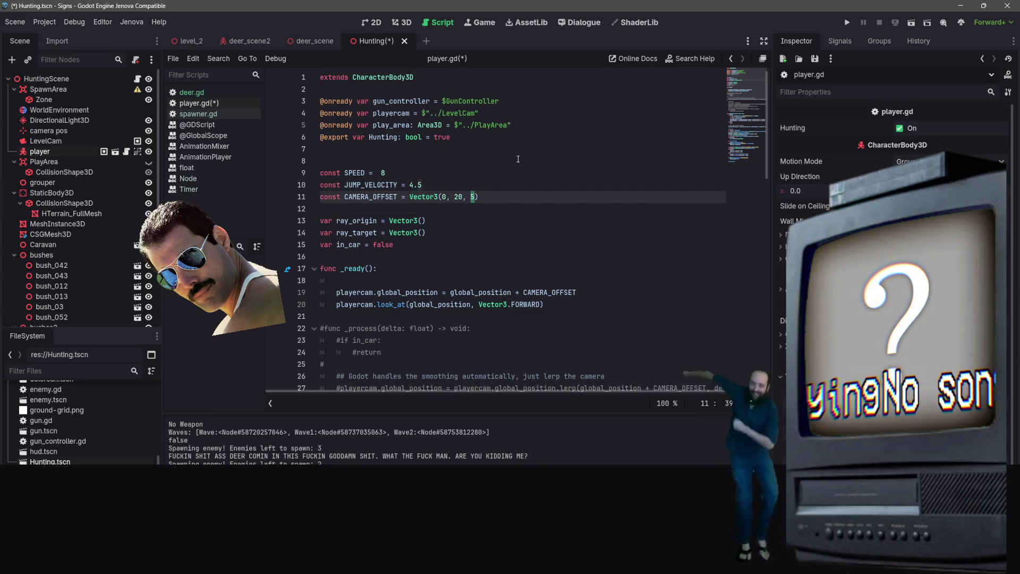
type("10")
key("ctrl+s")
left_click(511, 125)
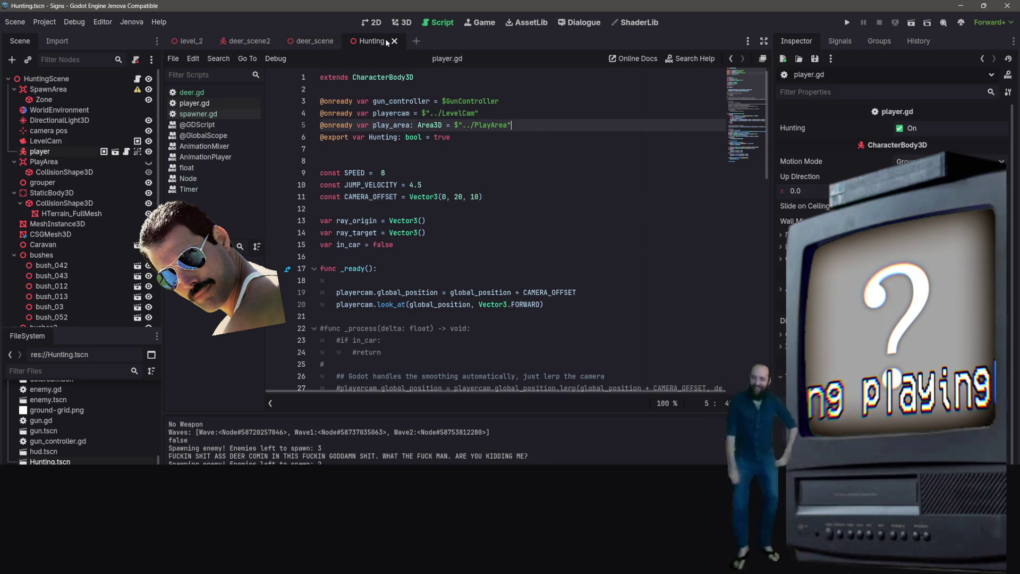
left_click(912, 24)
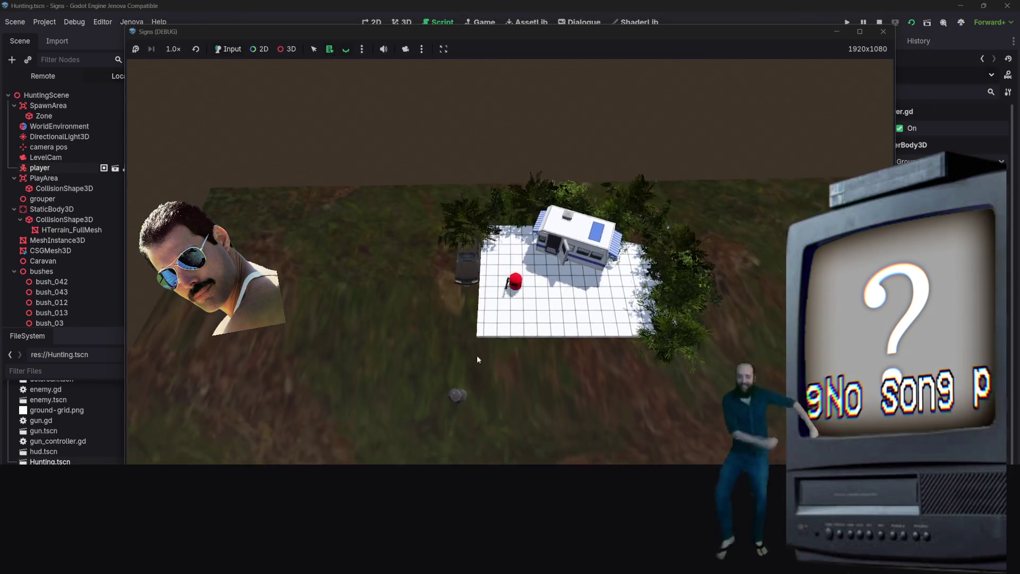
- Walk the player with S, W and A away from the caravan until deer appear, then close the game
key("s")
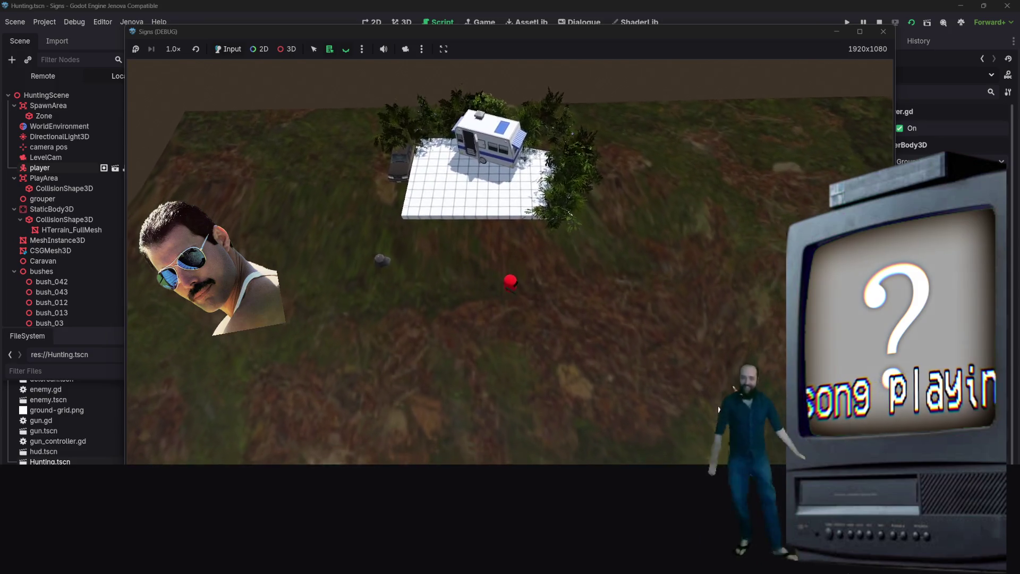
key("s")
key("s")
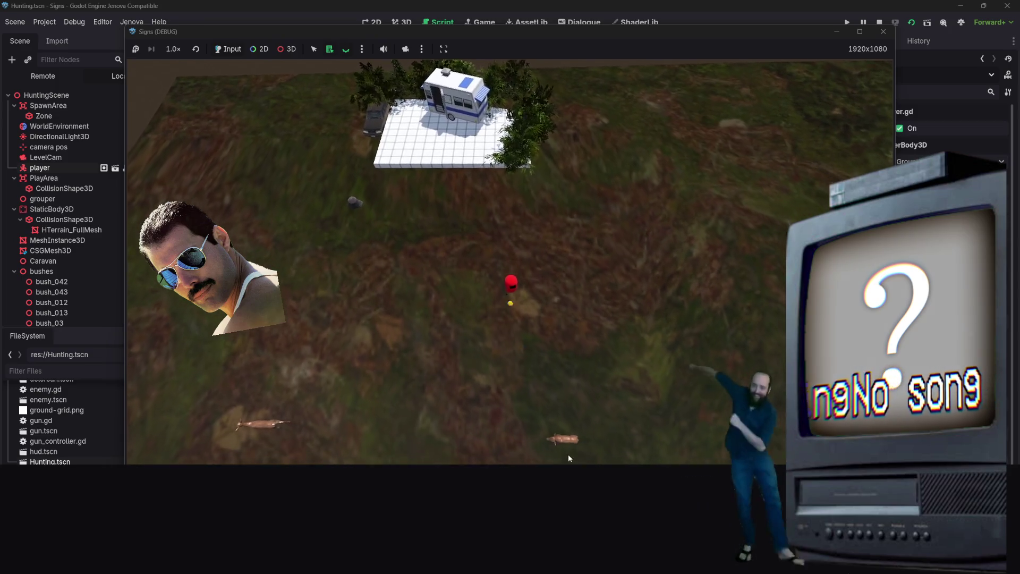
key("s")
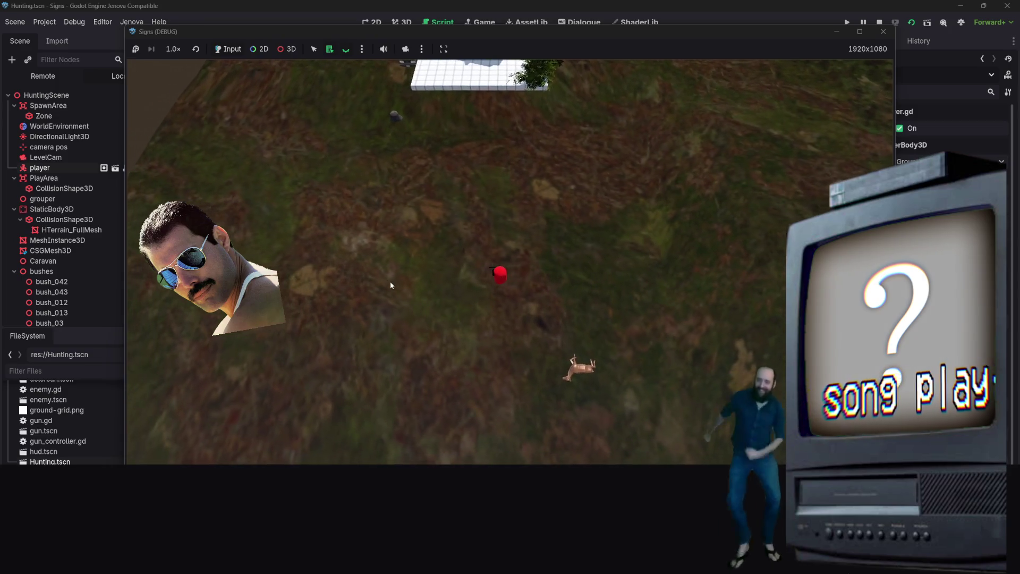
key("w")
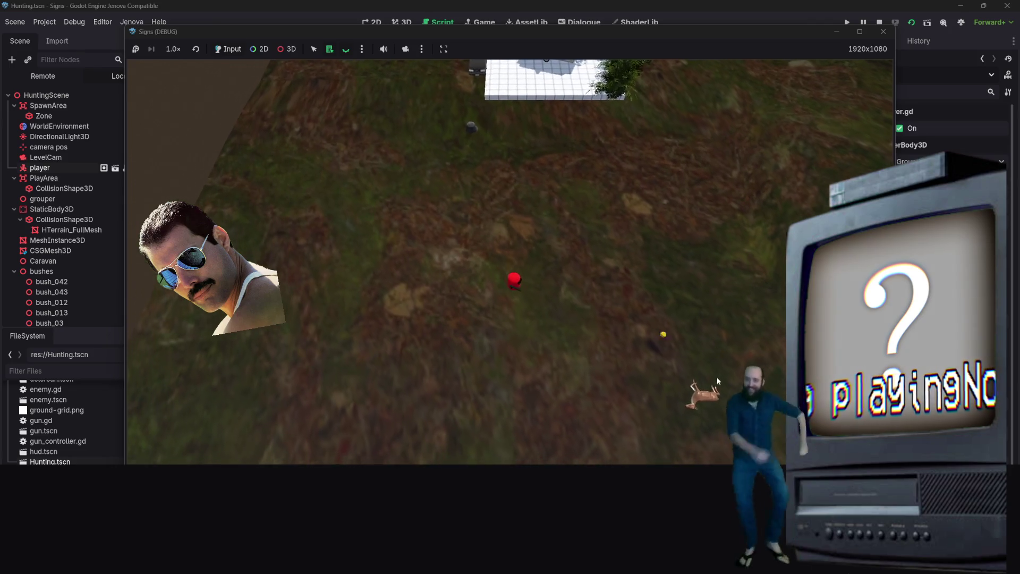
key("s")
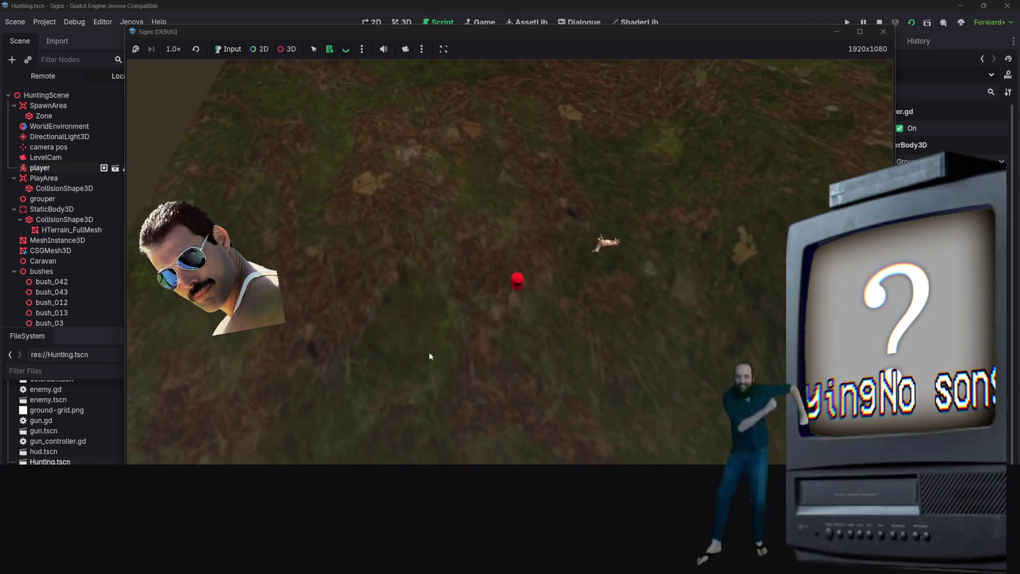
key("a")
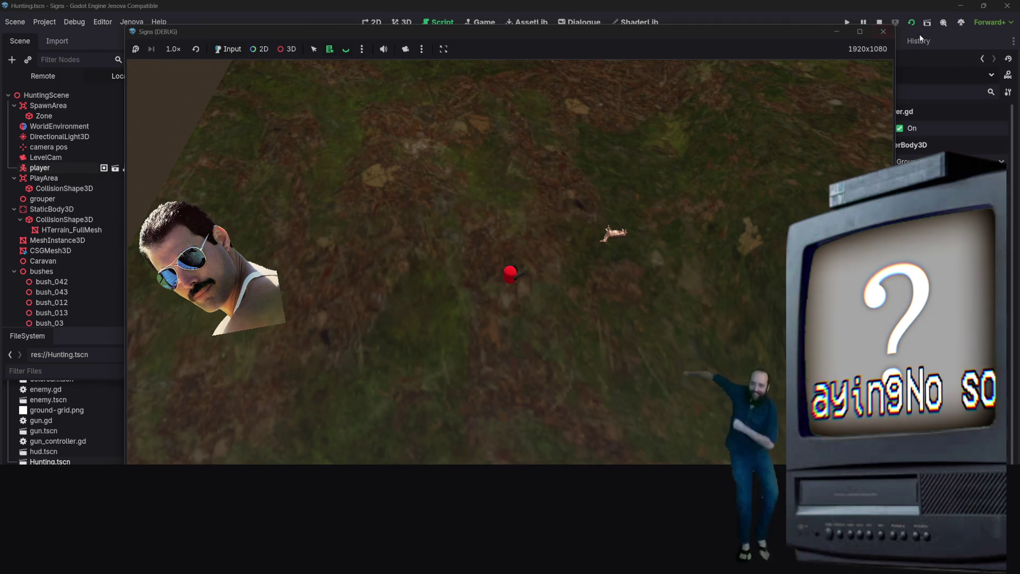
left_click(885, 34)
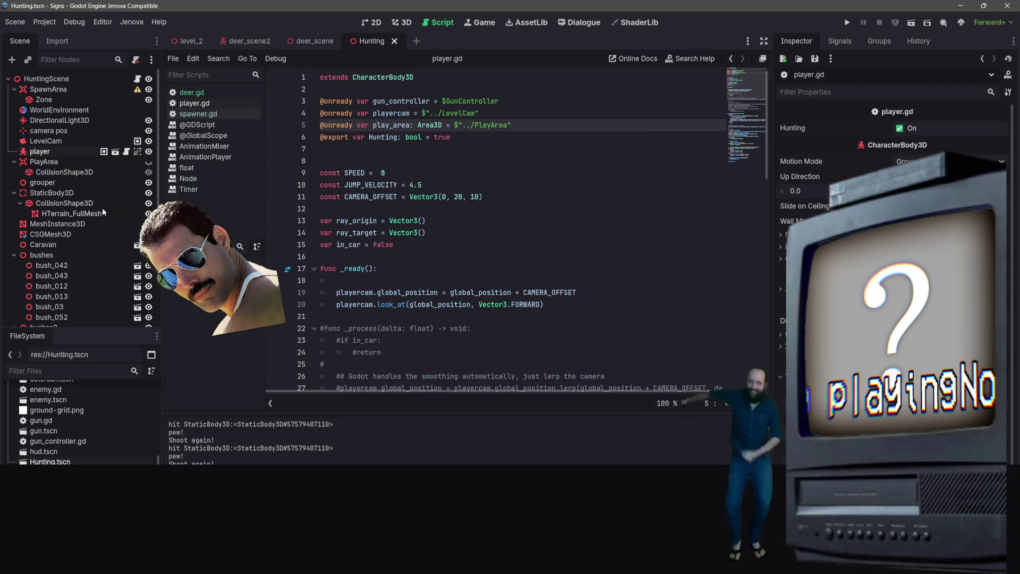
- Bring up the deer_scene2 tab with its DeerEnemy node tree
scroll(104, 211, "down", 5)
scroll(103, 213, "up", 5)
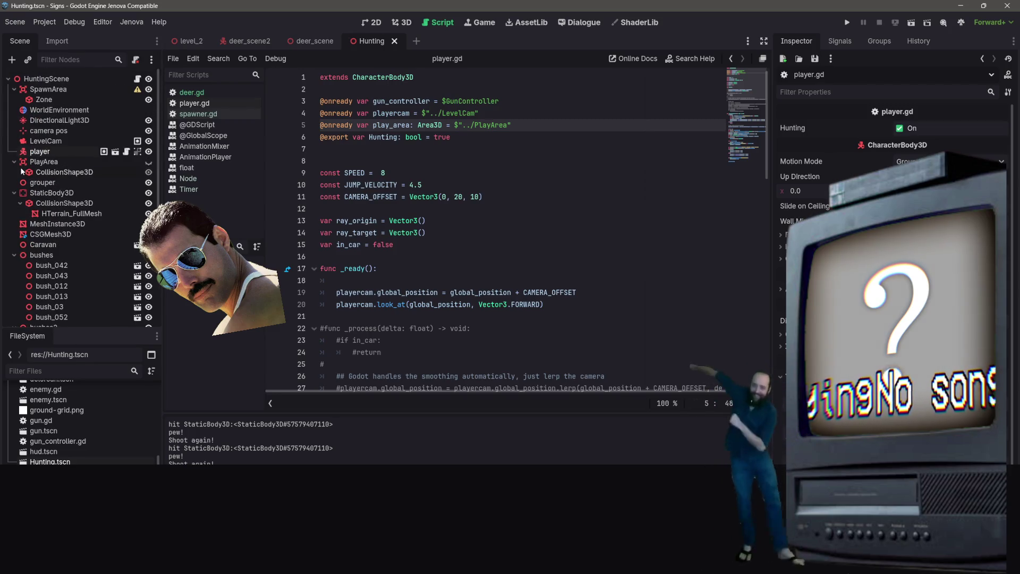
left_click(248, 43)
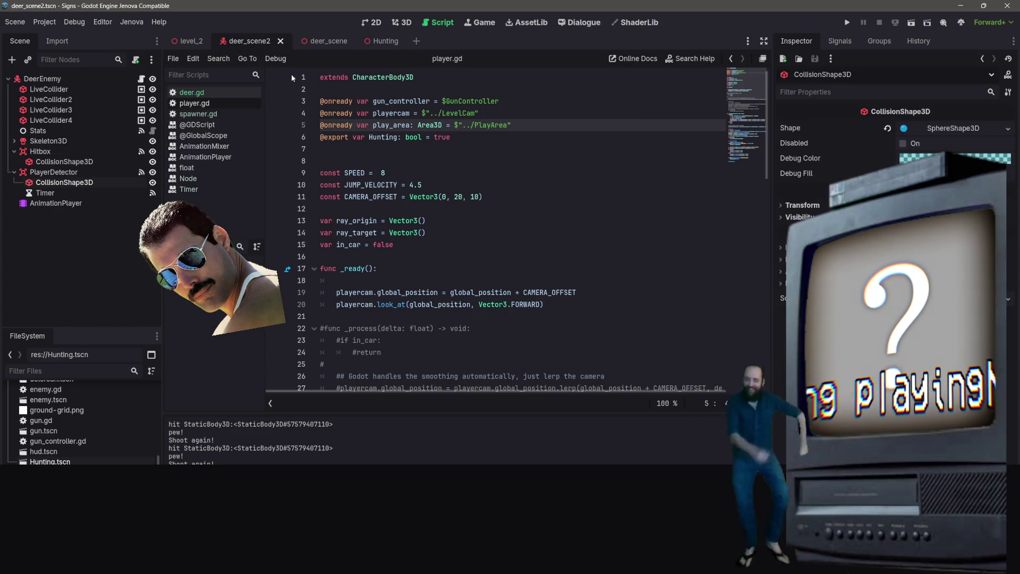